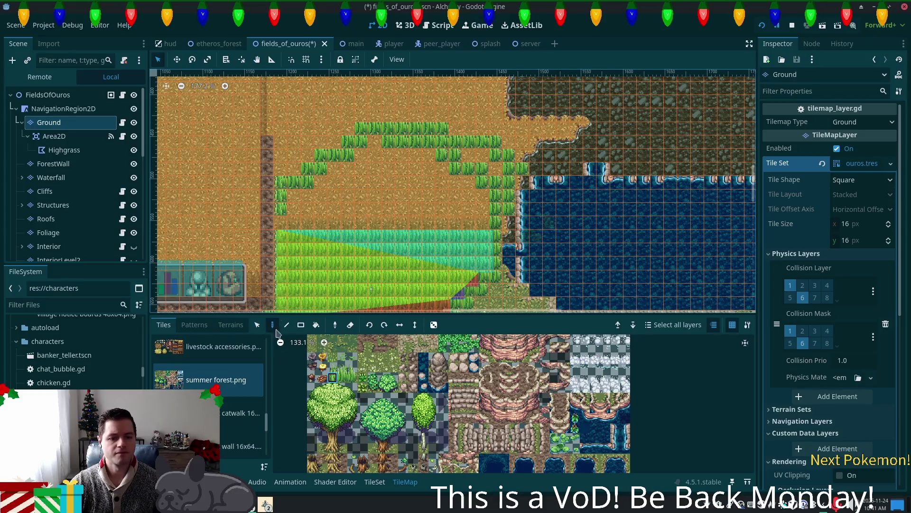
Rectangle-fill the mesa's dirt gaps with grass tiles on the Ground layer
click(342, 377)
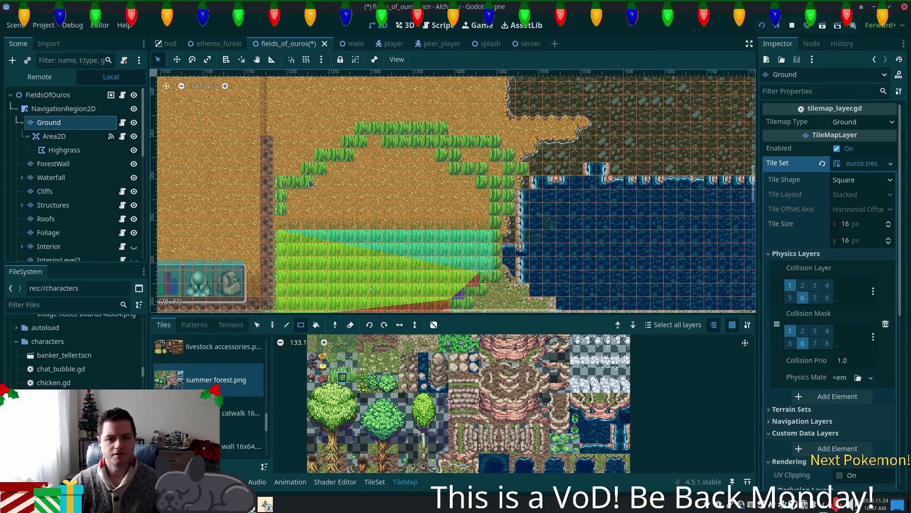
drag(322, 173, 475, 223)
drag(463, 155, 482, 155)
click(496, 169)
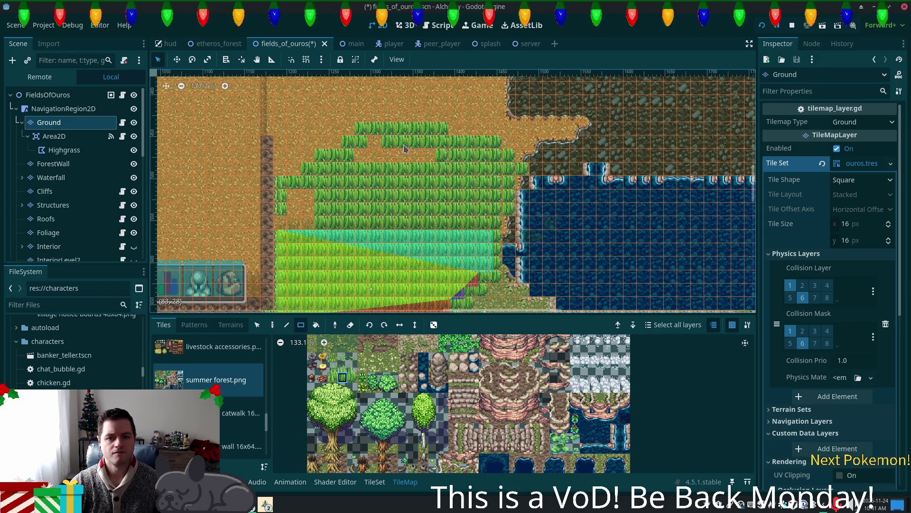
click(375, 155)
click(429, 154)
drag(308, 195, 286, 228)
Select the Foliage layer and bring the grass mesa back into view
click(332, 377)
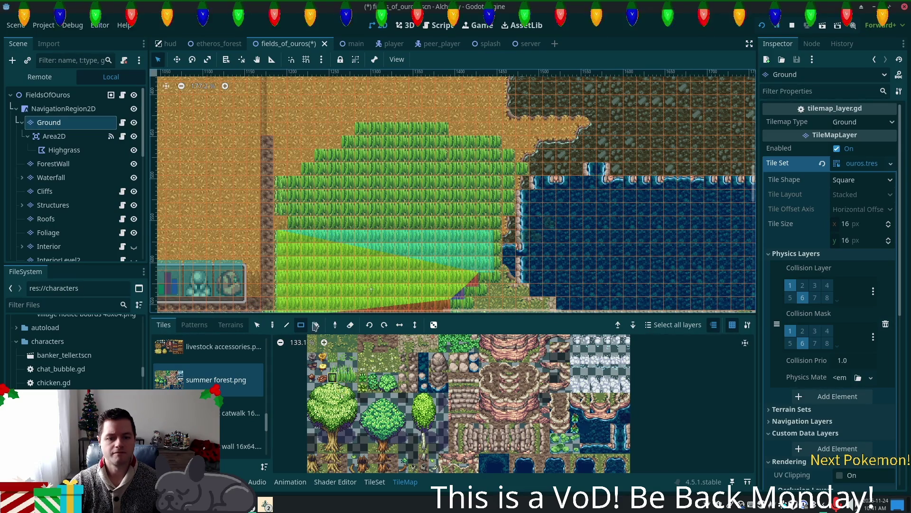
scroll(472, 276, down, 1)
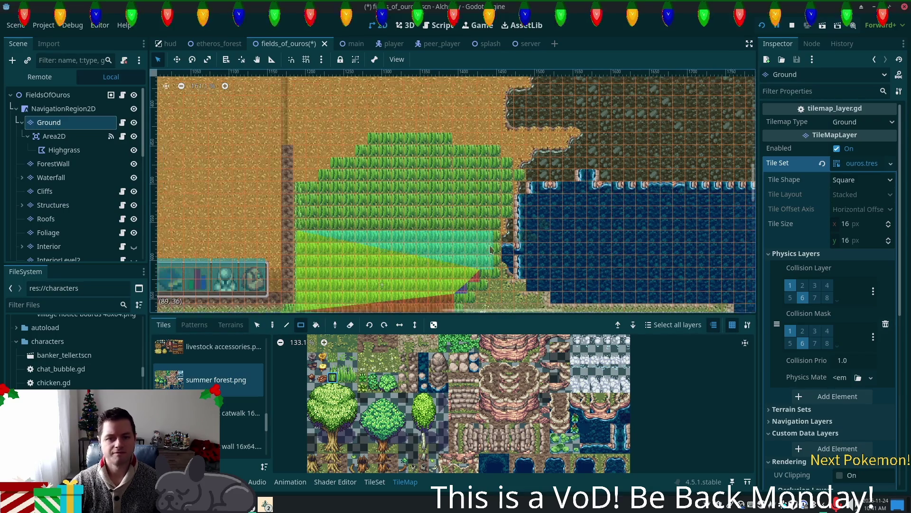
drag(472, 276, 473, 217)
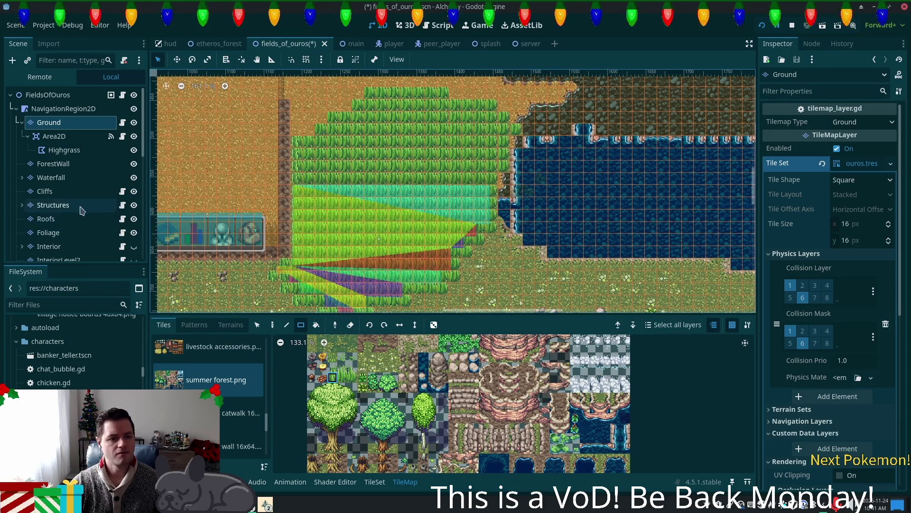
click(48, 232)
drag(387, 245, 373, 286)
scroll(374, 286, up, 4)
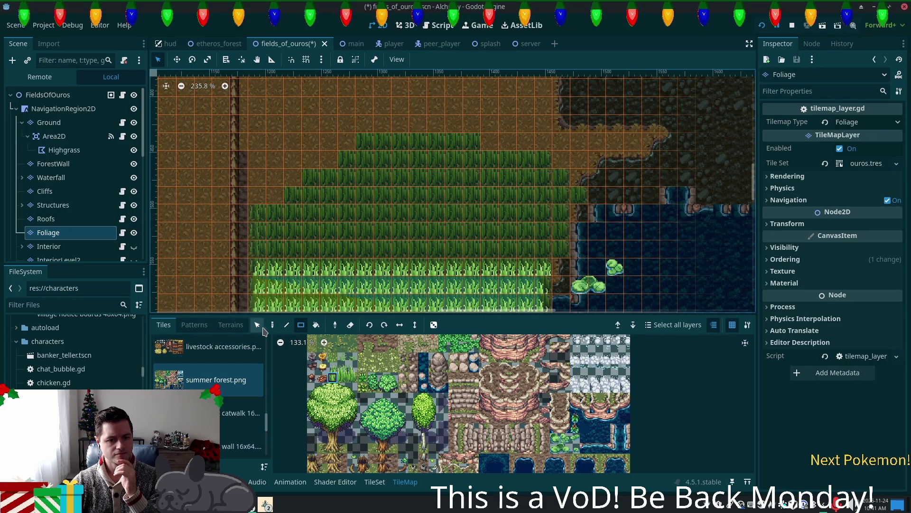
Paint tall grass columns along the mesa's left edge and a 17x4 block below
drag(257, 195, 264, 259)
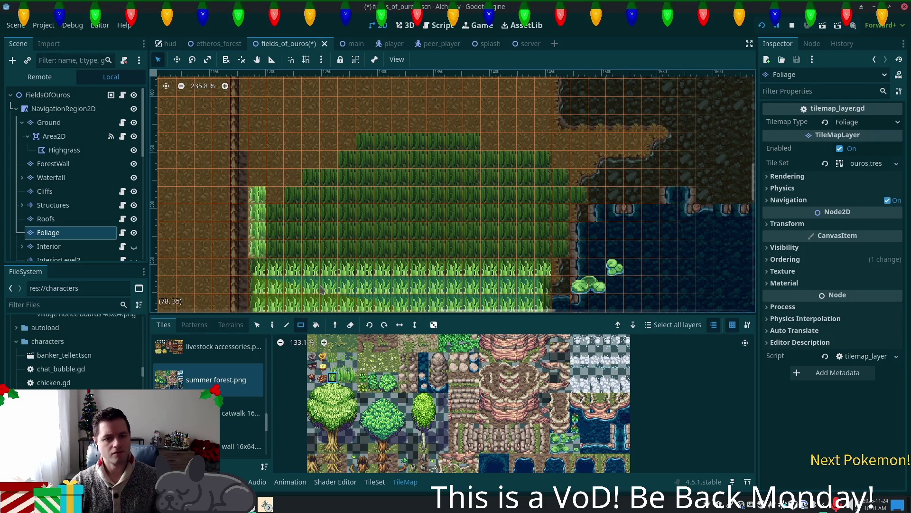
click(333, 368)
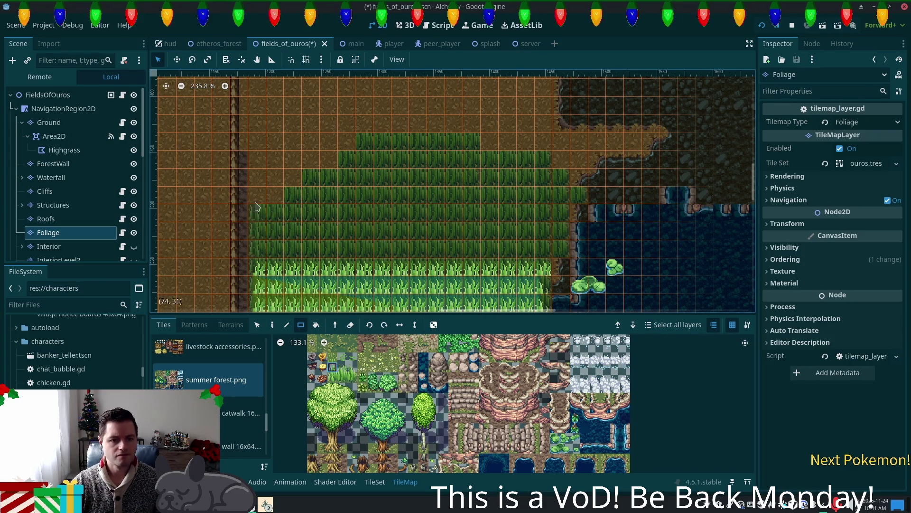
drag(255, 236, 259, 258)
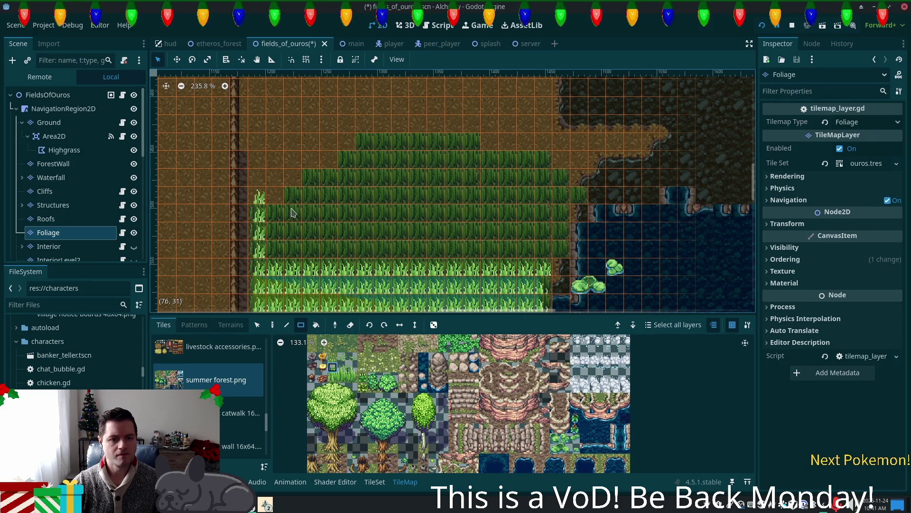
click(342, 367)
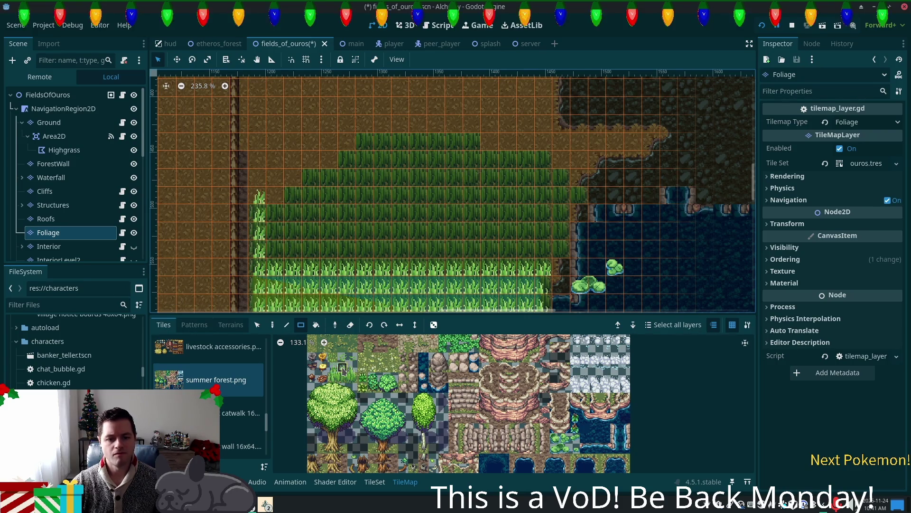
mouse_move(305, 228)
mouse_down()
mouse_move(475, 252)
mouse_move(525, 237)
mouse_move(558, 257)
mouse_up()
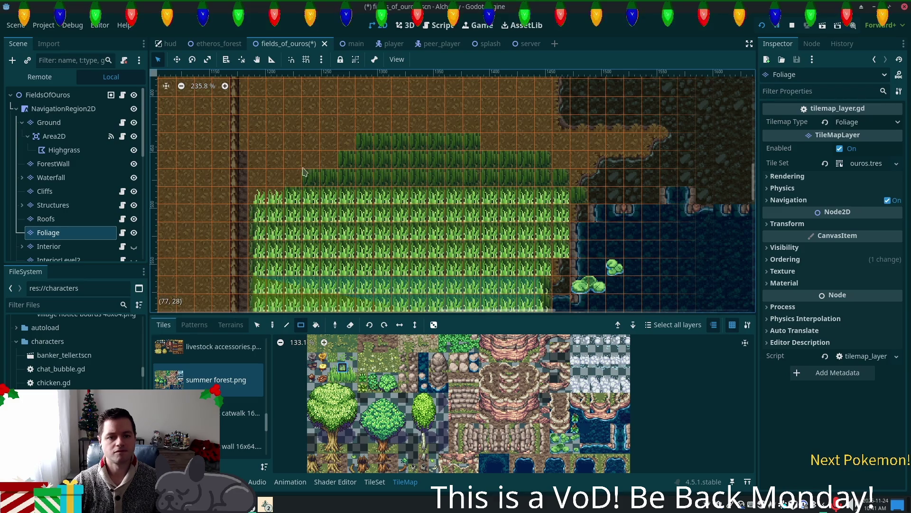
Cover the upper rows with tall grass strips, including a 15x2 strip, and save
click(293, 179)
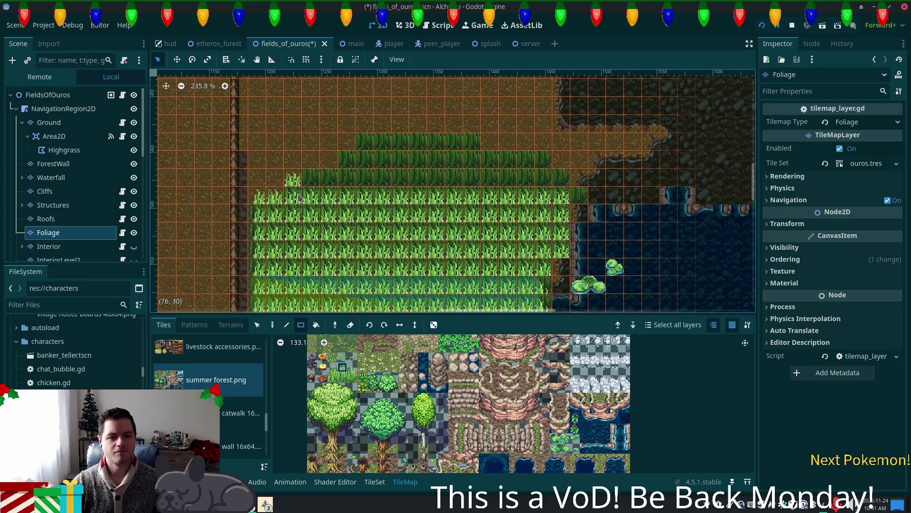
mouse_move(316, 169)
mouse_down()
mouse_move(320, 178)
mouse_move(557, 187)
mouse_up()
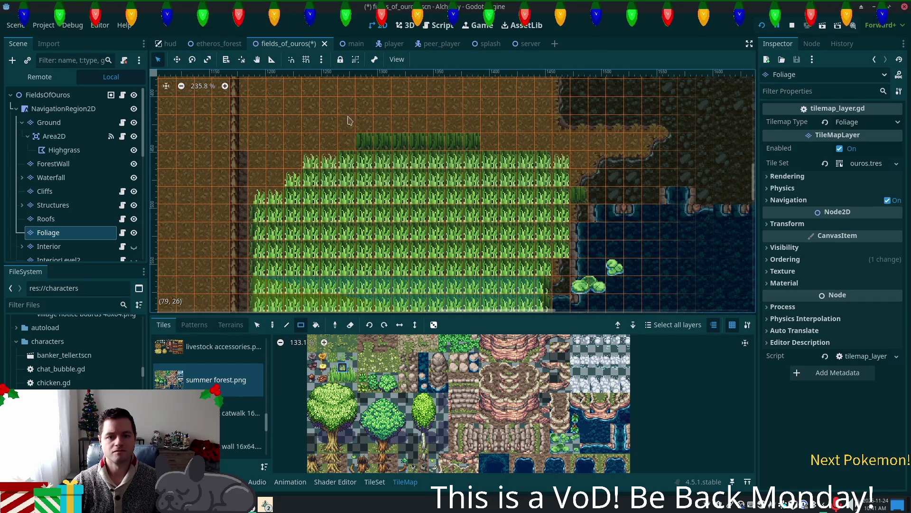
drag(351, 144, 541, 157)
drag(359, 125, 473, 139)
drag(580, 179, 580, 196)
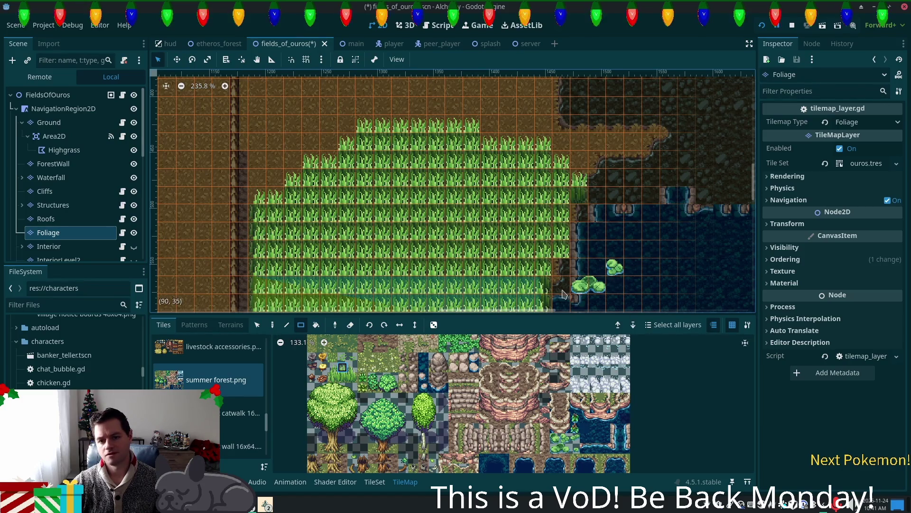
scroll(608, 242, down, 3)
scroll(608, 242, right, 2)
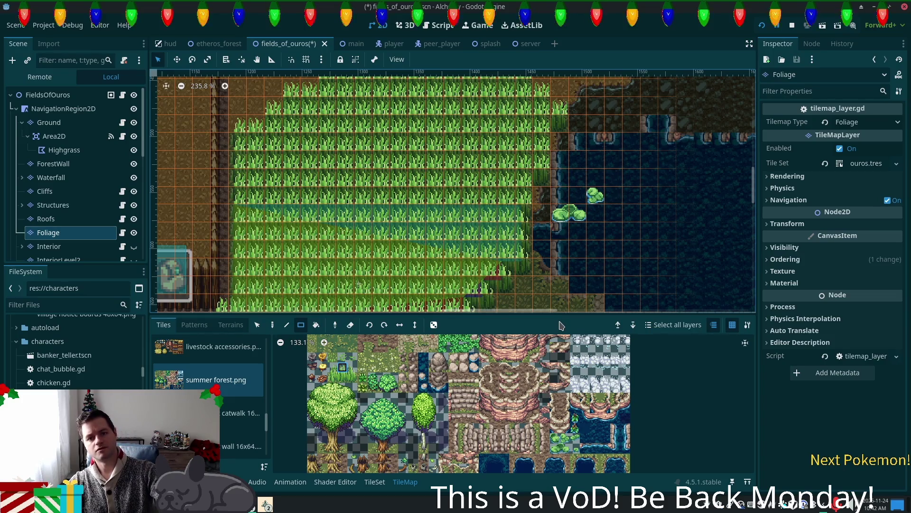
scroll(496, 224, down, 2)
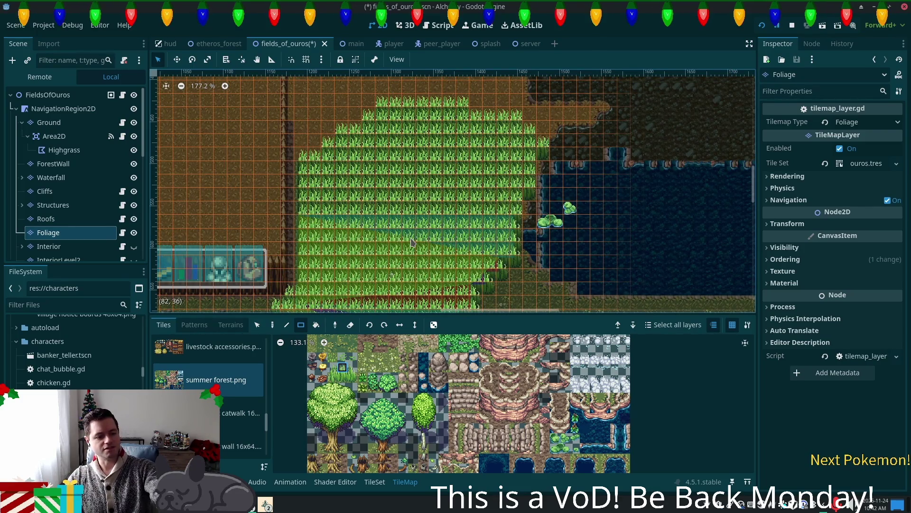
key(ctrl+s)
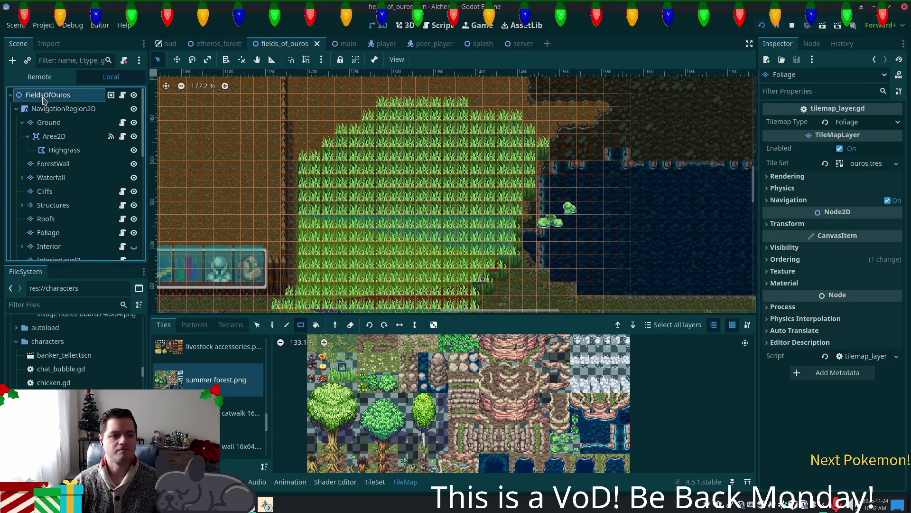
Select the Highgrass collision polygon and drag its corners up toward the mesa top
click(43, 97)
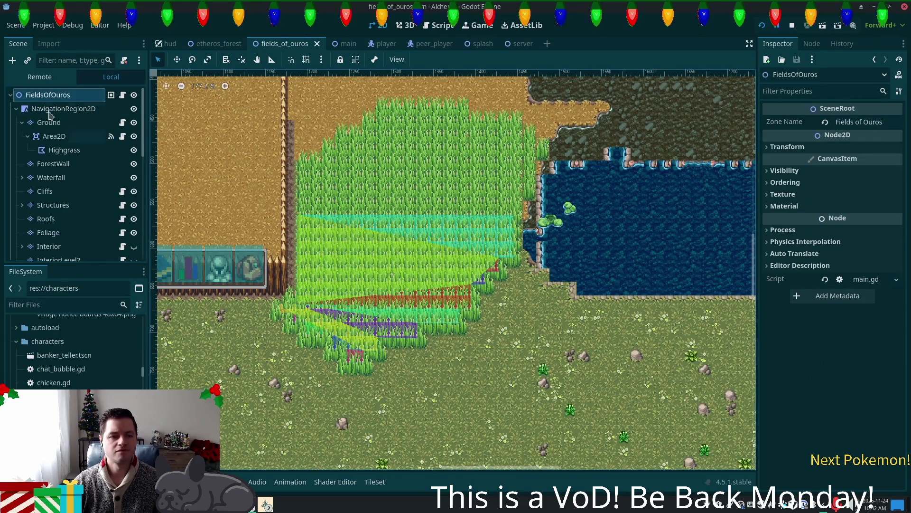
click(64, 150)
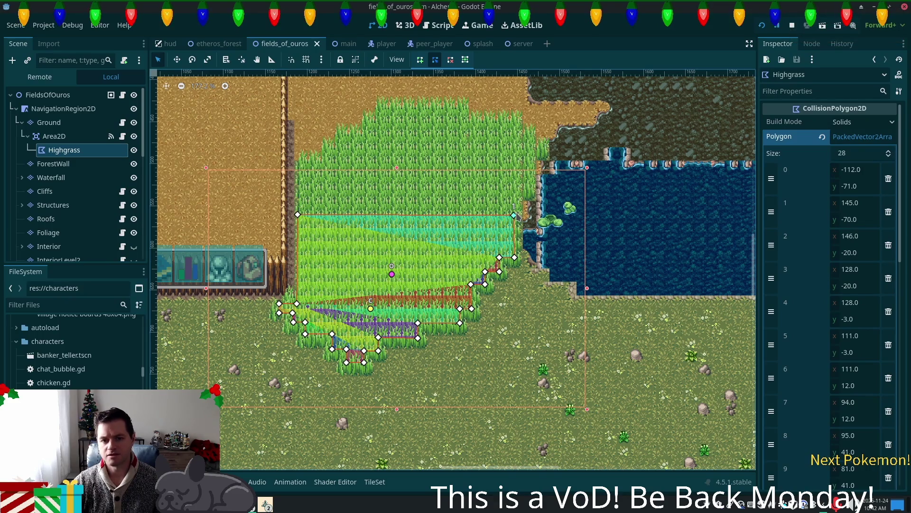
mouse_move(516, 216)
mouse_down()
mouse_move(531, 156)
mouse_move(545, 138)
mouse_move(545, 147)
mouse_up()
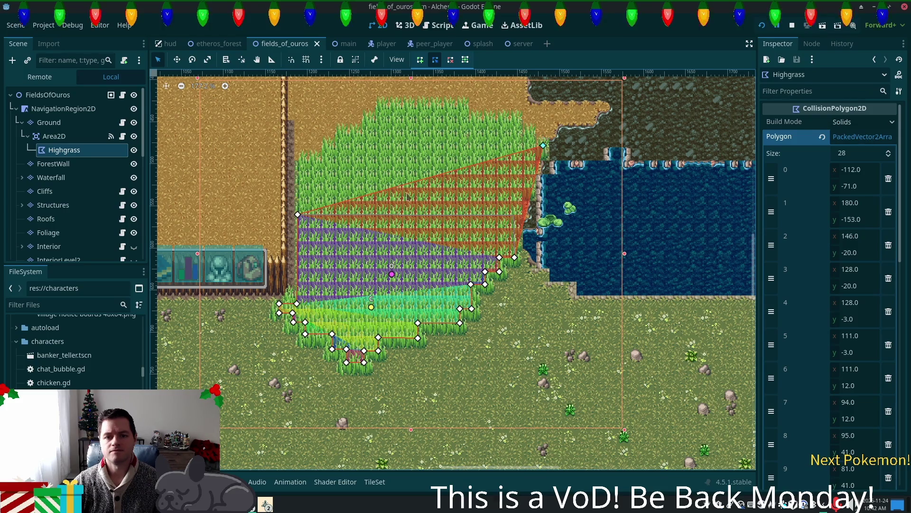
mouse_move(298, 214)
mouse_down()
mouse_move(305, 173)
mouse_move(296, 164)
mouse_up()
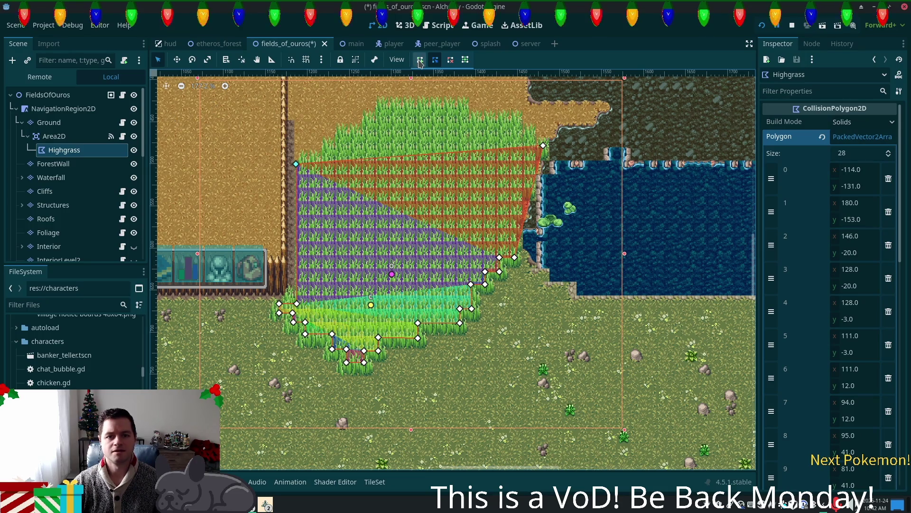
Redraw it as a three-point triangle across the grass top, save, and run the project
click(421, 98)
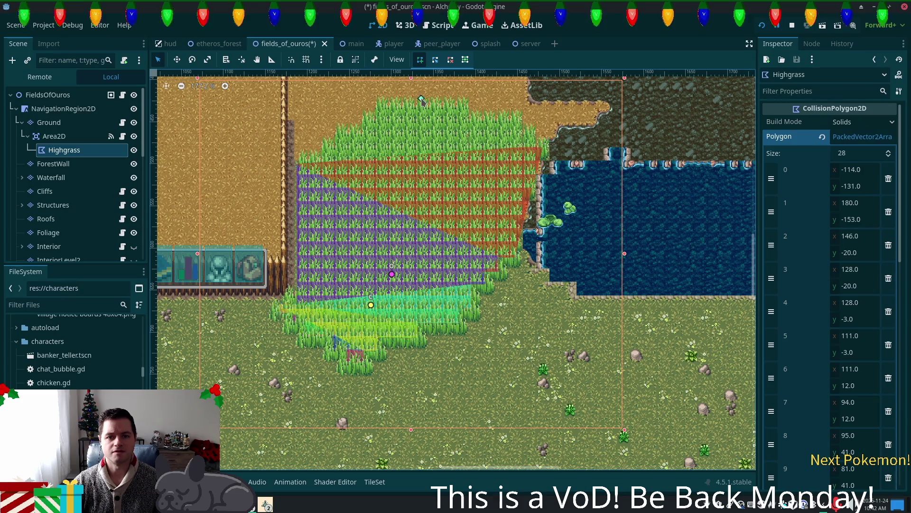
click(296, 163)
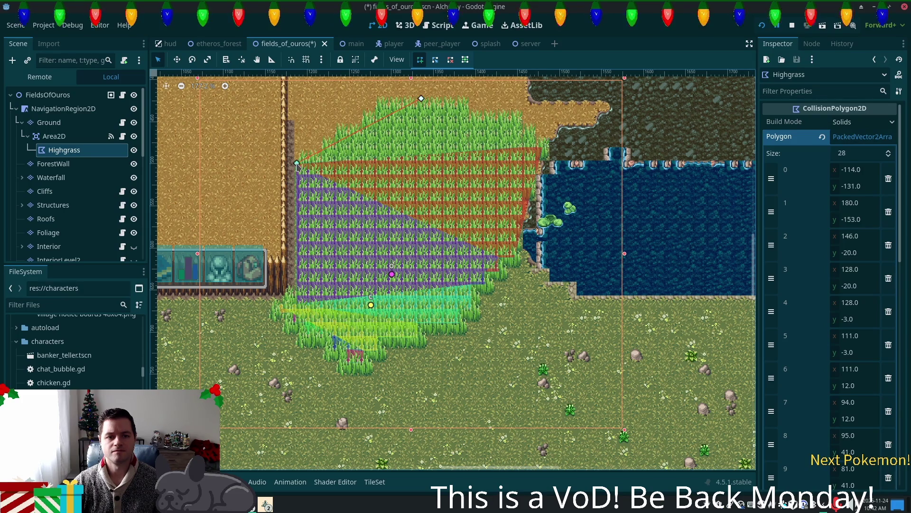
click(543, 147)
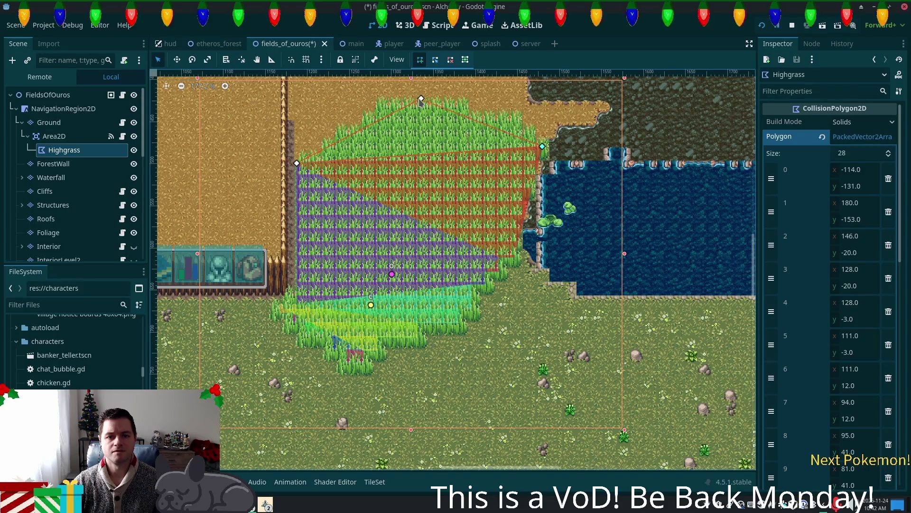
click(421, 99)
key(ctrl+s)
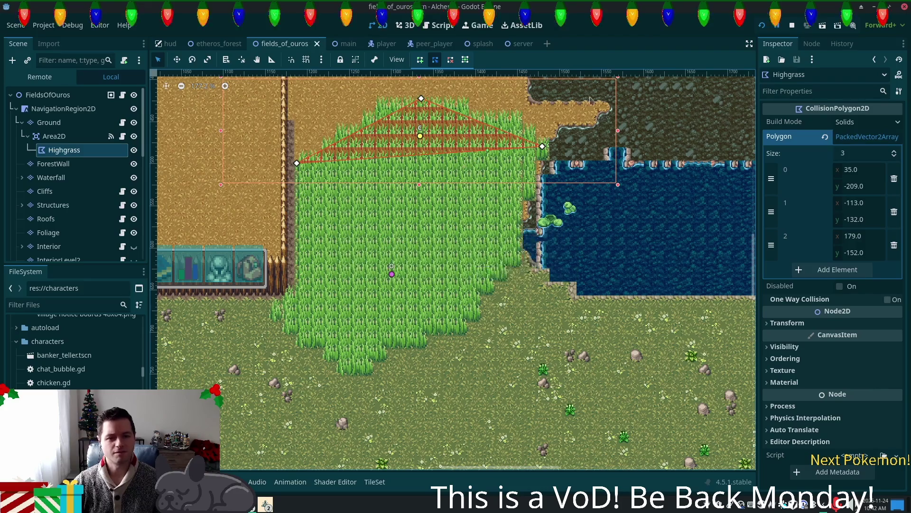
click(762, 25)
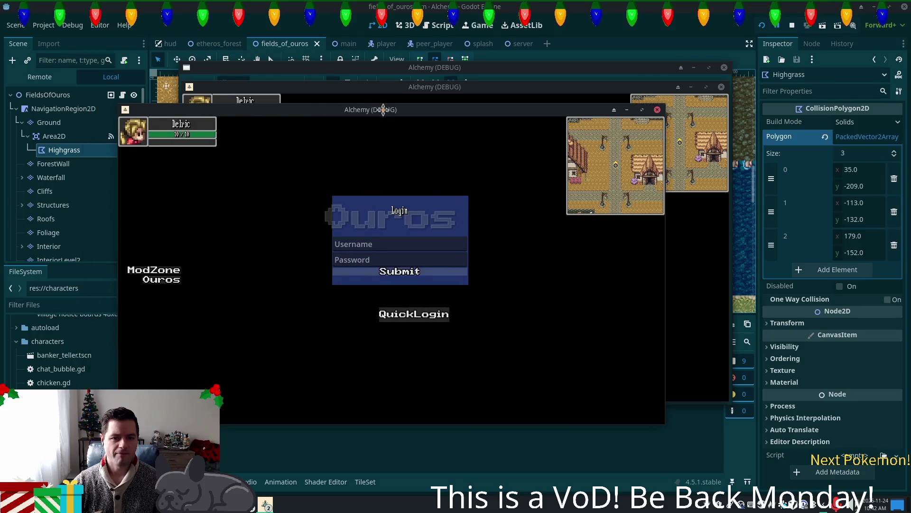
QuickLogin, walk the character up and down through the tall grass, then stop the game
drag(383, 109, 337, 124)
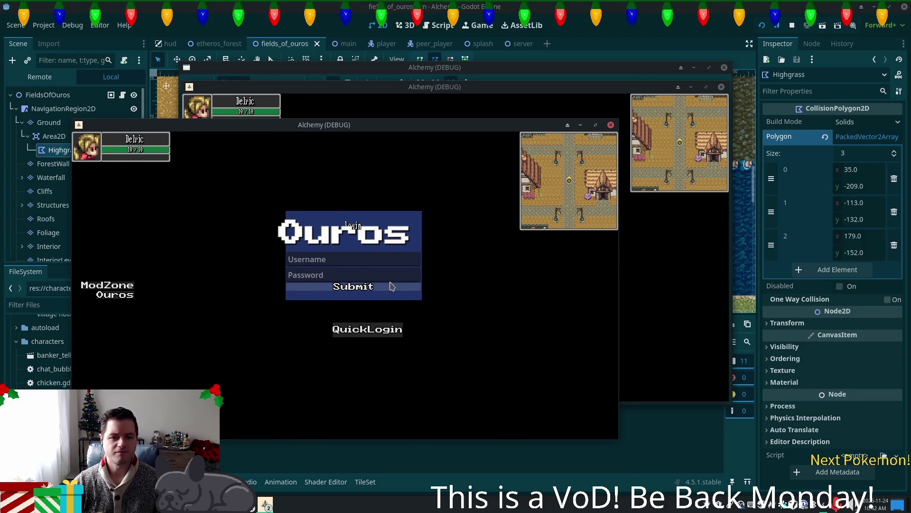
click(390, 285)
key(Down)
key(Left)
key(Up)
key(Down)
click(791, 25)
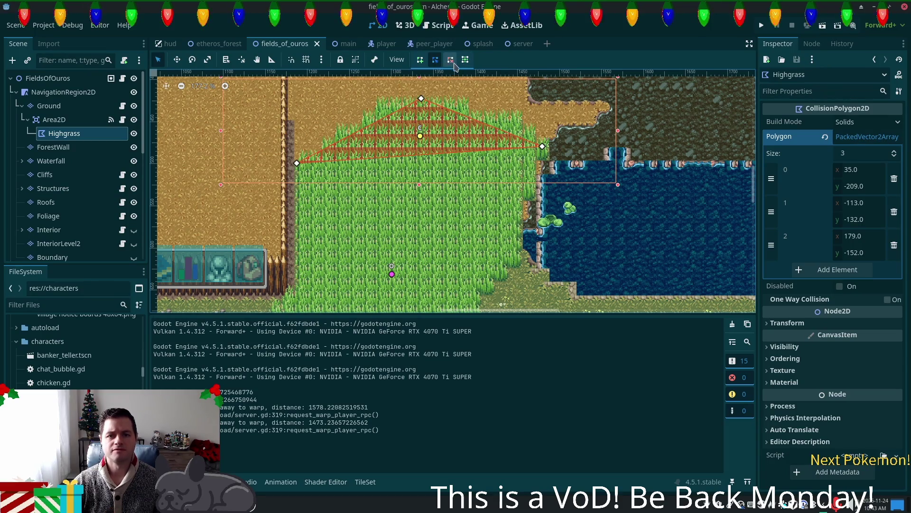
Clear the Highgrass polygon and trace new points along the grass bottom and stepped right side
click(421, 98)
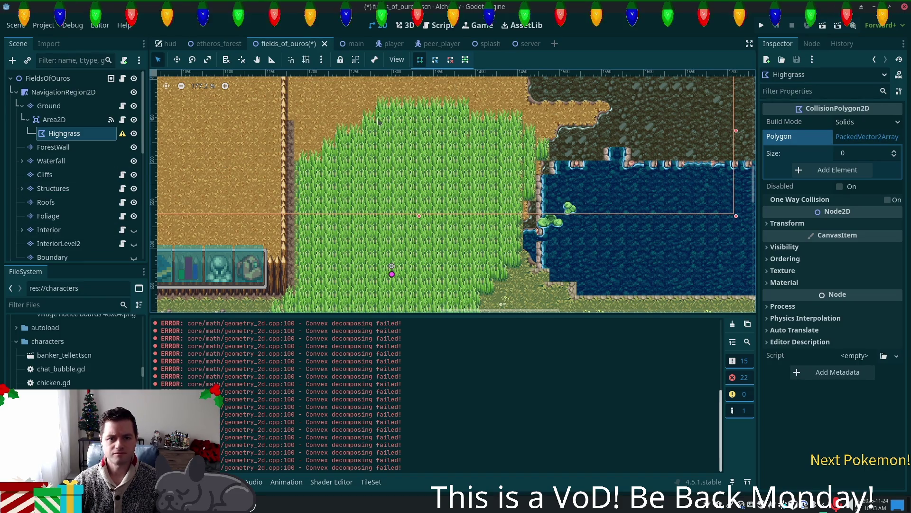
scroll(377, 190, down, 4)
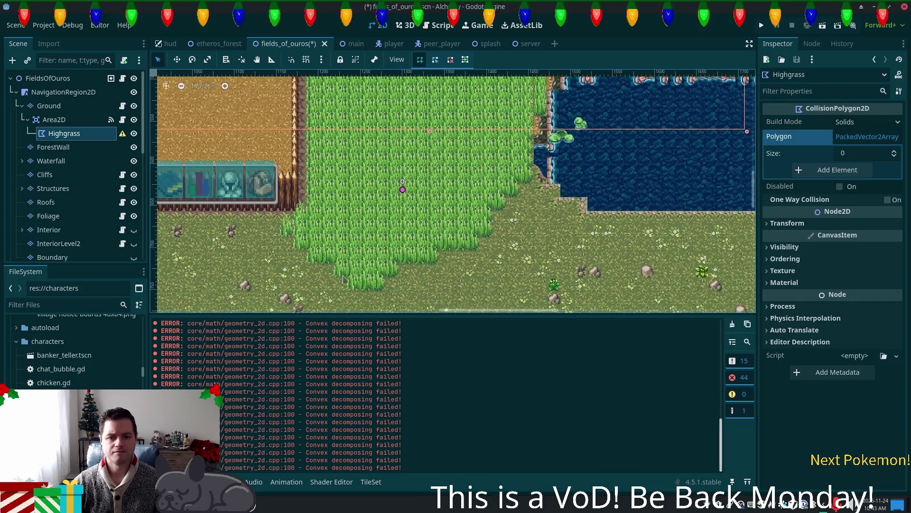
click(379, 282)
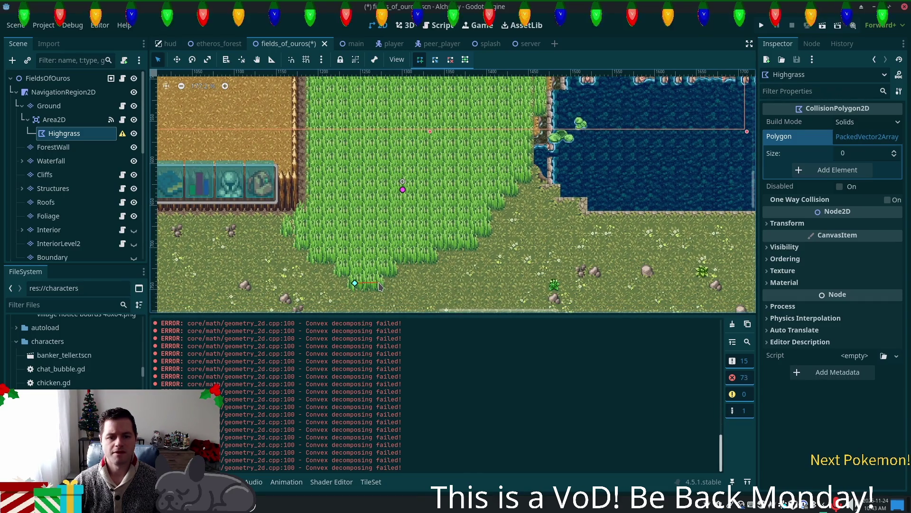
click(380, 267)
click(391, 266)
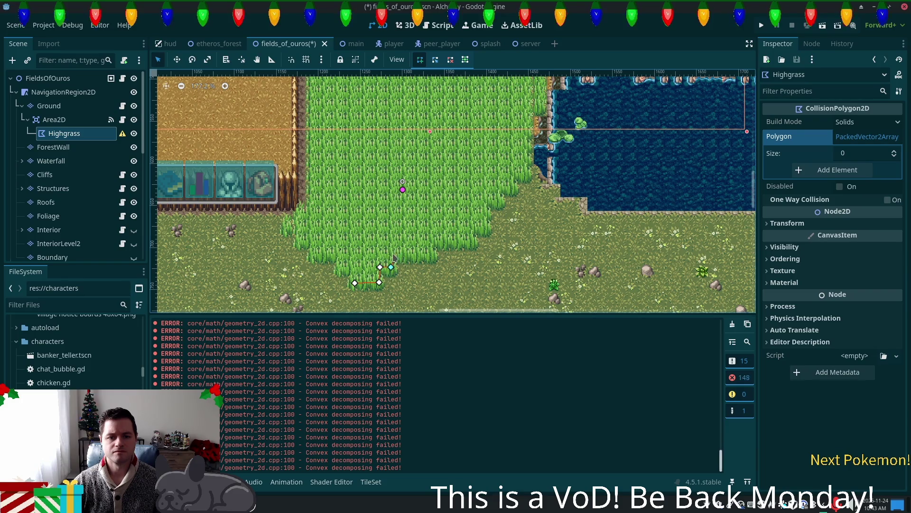
click(429, 251)
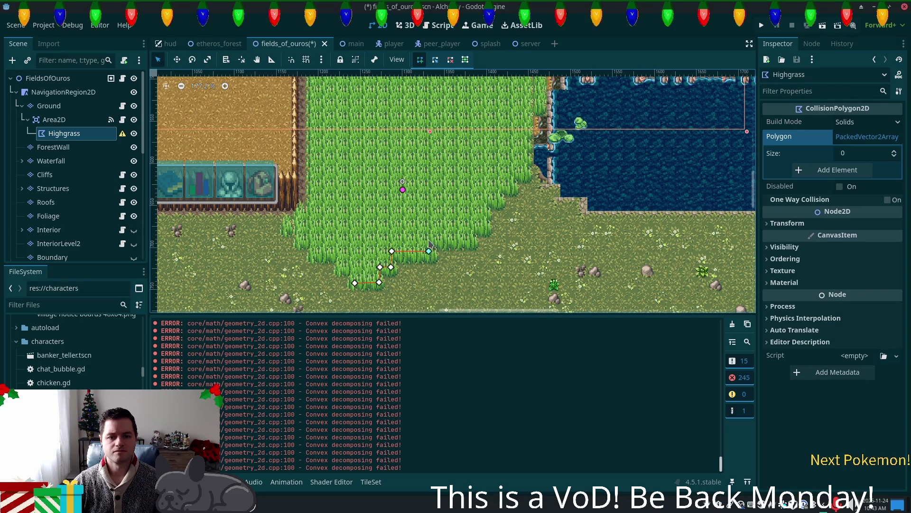
click(468, 240)
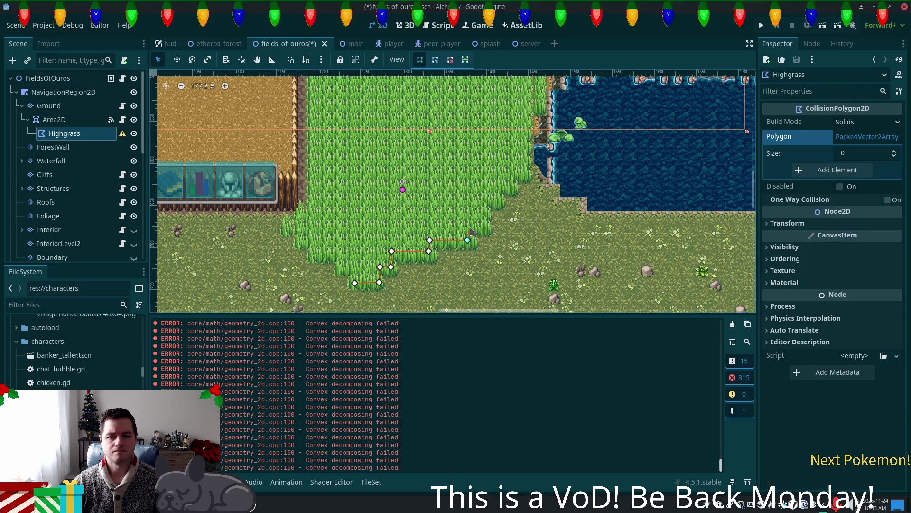
click(484, 226)
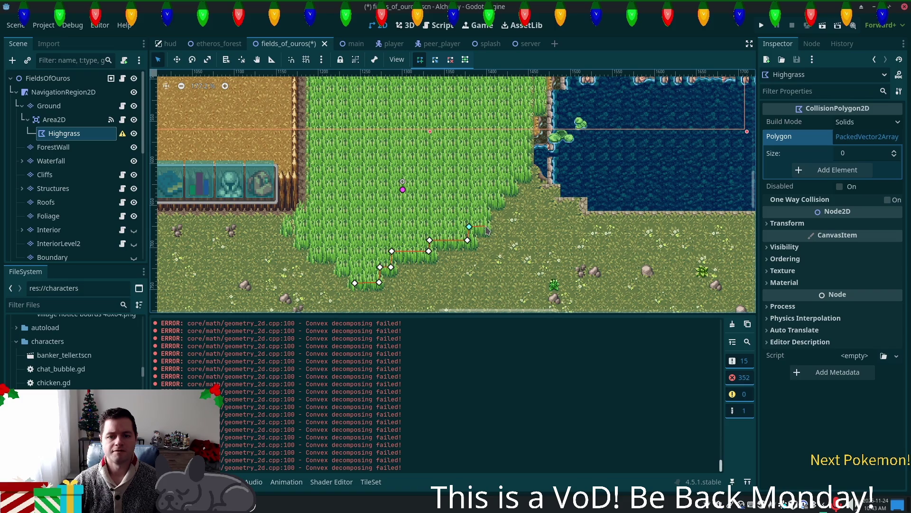
click(484, 195)
click(498, 196)
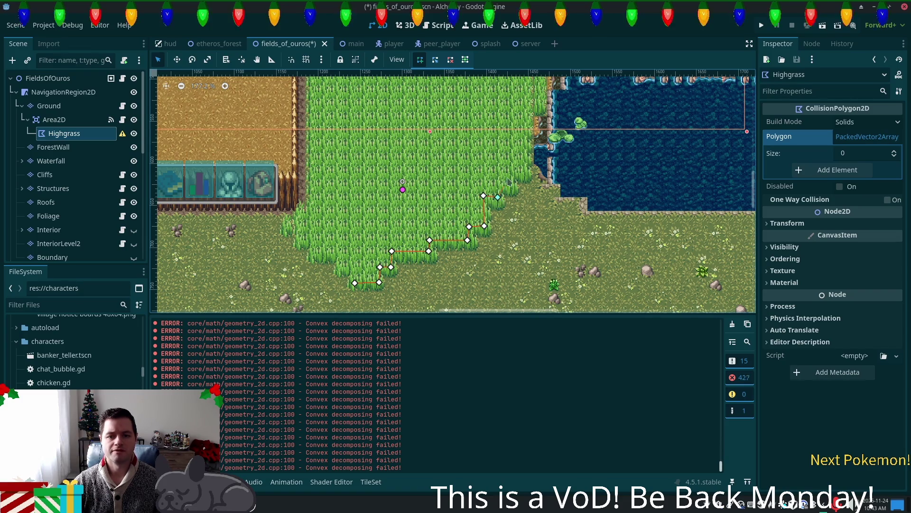
click(497, 185)
click(510, 185)
click(509, 172)
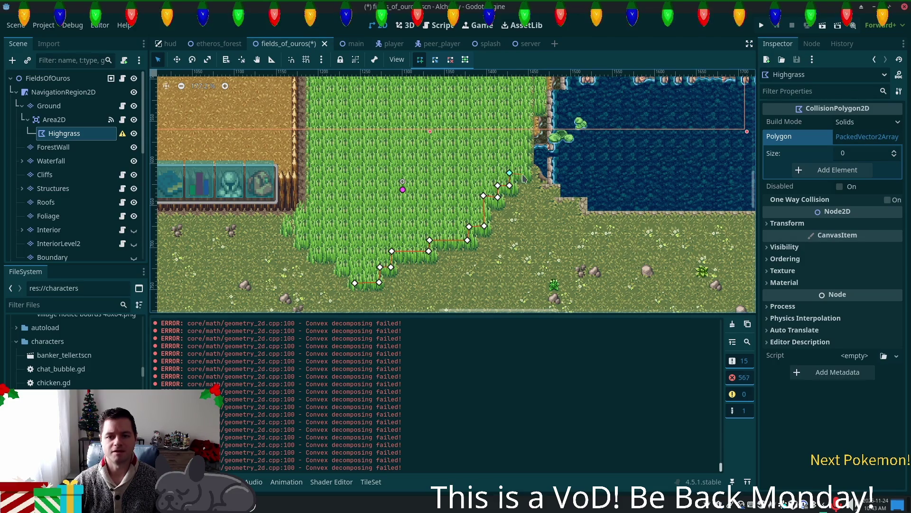
Continue the outline along the pond shore, the top-right corner, and the top edge
scroll(522, 180, up, 3)
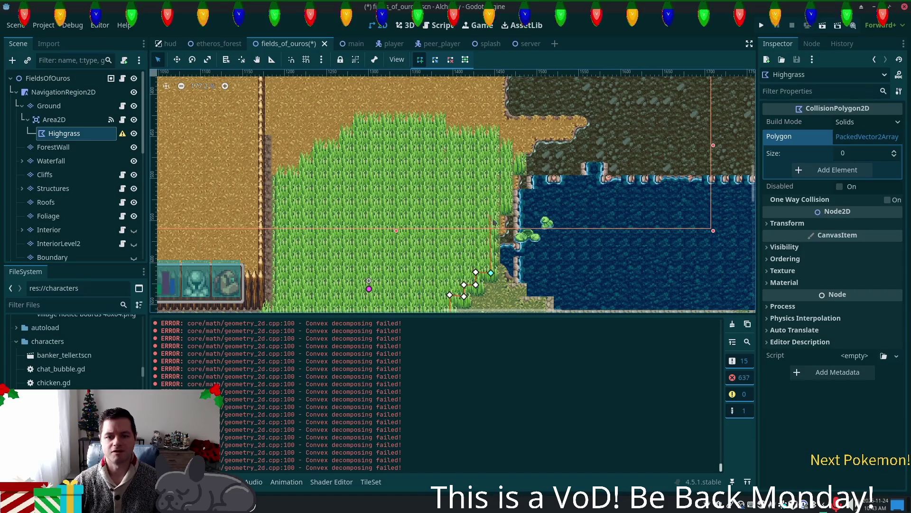
click(493, 203)
click(506, 205)
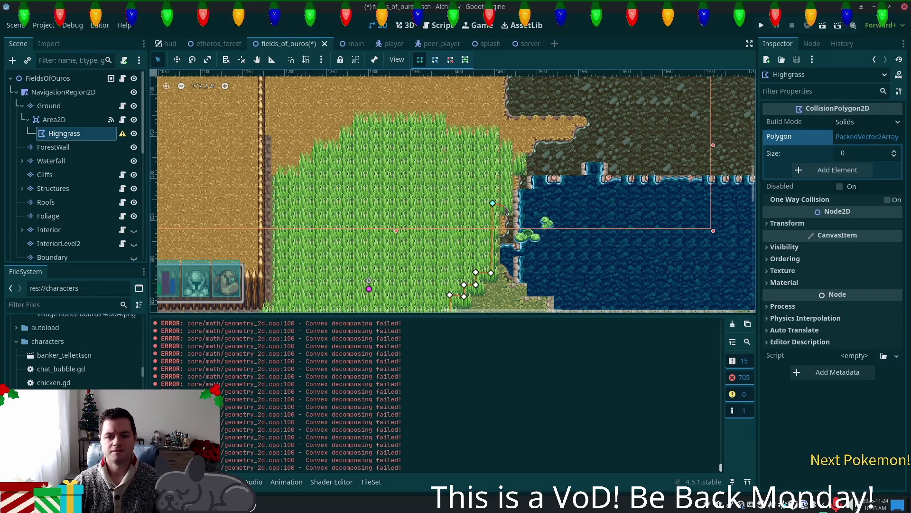
click(508, 169)
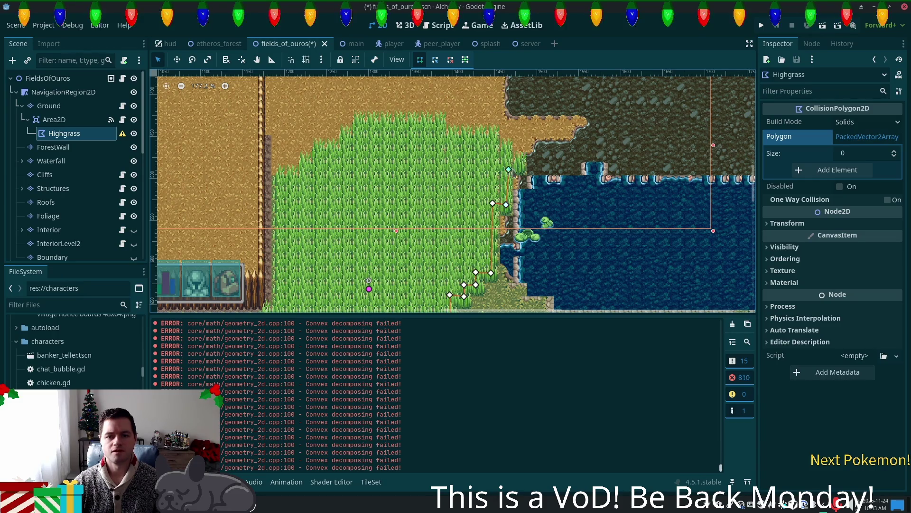
click(523, 172)
click(522, 159)
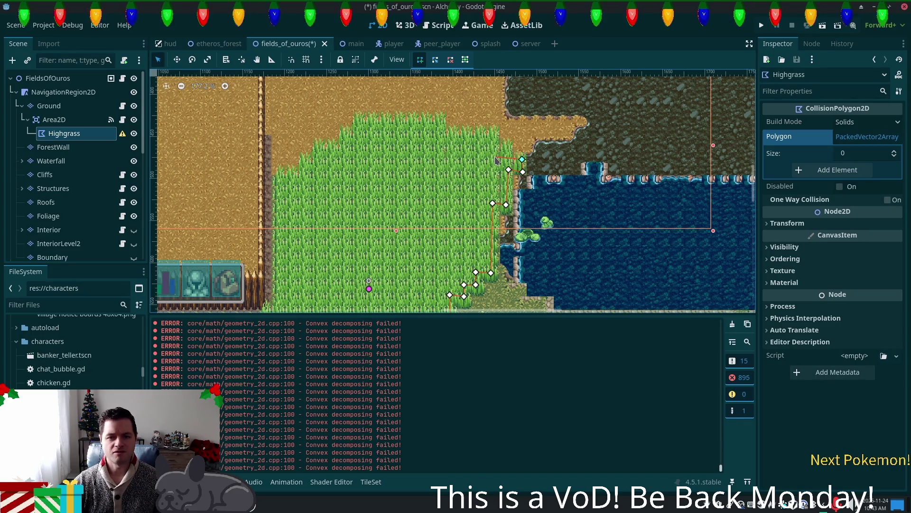
click(501, 161)
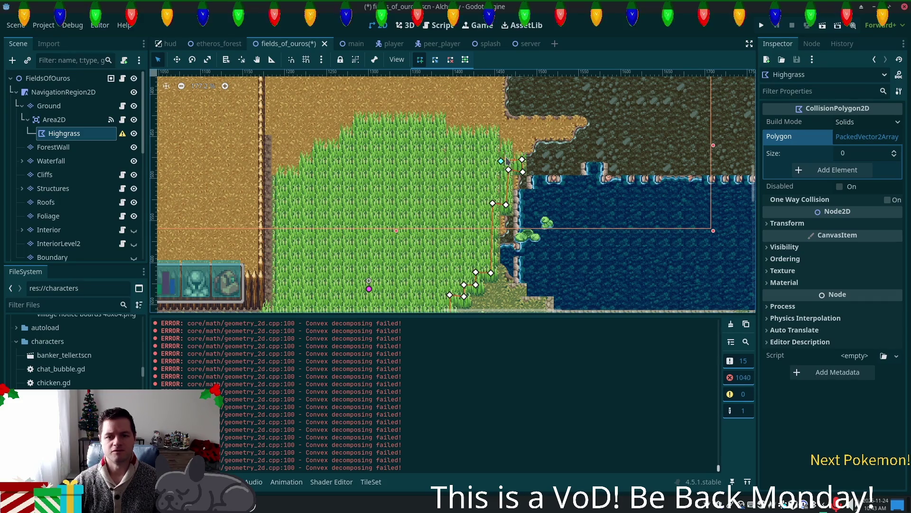
click(507, 150)
click(493, 150)
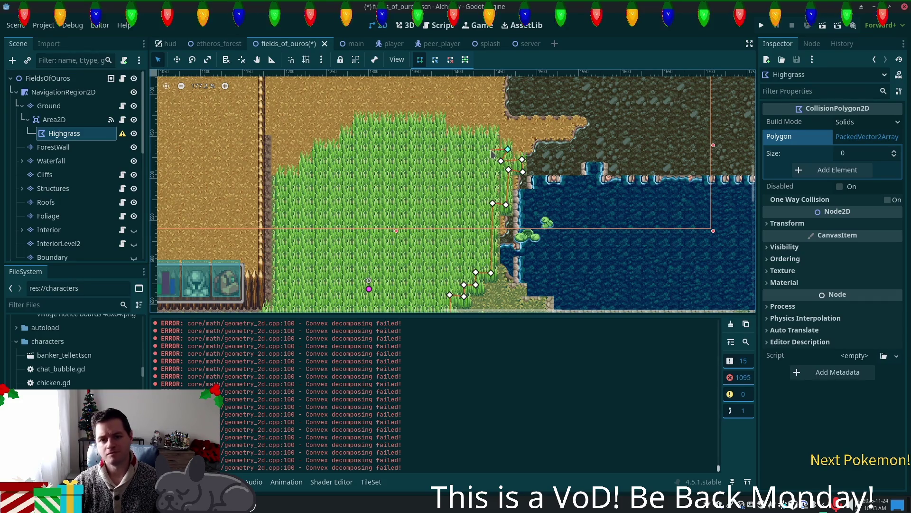
click(492, 138)
click(438, 138)
click(437, 129)
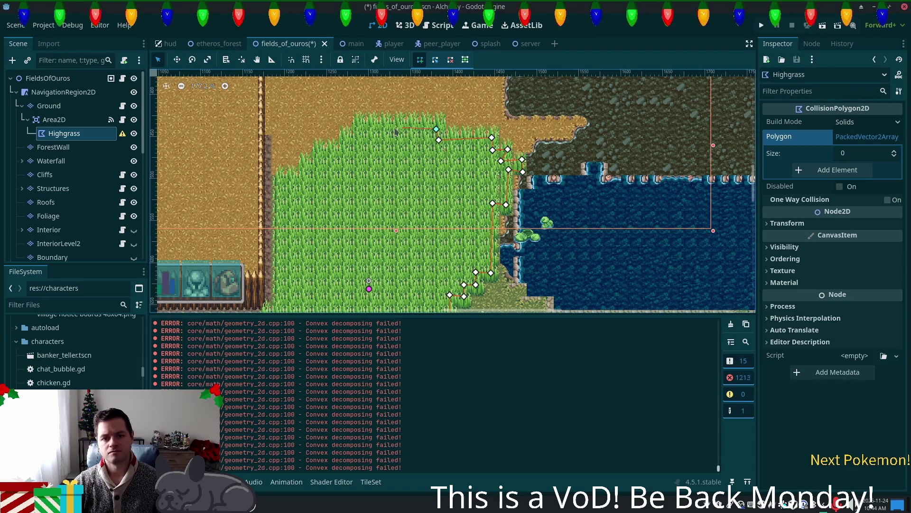
Trace the grass's top-left stepped corner and down its left side toward the fence
click(360, 141)
click(347, 141)
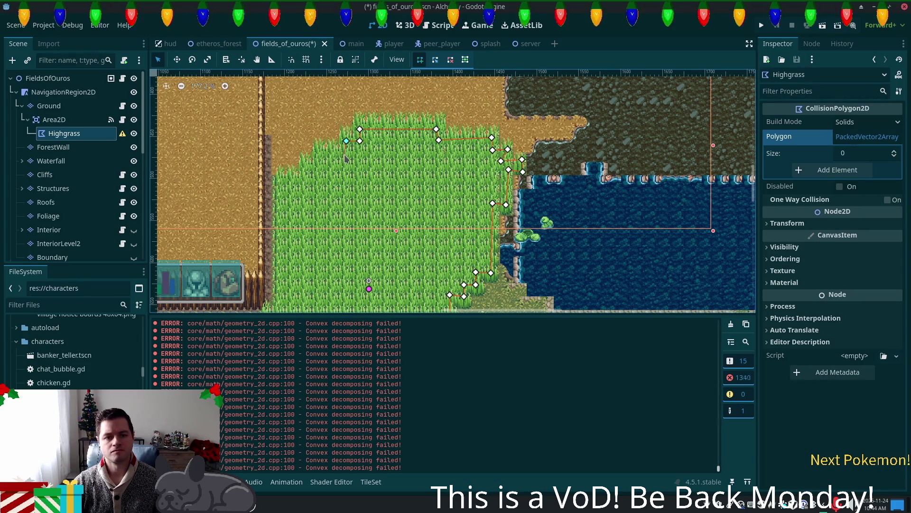
click(322, 155)
click(321, 169)
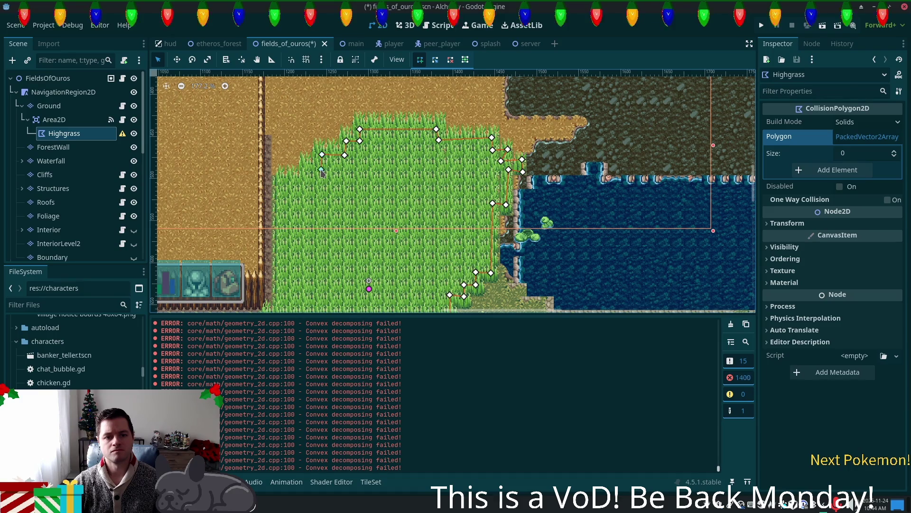
click(306, 182)
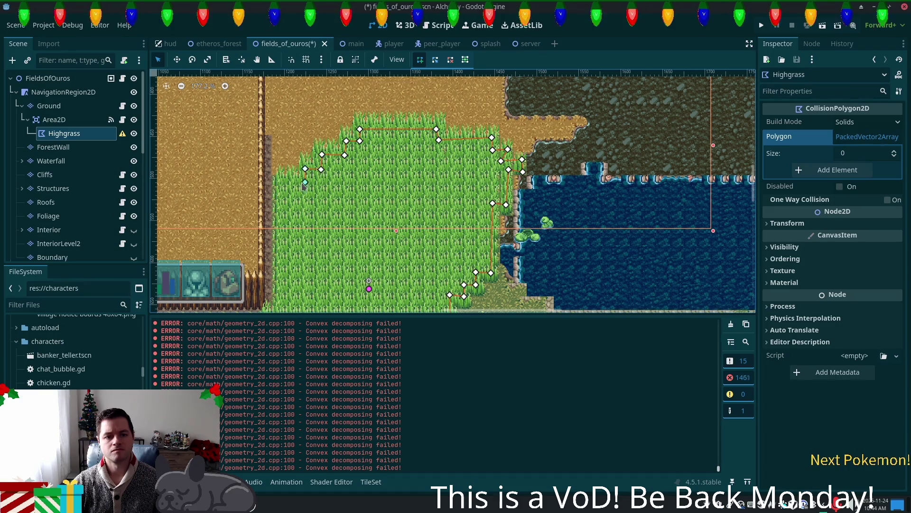
click(274, 183)
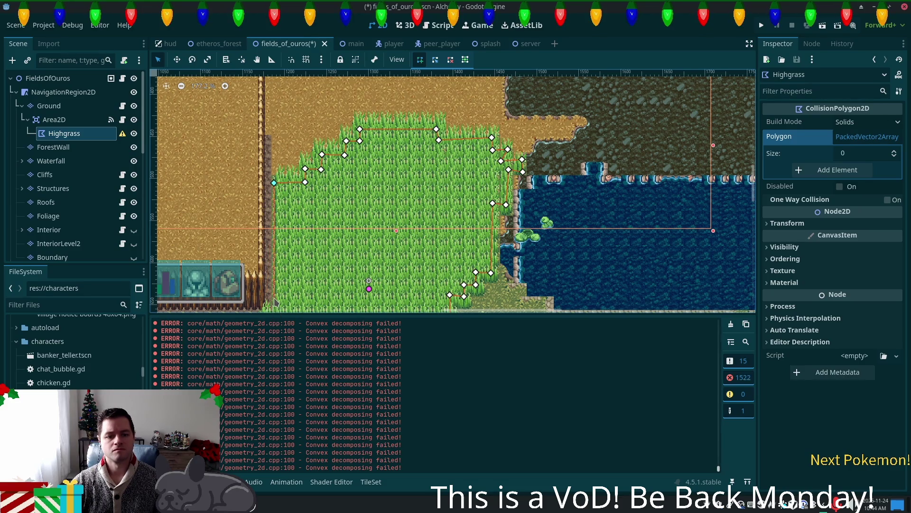
Outline the fence corner and stepped bottom-left edge, close the 48-point polygon, then save and run
scroll(288, 296, down, 3)
drag(287, 296, 312, 203)
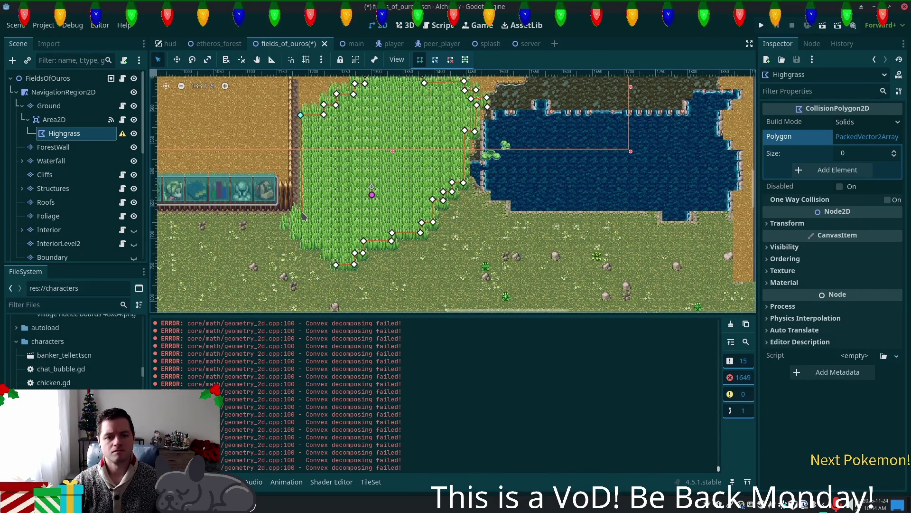
click(296, 212)
click(294, 220)
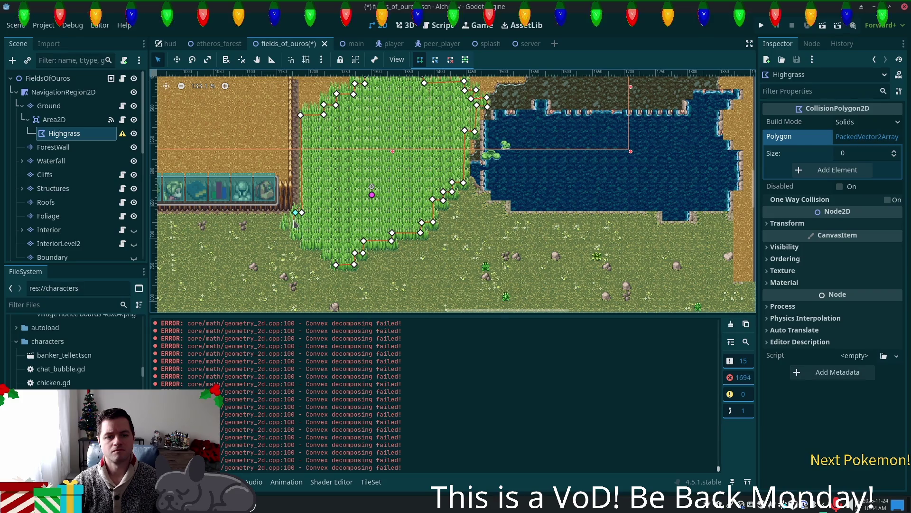
click(286, 220)
click(286, 225)
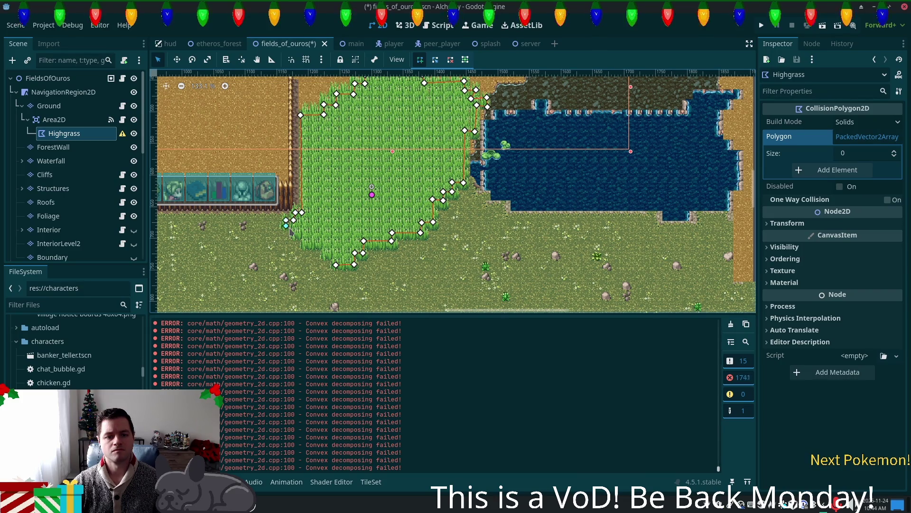
click(295, 235)
click(305, 236)
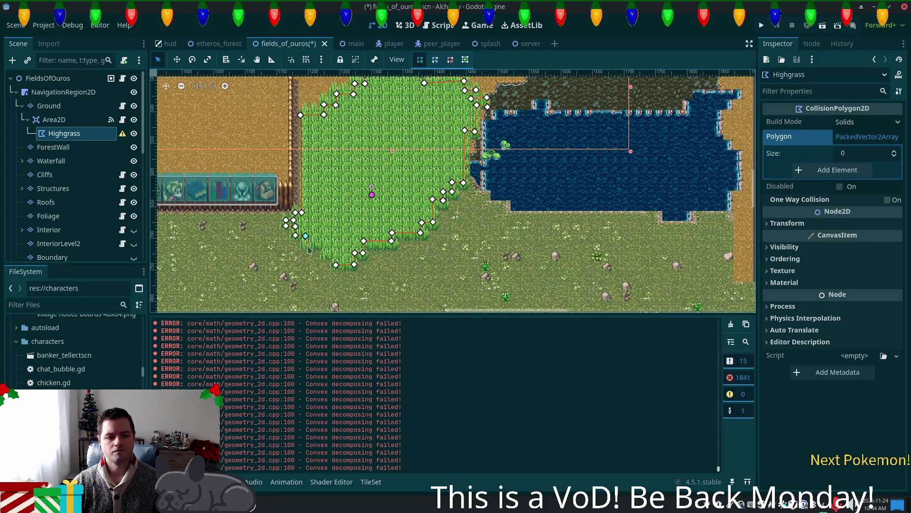
click(305, 243)
click(324, 244)
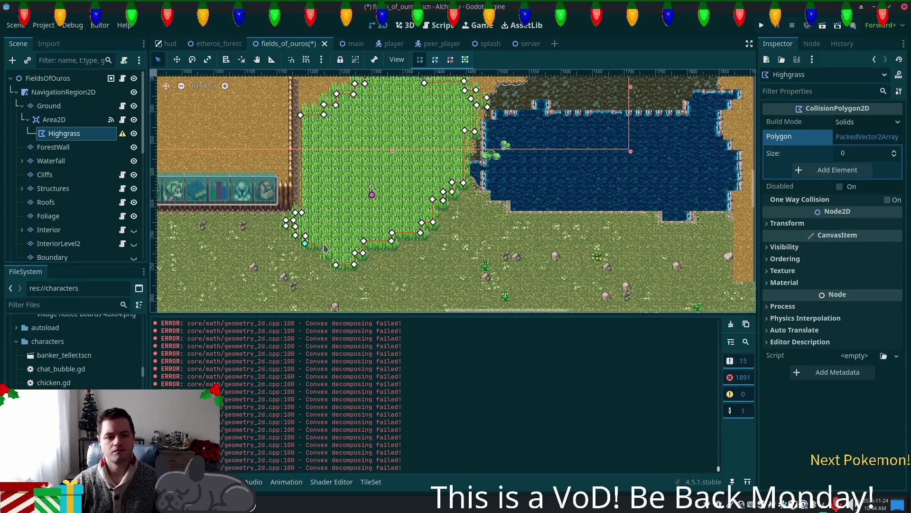
click(326, 255)
click(337, 255)
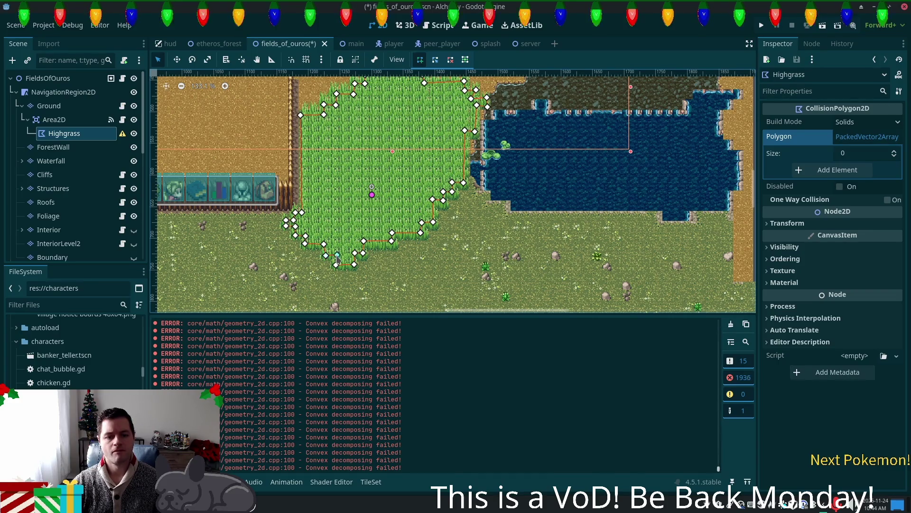
click(336, 265)
key(F5)
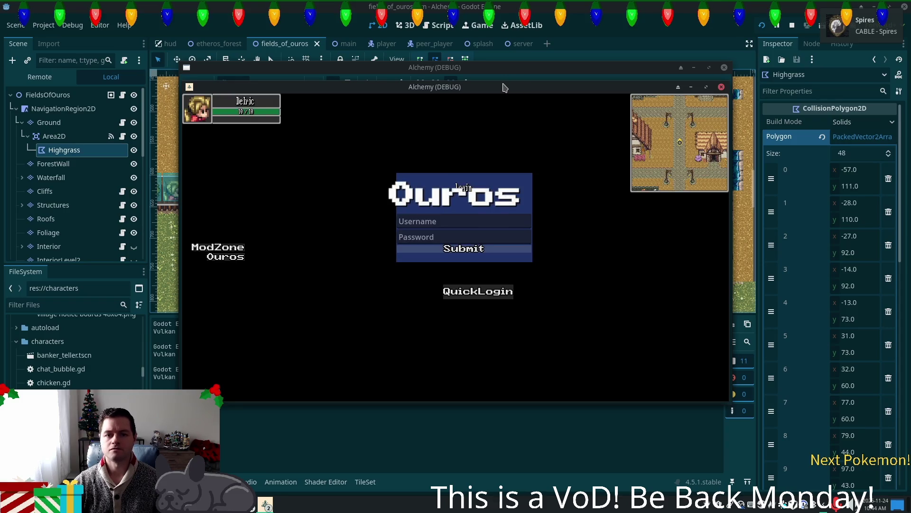
Rearrange the game windows and walk through the tall grass to the water, then west along the shore
mouse_move(516, 88)
mouse_down()
mouse_move(355, 154)
mouse_move(327, 158)
mouse_move(326, 150)
mouse_up()
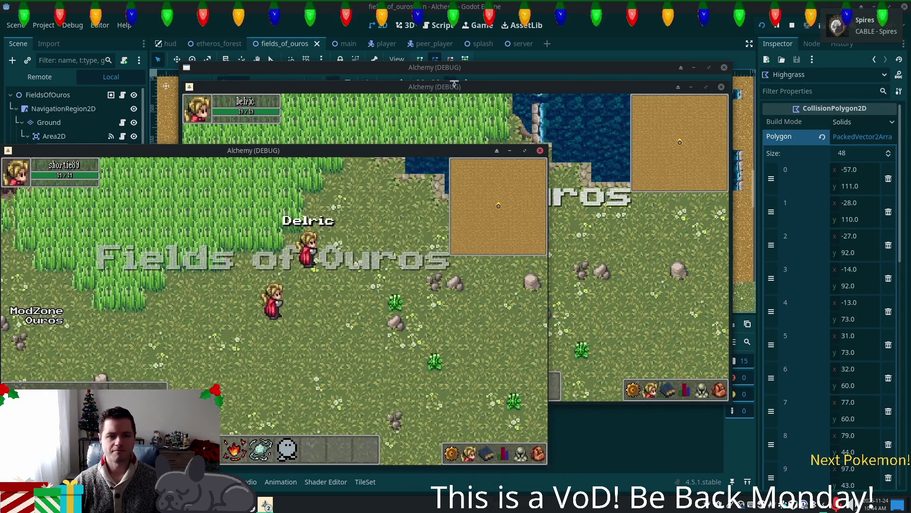
mouse_move(452, 87)
mouse_down()
mouse_move(561, 128)
mouse_move(549, 125)
mouse_up()
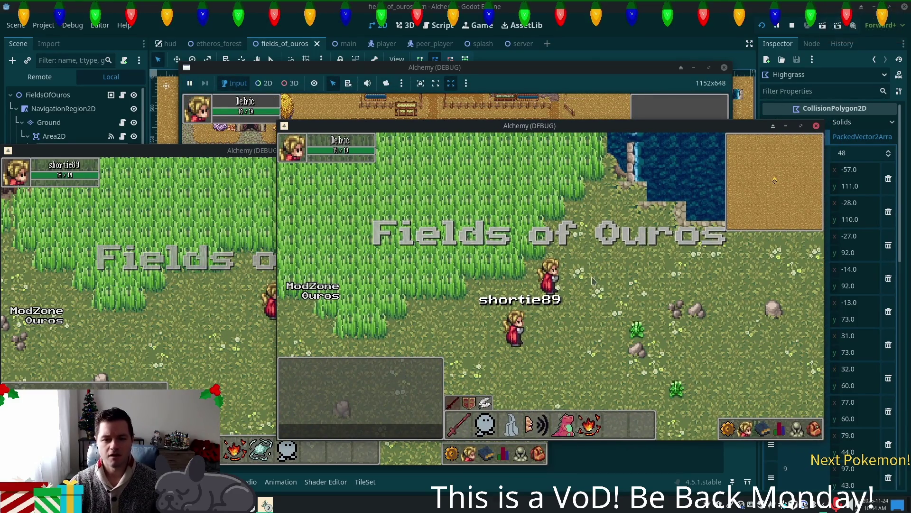
key(Down)
key(Left)
key(Up)
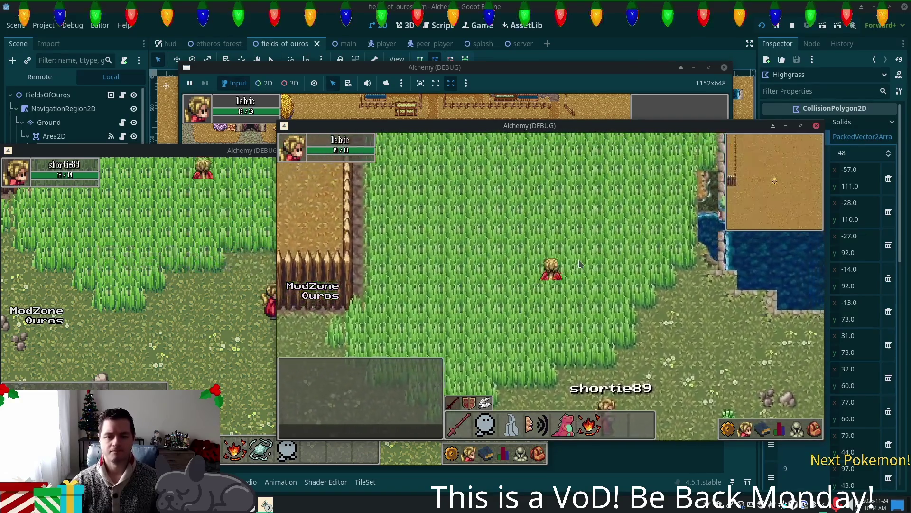
key(Up)
key(Right)
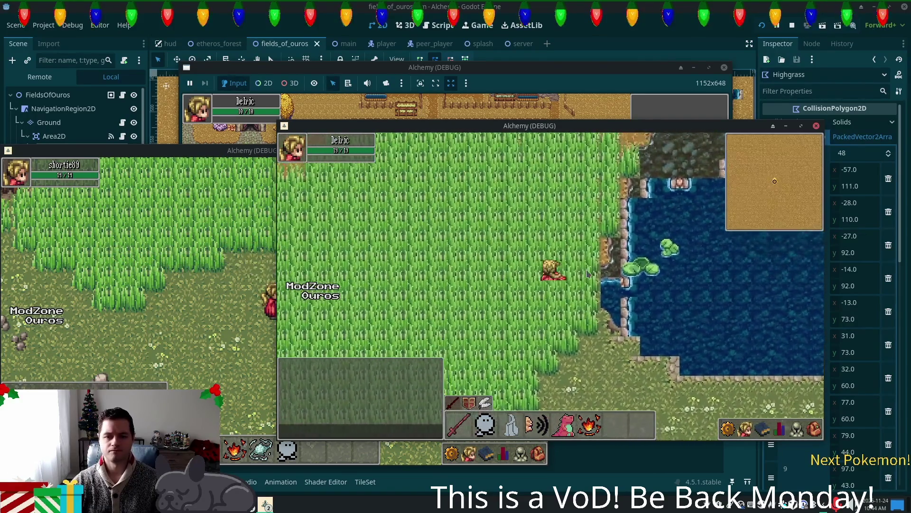
key(Up)
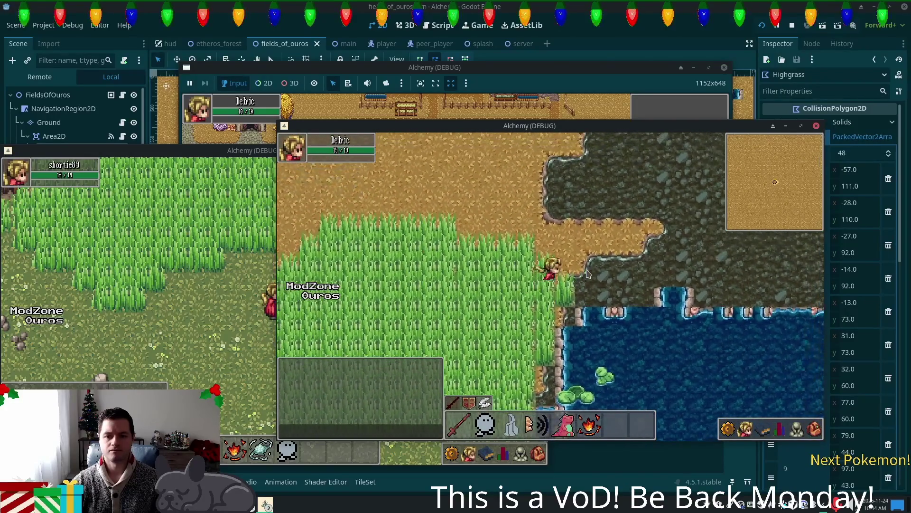
key(Left)
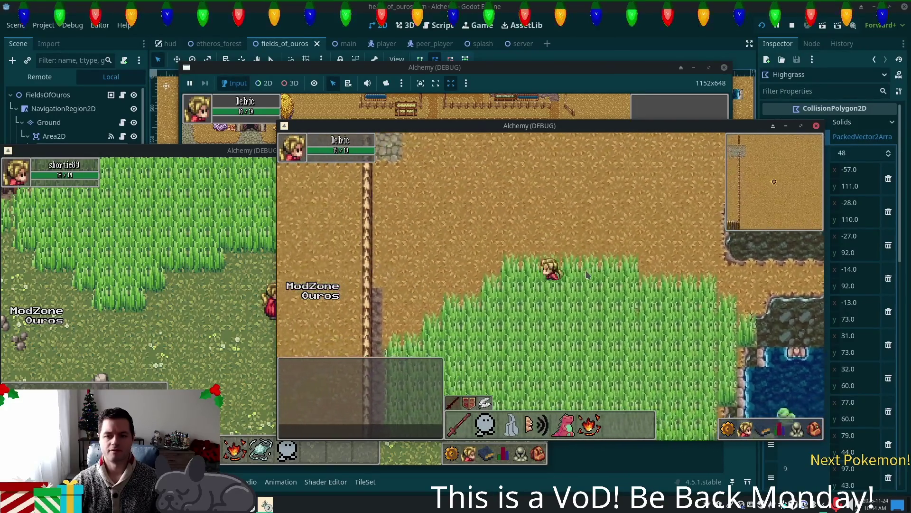
key(Left)
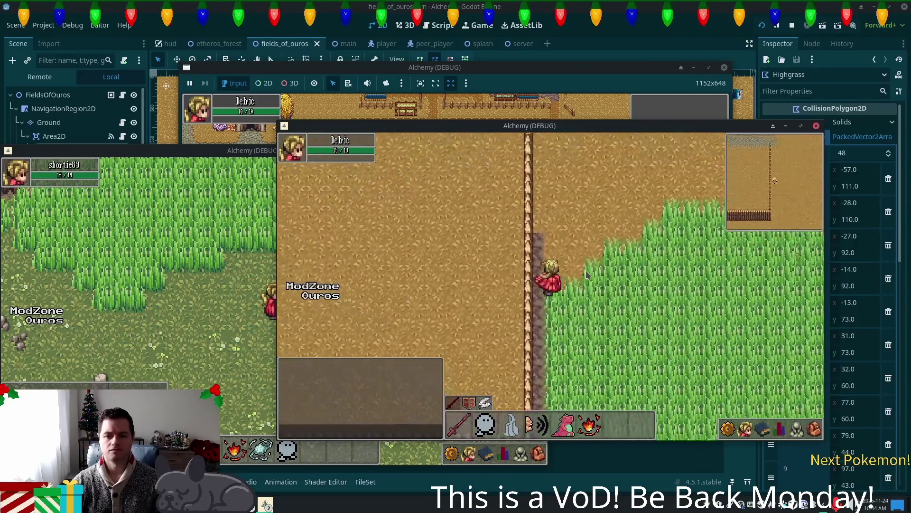
Walk along the fence, around the palisade corner, and north and south beside it
key(Down)
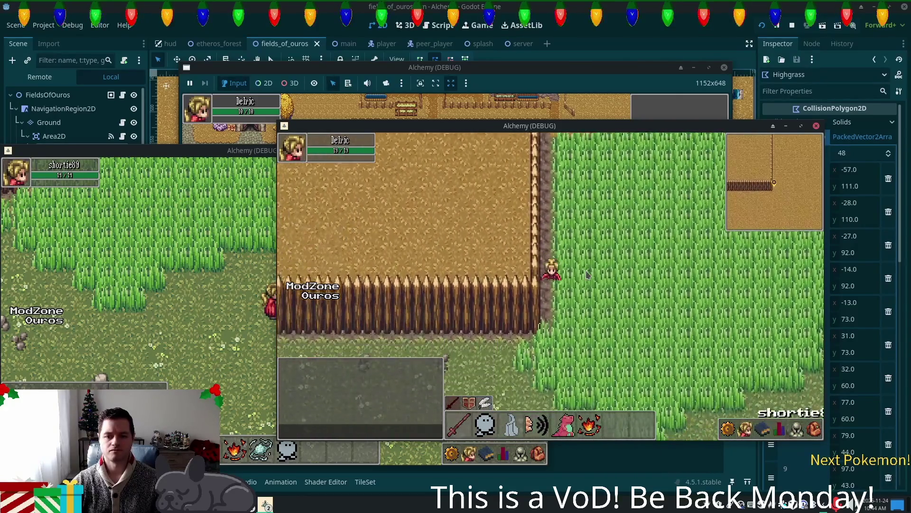
key(Down)
key(Left)
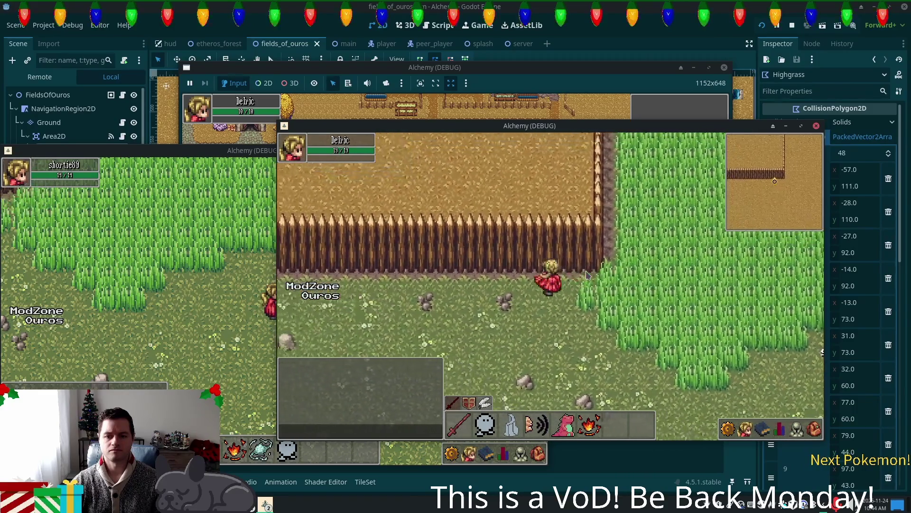
key(Right)
key(Up)
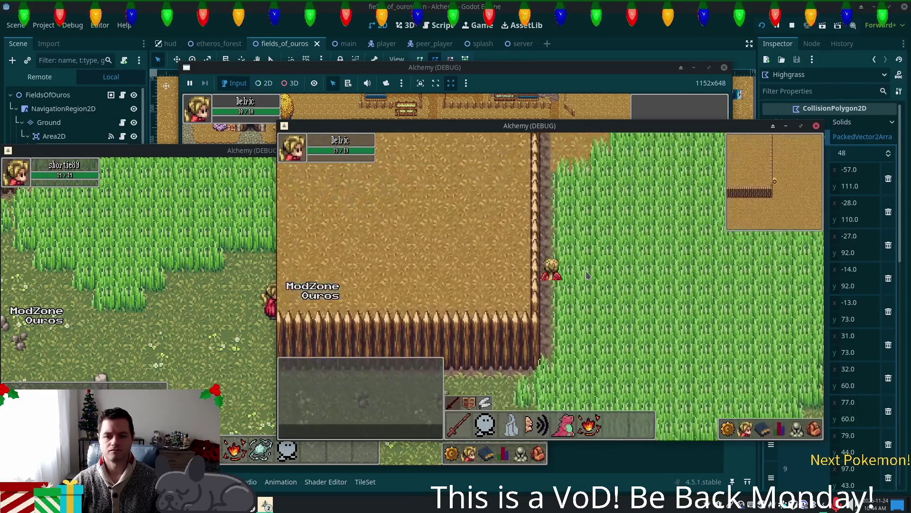
key(Down)
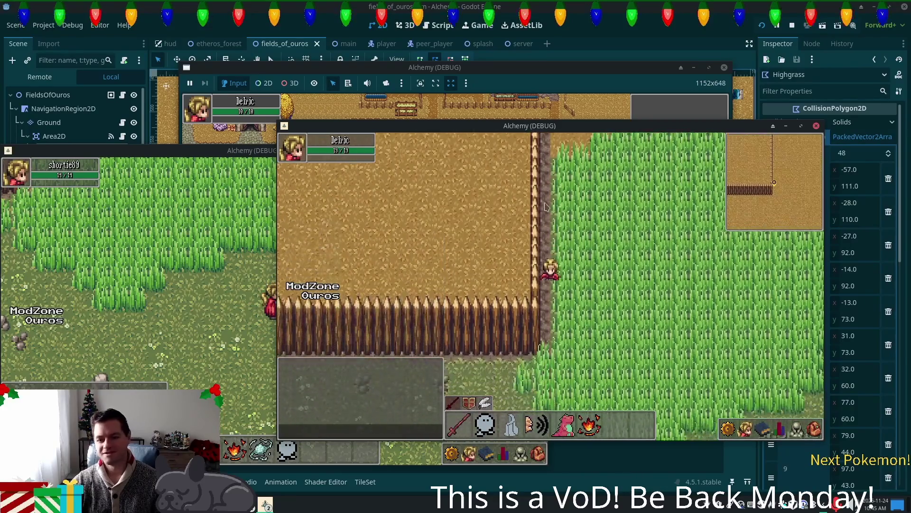
key(Down)
key(Up)
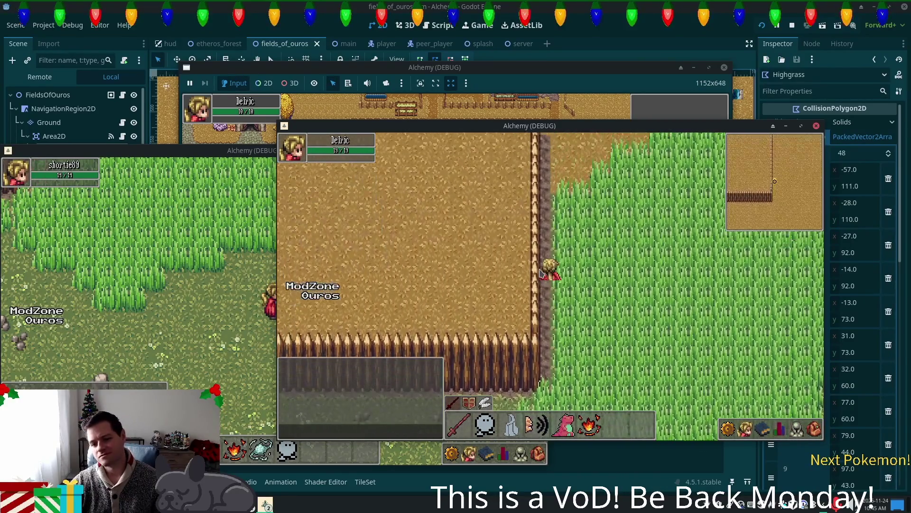
key(Up)
key(Down)
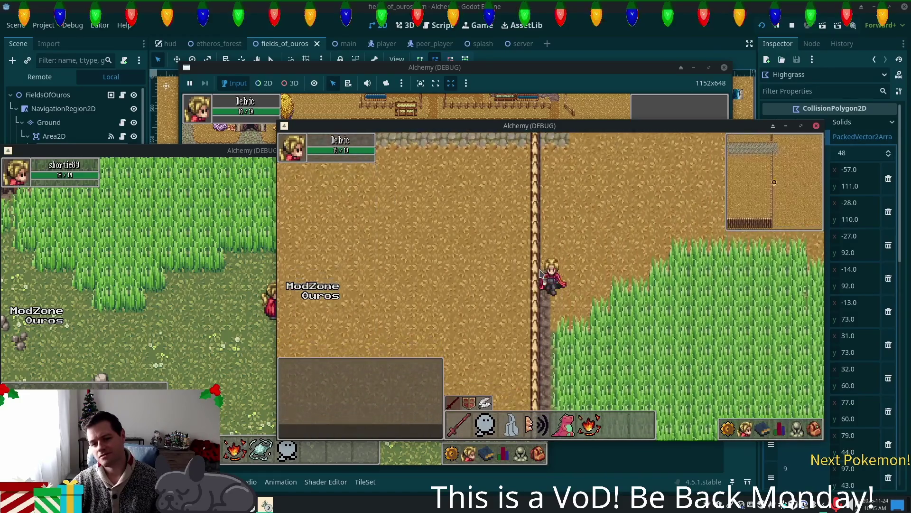
key(Down)
key(Right)
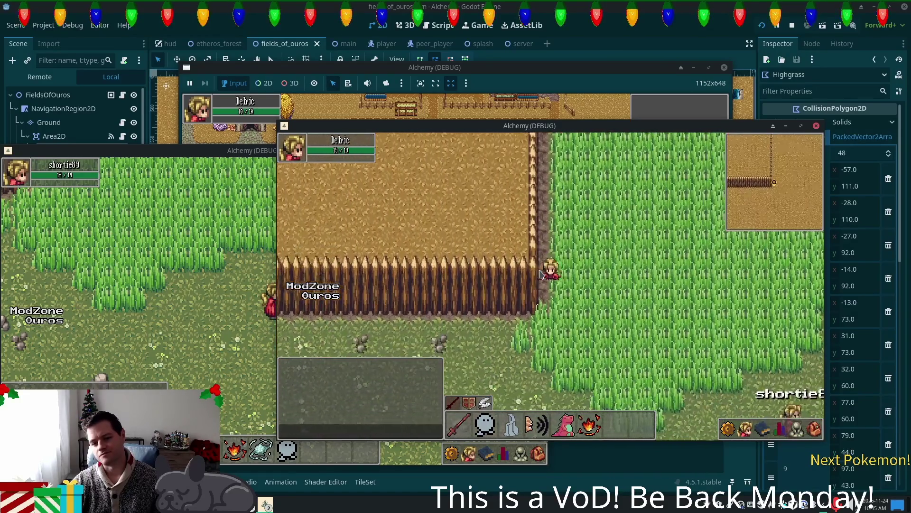
key(Down)
Walk back and forth through the tall grass toward the pond and up to the water's edge
key(Right)
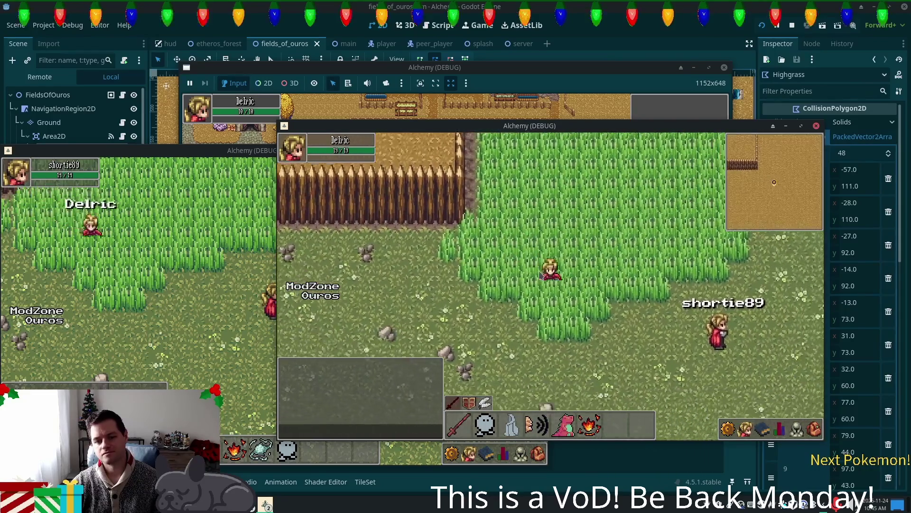
key(Up)
key(Right)
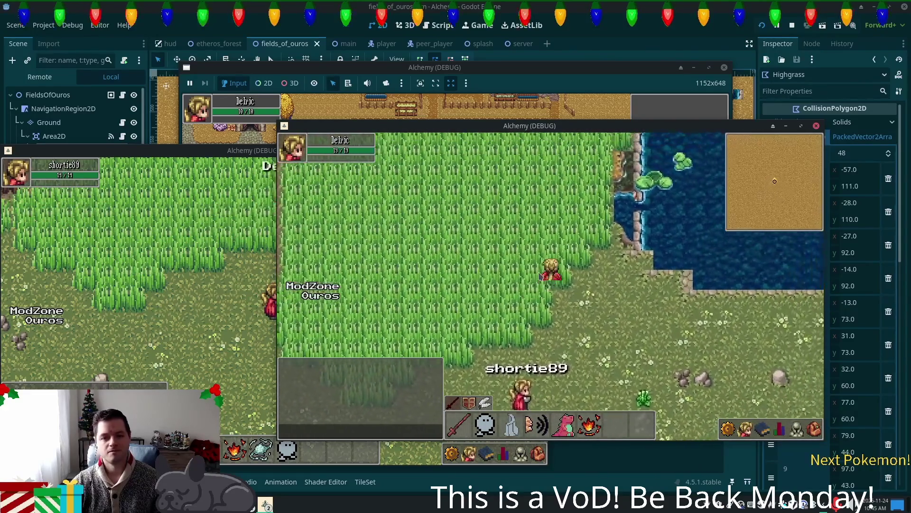
key(Left)
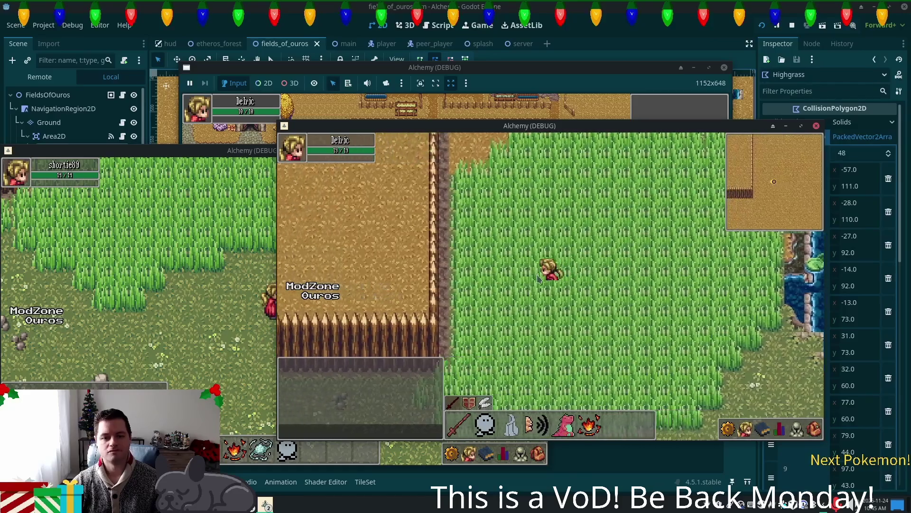
key(Up)
key(Right)
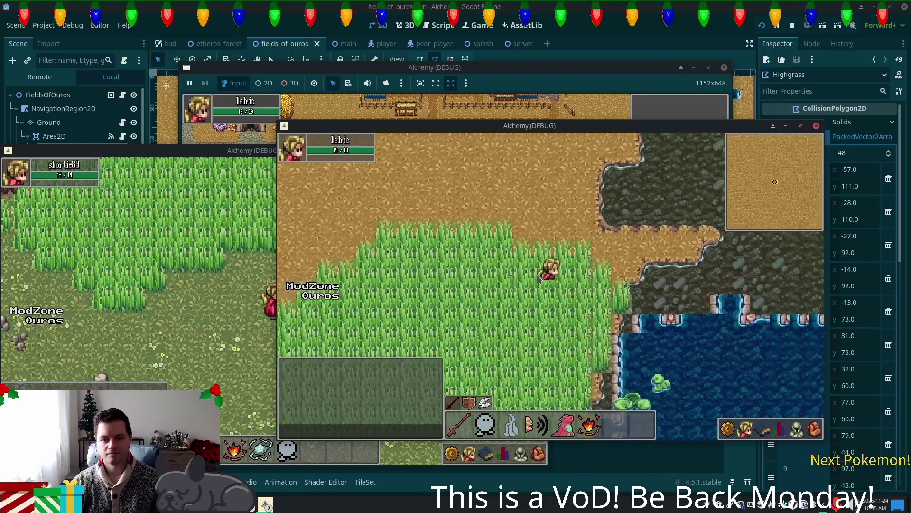
key(Left)
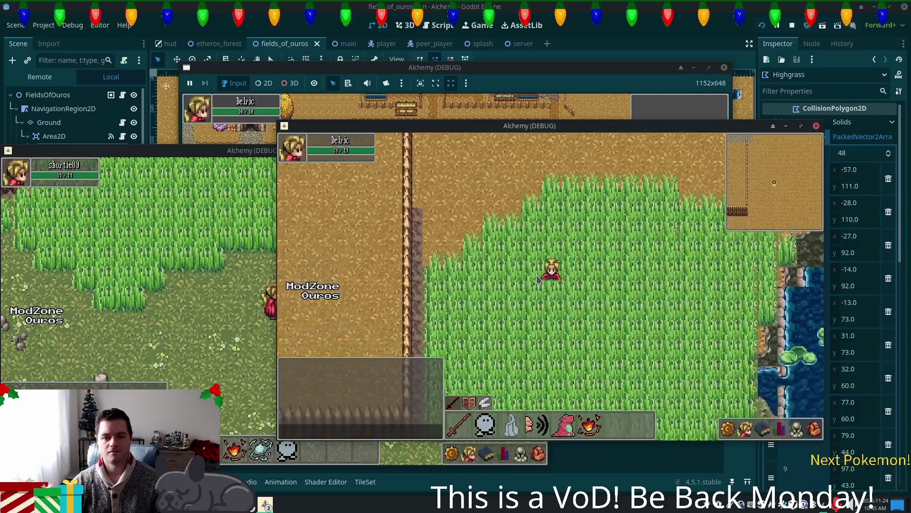
key(Down)
key(Right)
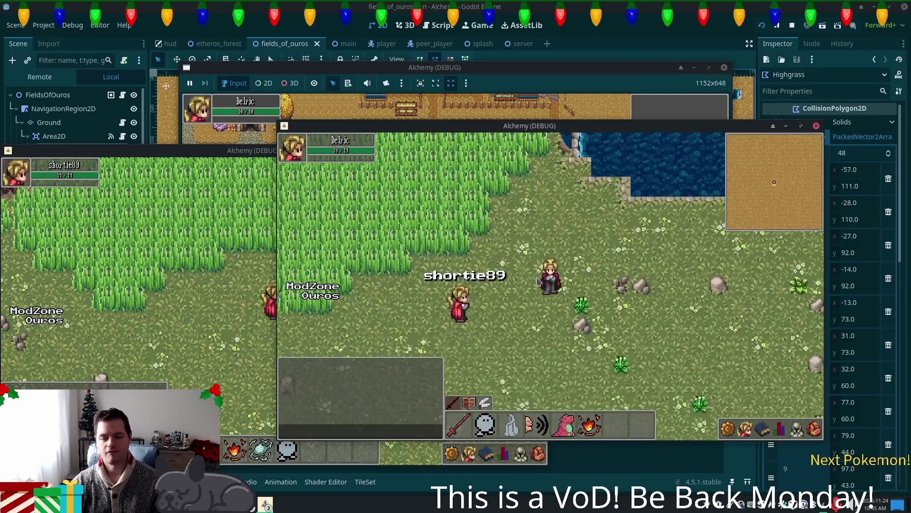
key(Up)
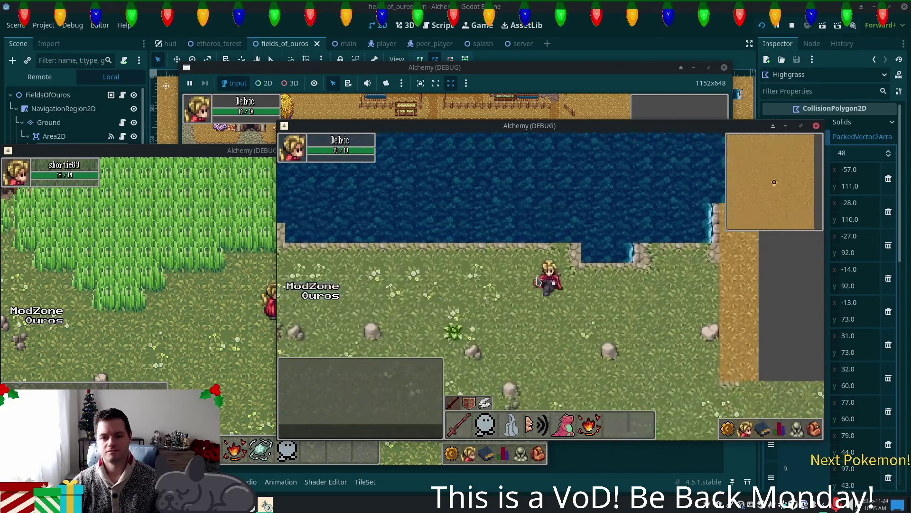
key(Down)
key(Right)
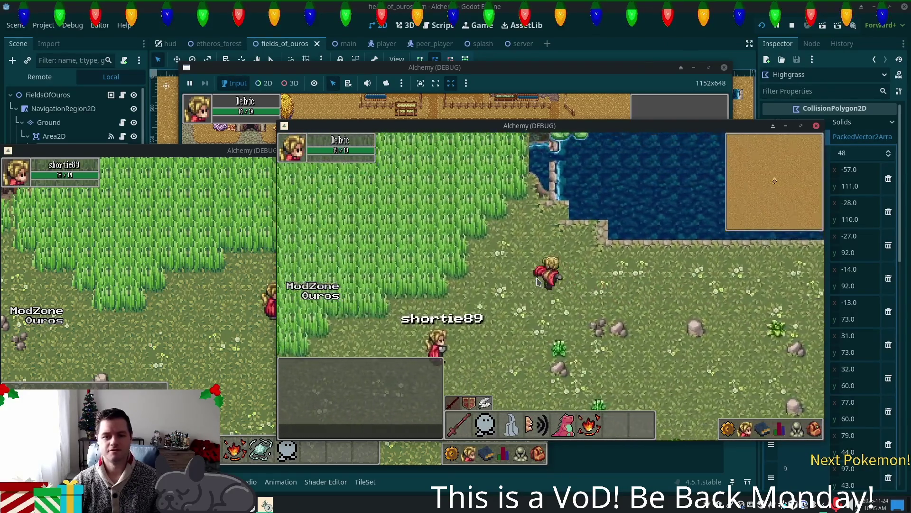
Test walking along the pond's grassy shore, then stop the game with F8
key(Up)
key(Left)
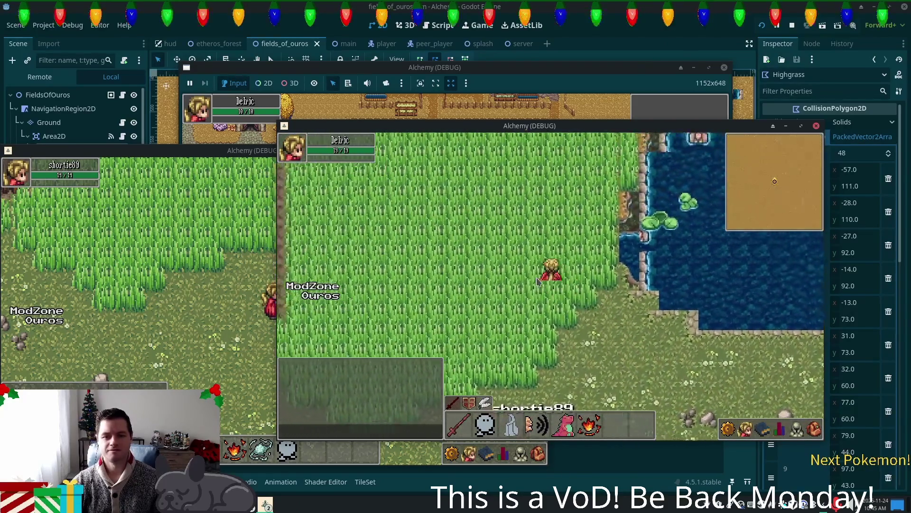
key(Up)
key(Down)
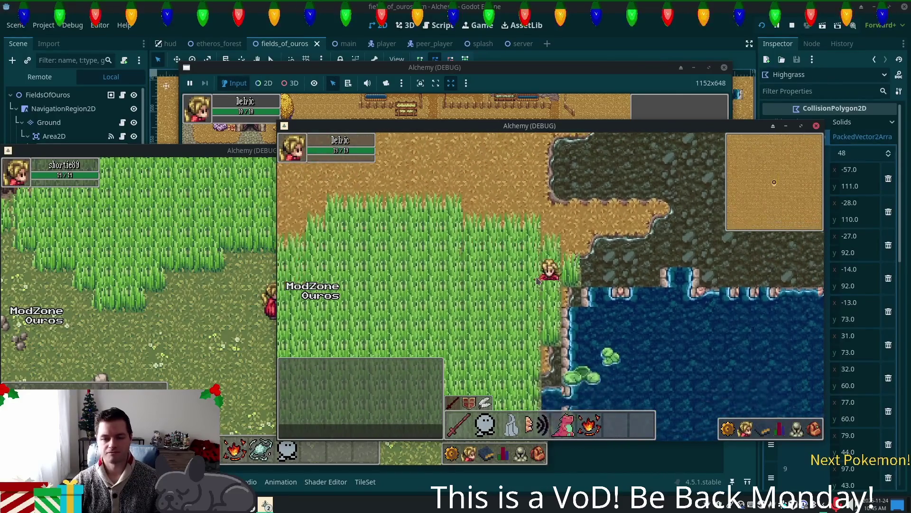
key(Left)
key(Down)
key(Left)
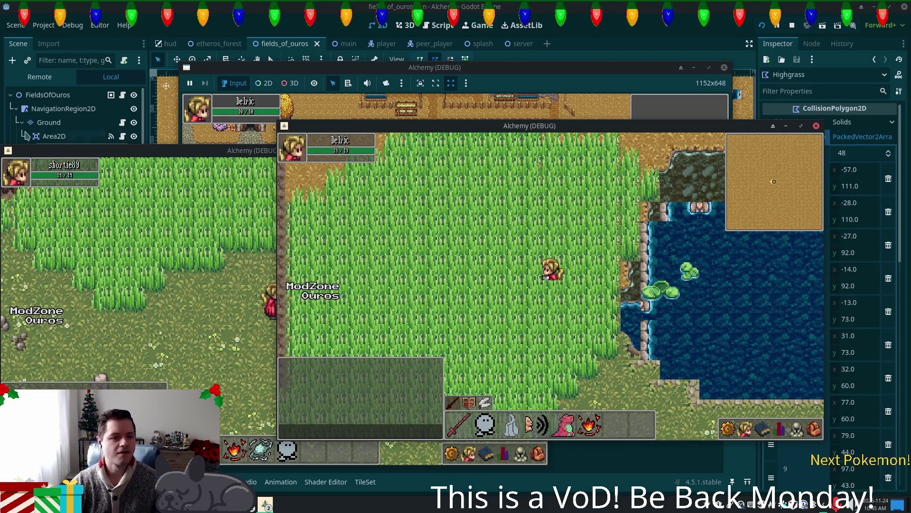
key(F8)
Paint water tiles over two dirt-edge cells on the pond's western shore in the Ground layer
scroll(513, 159, up, 2)
scroll(517, 181, up, 4)
scroll(518, 182, up, 5)
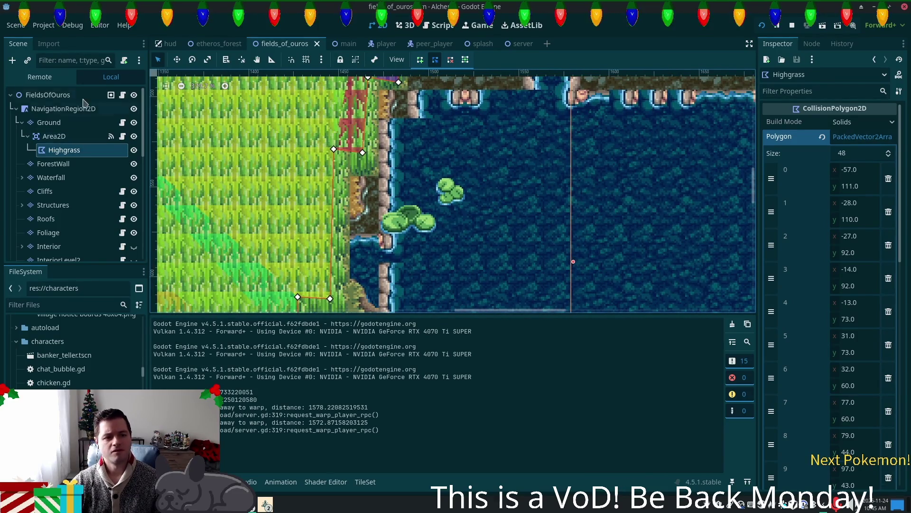
click(48, 123)
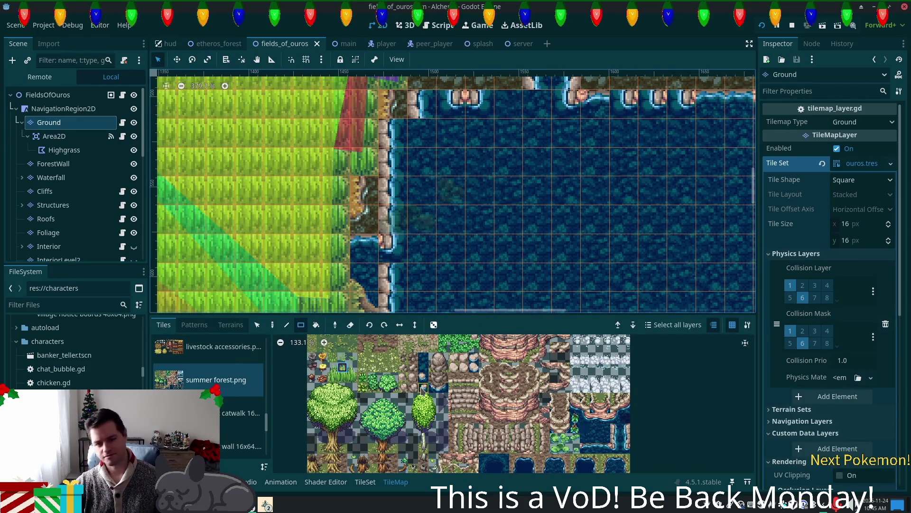
click(423, 357)
click(369, 199)
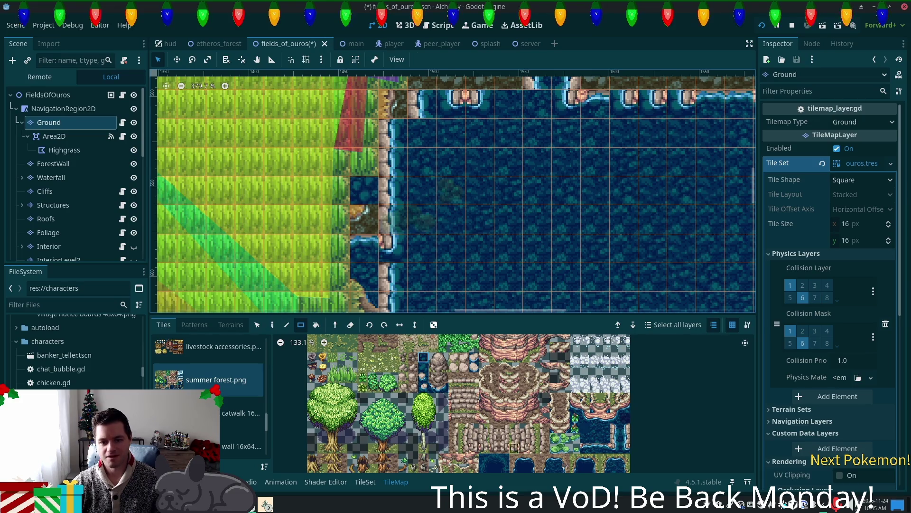
click(371, 227)
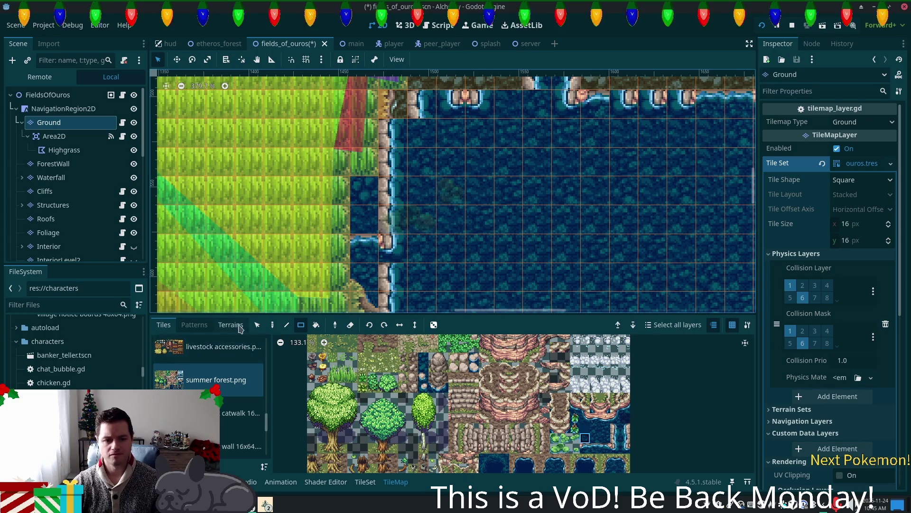
click(231, 325)
Paint water terrain over the cliff column and nearby rock cells beside the pond
click(242, 437)
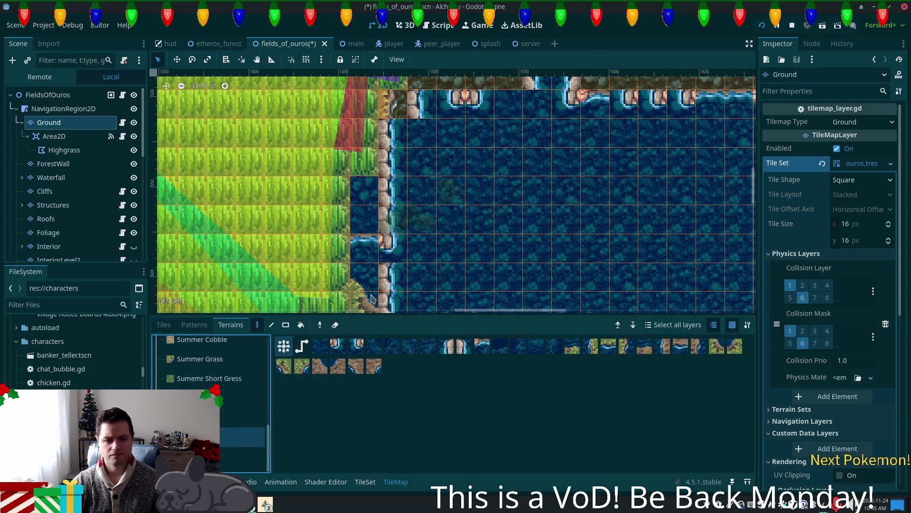
mouse_move(394, 218)
mouse_down()
mouse_move(393, 280)
mouse_move(396, 190)
mouse_move(418, 190)
mouse_move(418, 218)
mouse_move(454, 245)
mouse_up()
scroll(456, 266, up, 5)
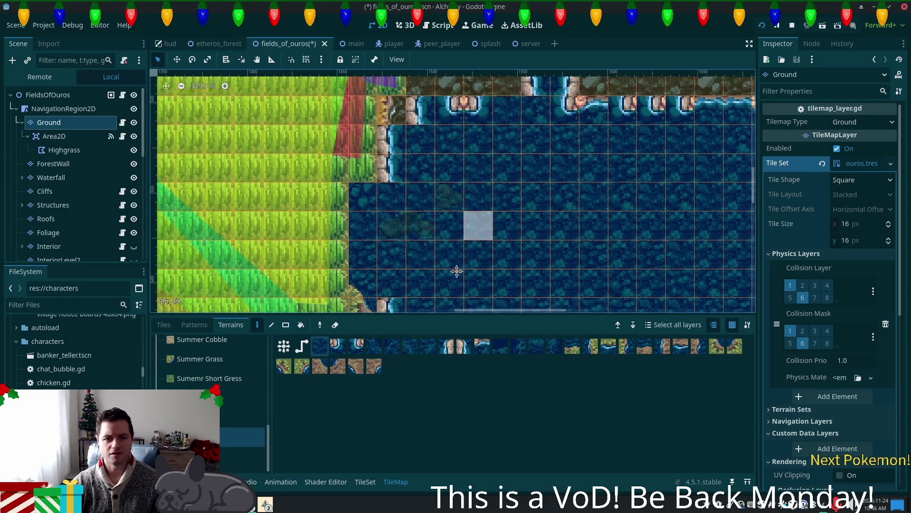
scroll(408, 270, right, 3)
mouse_move(345, 212)
mouse_down()
mouse_move(361, 194)
mouse_move(401, 189)
mouse_move(389, 164)
mouse_move(375, 162)
mouse_move(738, 190)
mouse_up()
ctrl+scroll(647, 248, down, 1)
scroll(617, 190, up, 3)
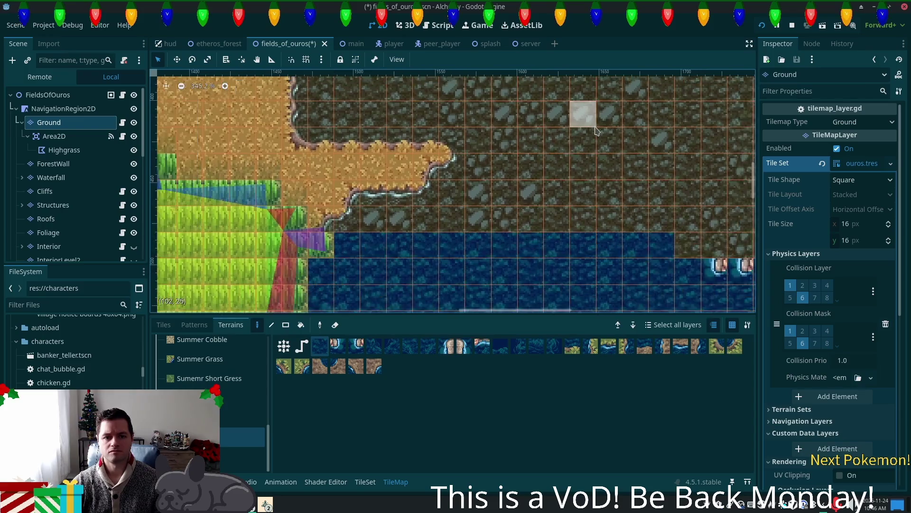
scroll(597, 130, down, 8)
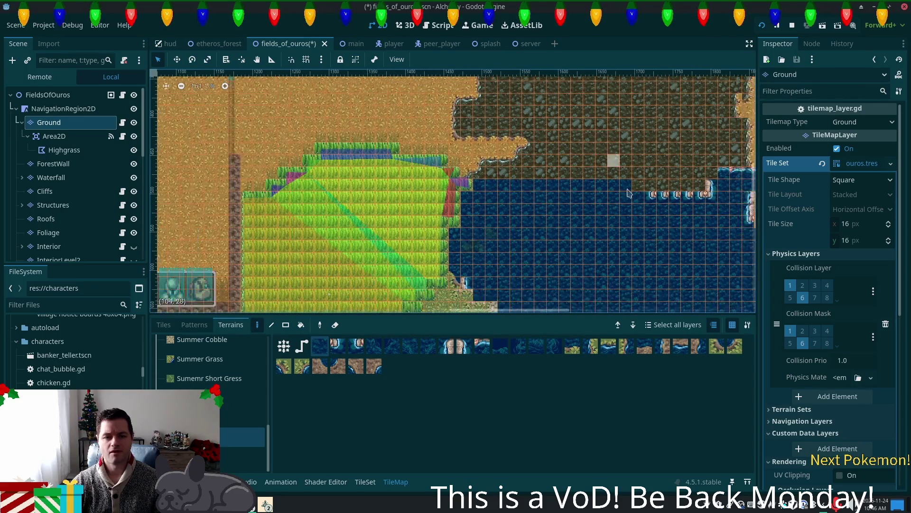
scroll(627, 183, right, 5)
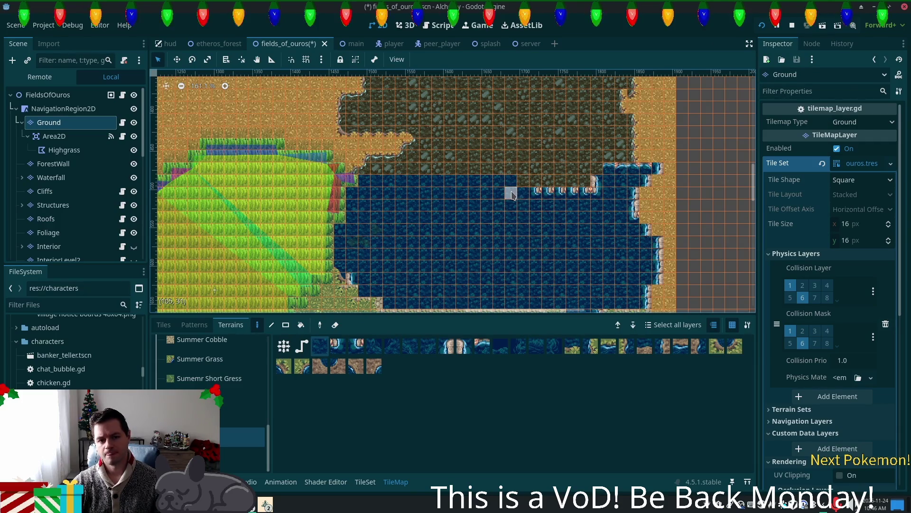
Extend the water along the pond's top shoreline, replacing the rocky edge tiles
mouse_move(359, 172)
mouse_down()
mouse_move(349, 164)
mouse_move(386, 178)
mouse_move(475, 175)
mouse_move(377, 160)
mouse_up()
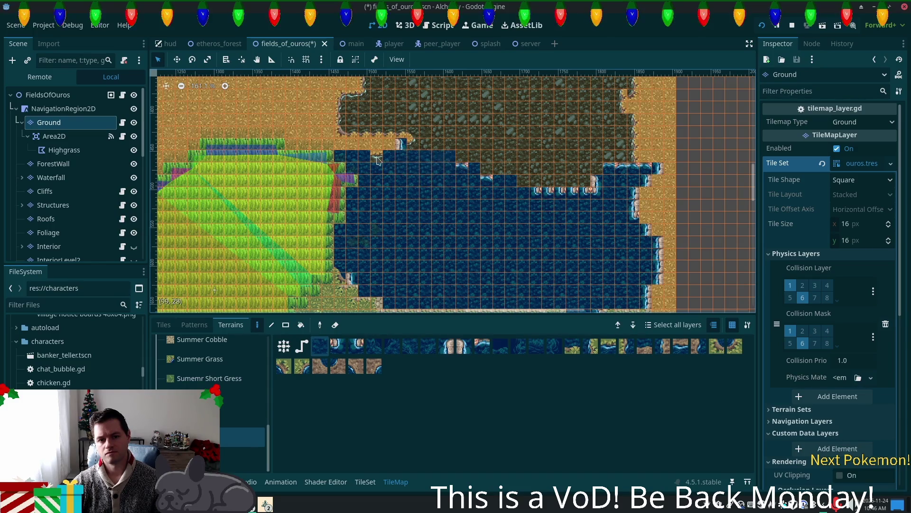
mouse_move(497, 153)
mouse_down()
mouse_move(474, 171)
mouse_move(437, 148)
mouse_move(373, 147)
mouse_move(509, 196)
mouse_move(465, 152)
mouse_move(532, 180)
mouse_move(579, 188)
mouse_move(594, 178)
mouse_up()
mouse_move(361, 145)
mouse_down()
mouse_move(349, 144)
mouse_move(558, 167)
mouse_up()
mouse_move(625, 161)
mouse_down()
mouse_move(570, 163)
mouse_move(602, 147)
mouse_move(574, 144)
mouse_up()
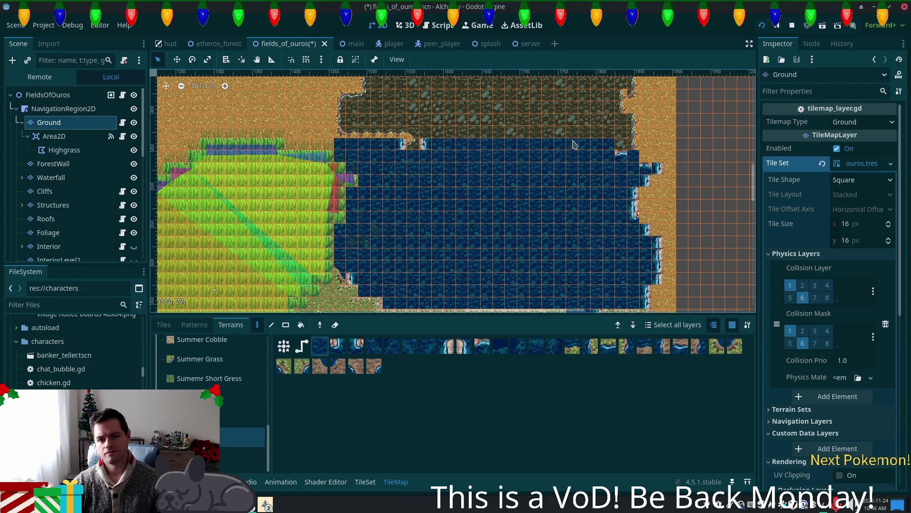
click(426, 150)
scroll(576, 227, down, 2)
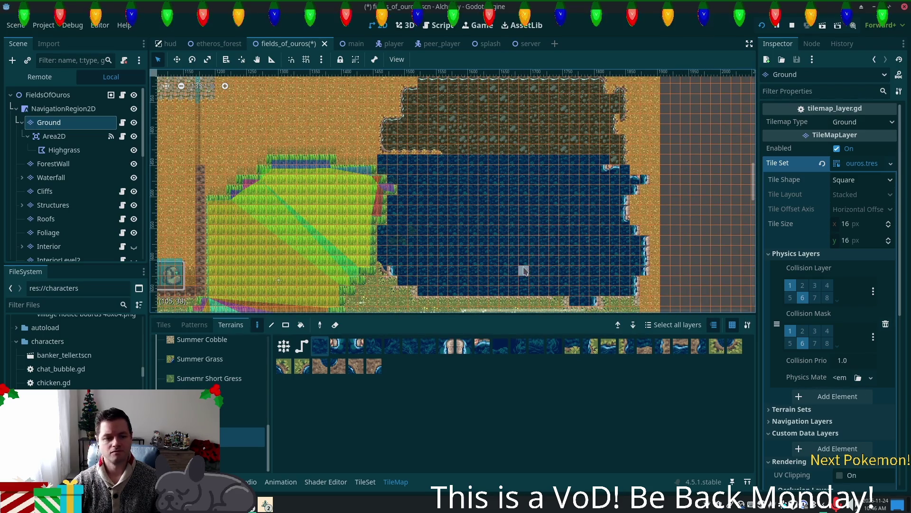
scroll(468, 223, down, 3)
scroll(467, 239, up, 5)
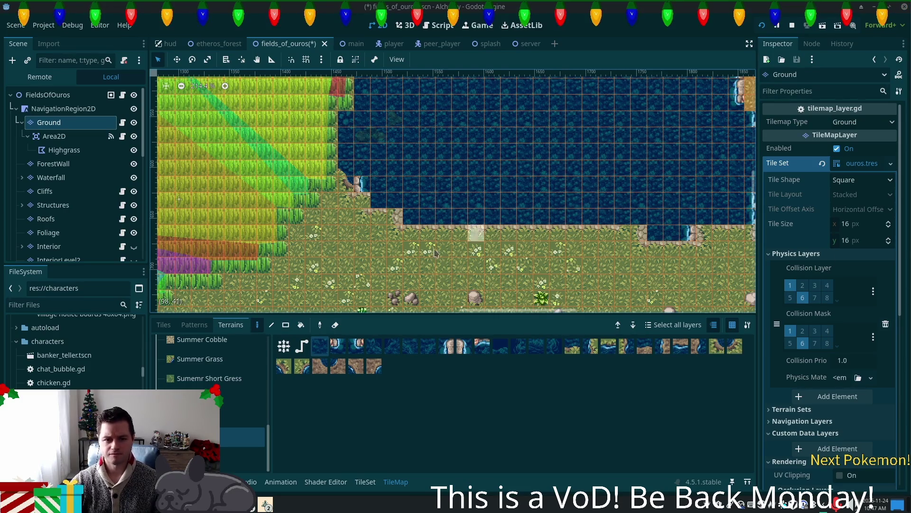
scroll(342, 249, up, 3)
Paint grass-shore terrain tiles along the pond's whole southern shore row
click(609, 347)
click(572, 346)
click(421, 169)
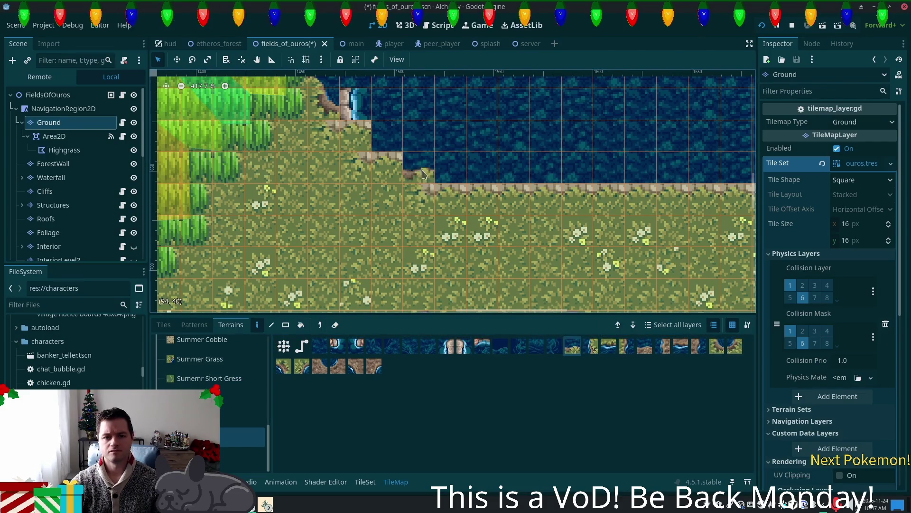
drag(435, 182, 497, 193)
drag(571, 200, 610, 195)
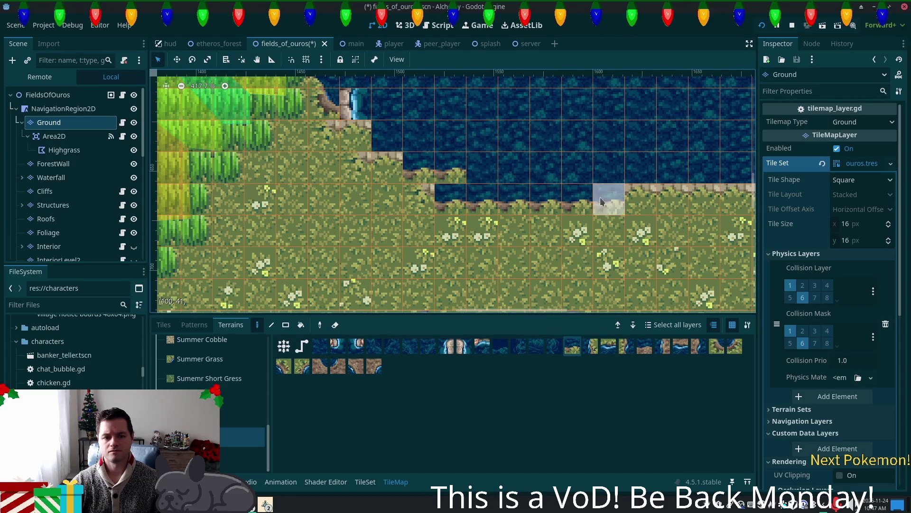
scroll(421, 295, down, 1)
scroll(380, 297, down, 3)
drag(356, 258, 708, 259)
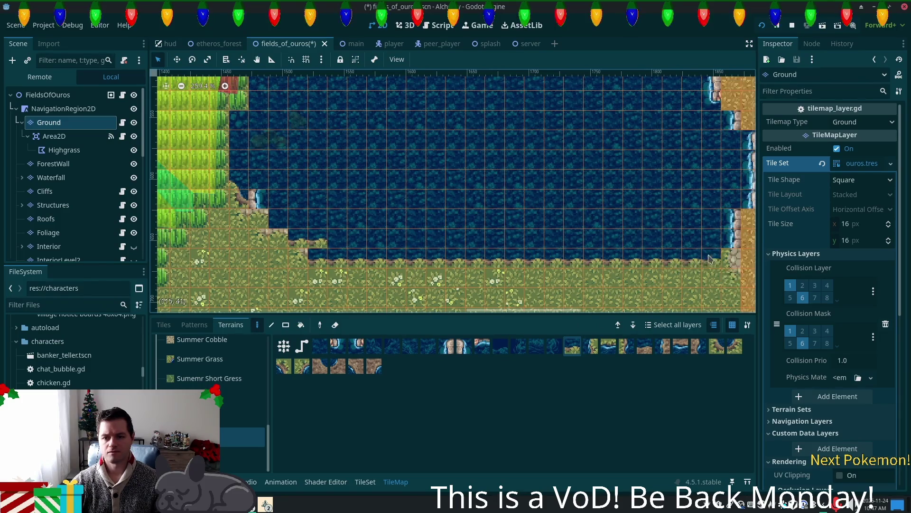
drag(336, 238, 394, 245)
Add a diagonal cliff-edge shoreline running up-left from the southern shore corner
click(718, 350)
mouse_move(347, 264)
mouse_down()
mouse_move(299, 209)
mouse_move(298, 223)
mouse_up()
scroll(377, 280, up, 4)
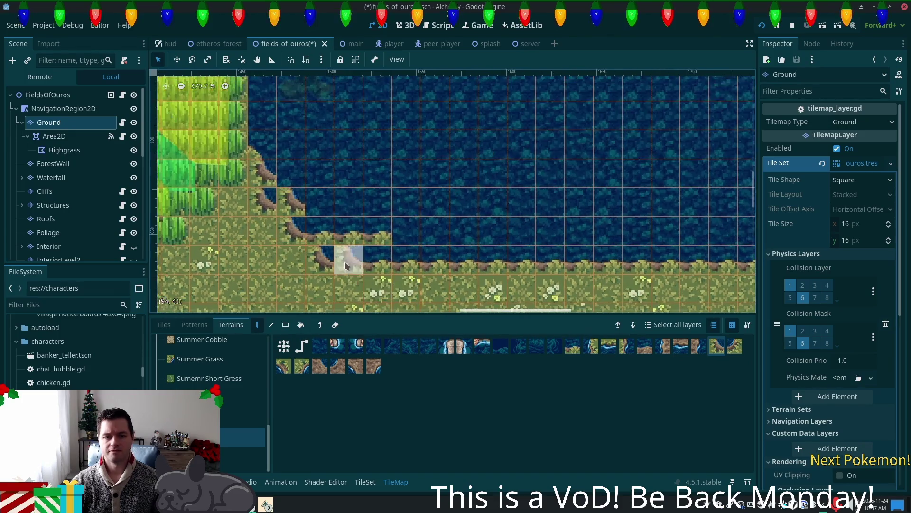
click(366, 254)
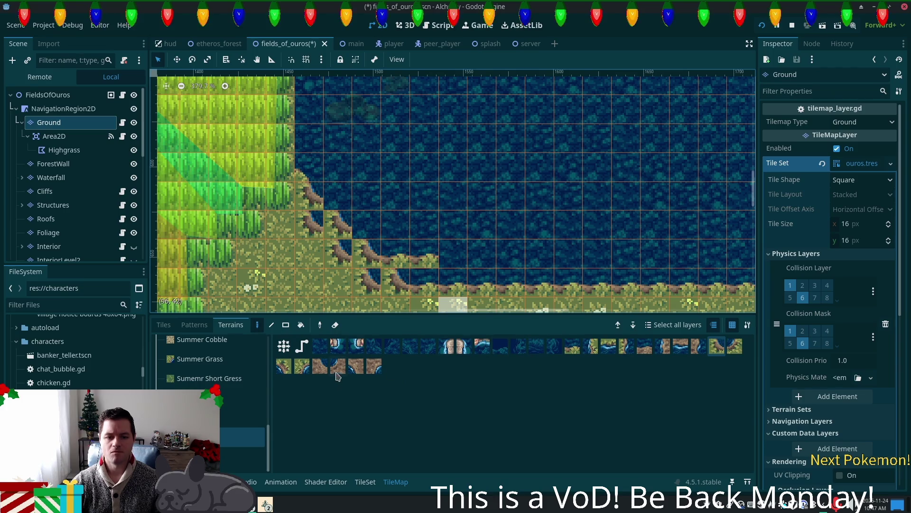
scroll(493, 242, down, 1)
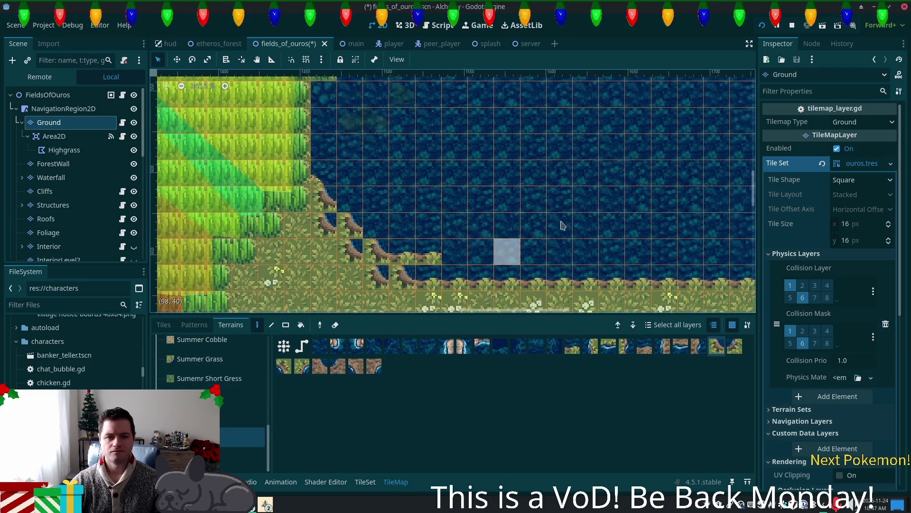
scroll(561, 223, down, 2)
mouse_move(611, 200)
mouse_down()
mouse_move(419, 110)
mouse_move(457, 148)
mouse_up()
mouse_move(636, 236)
mouse_down()
mouse_move(475, 106)
mouse_move(472, 59)
mouse_up()
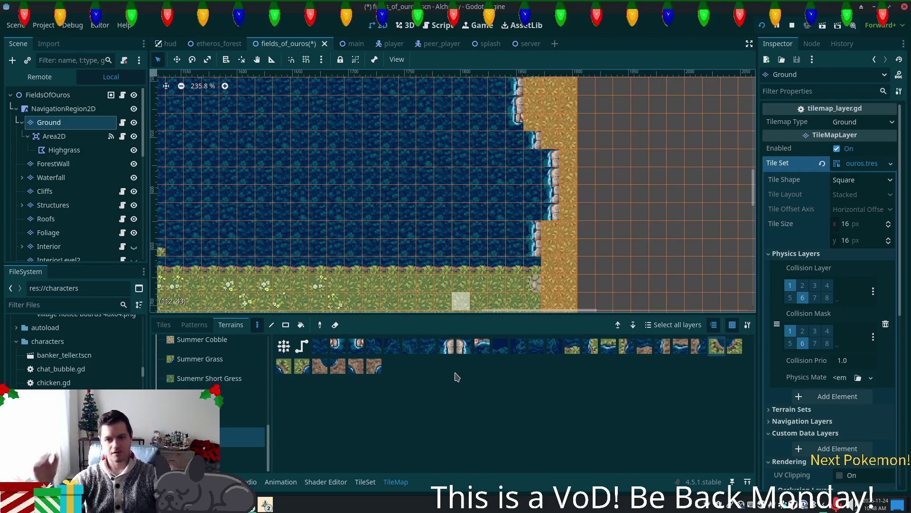
scroll(434, 201, down, 2)
scroll(361, 190, left, 6)
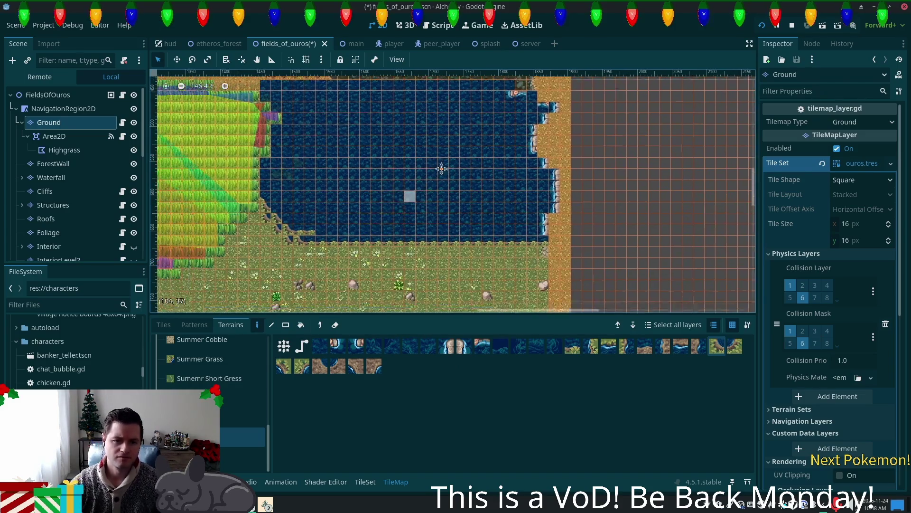
Cover the stray grass gaps with a shoreline water tile and a deep-water tile from summer forest.png
click(163, 324)
scroll(592, 443, up, 6)
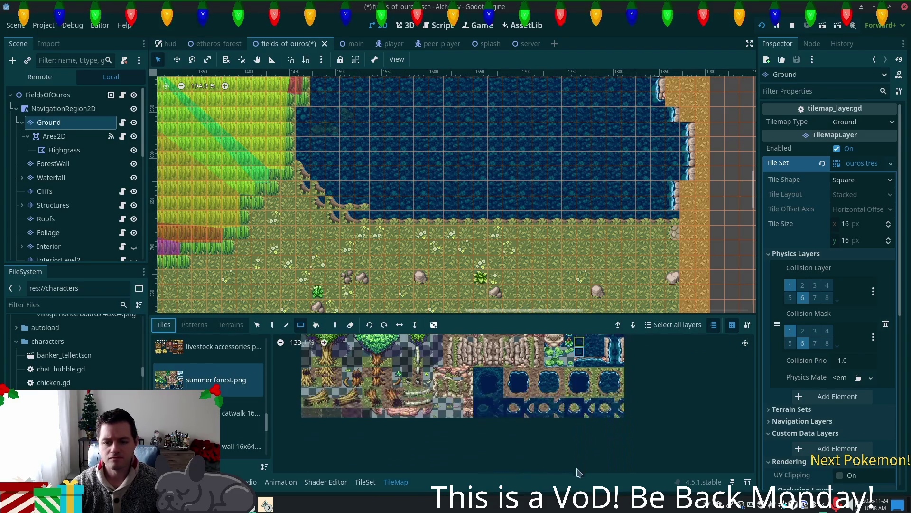
scroll(623, 429, up, 2)
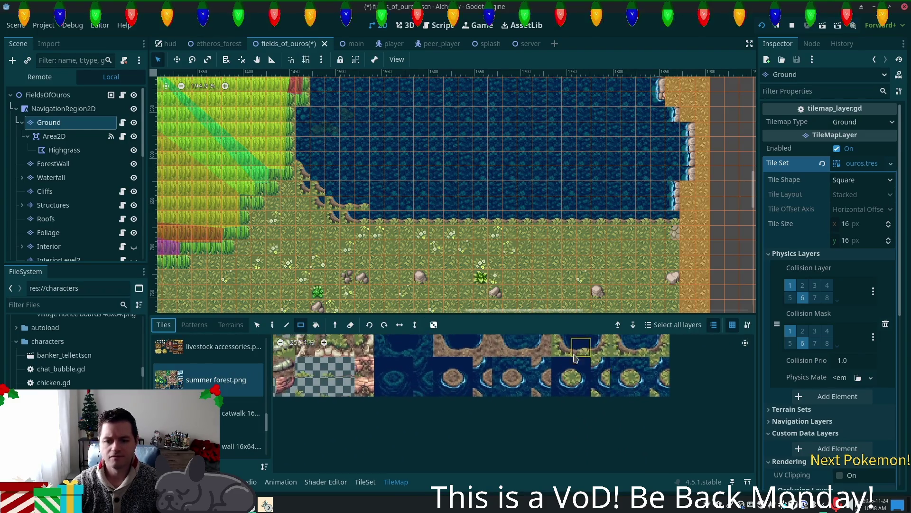
scroll(361, 173, up, 3)
scroll(266, 218, up, 7)
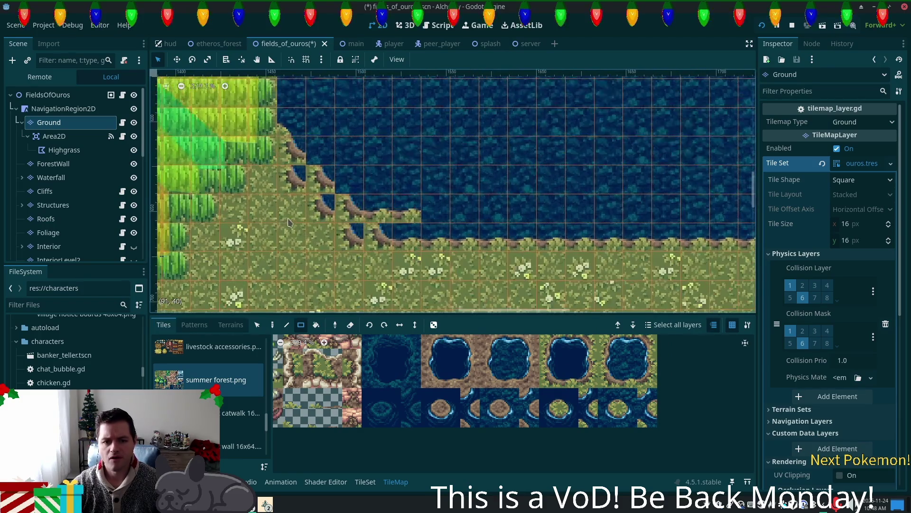
click(626, 399)
click(407, 216)
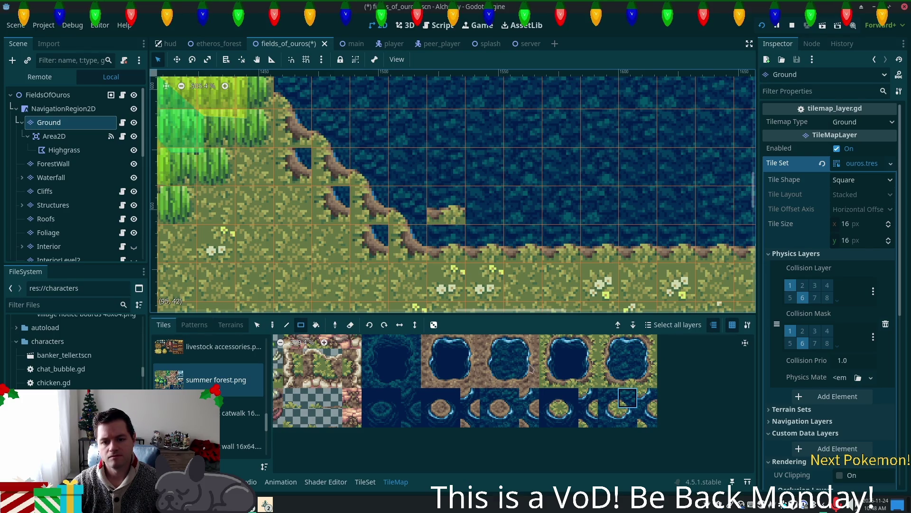
click(639, 361)
click(441, 219)
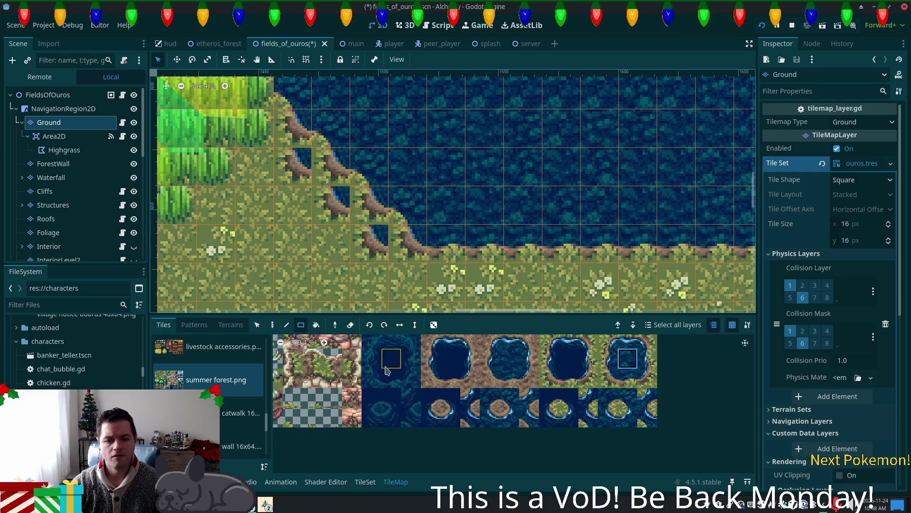
scroll(617, 360, up, 5)
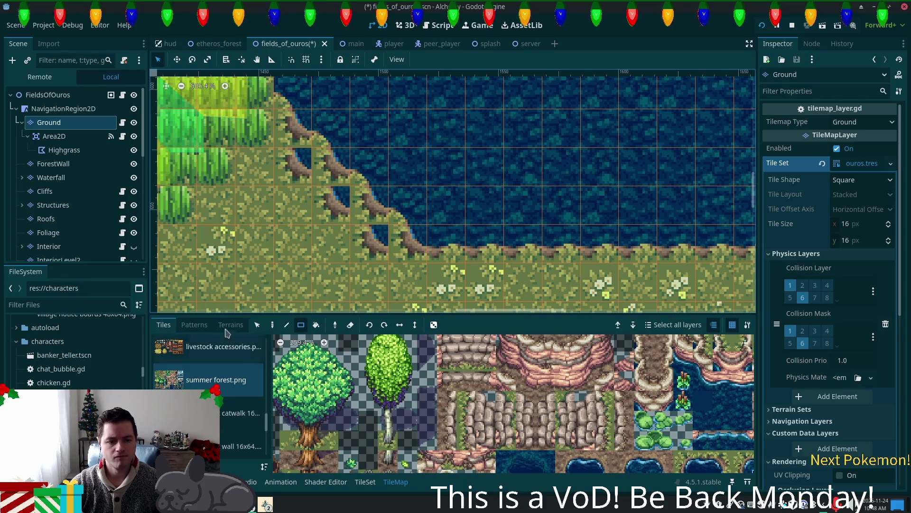
click(231, 324)
Repaint three notched southwest shore tiles with Summer Grass from Terrain Set 2
scroll(242, 417, up, 1)
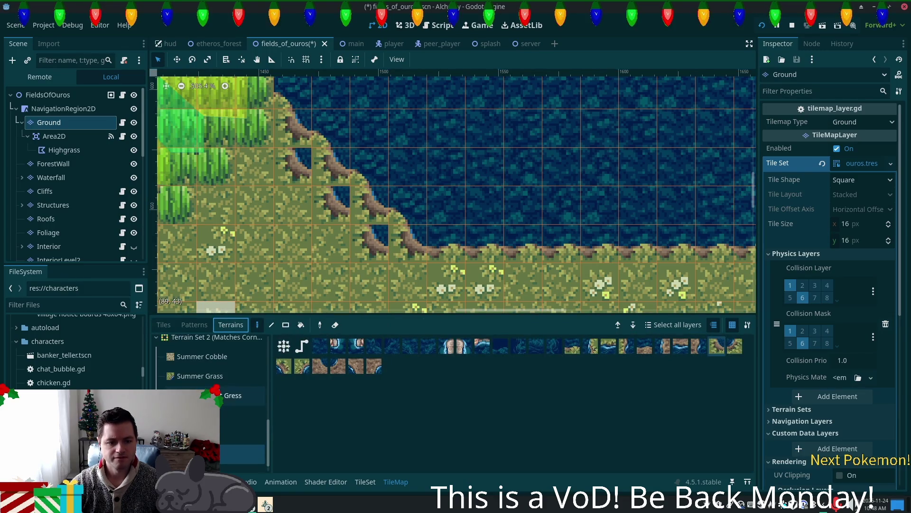
click(242, 395)
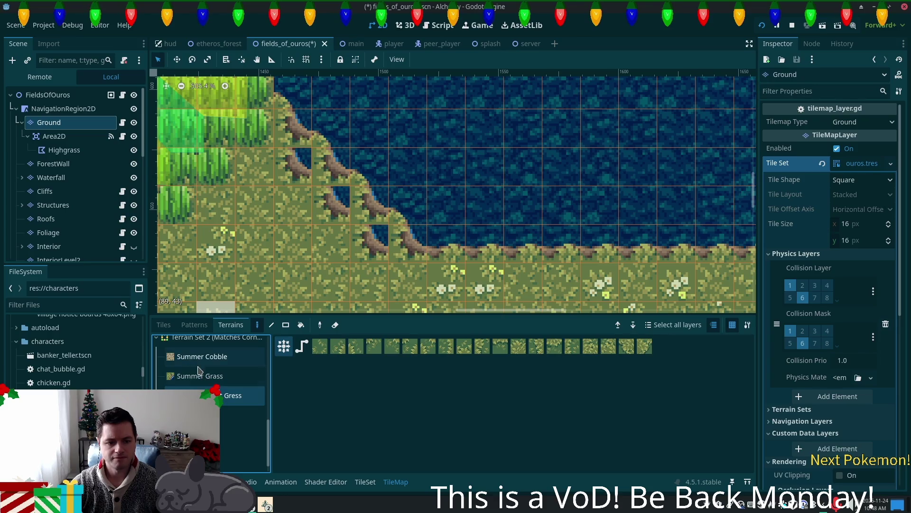
click(208, 376)
click(321, 349)
click(331, 202)
click(366, 244)
click(304, 175)
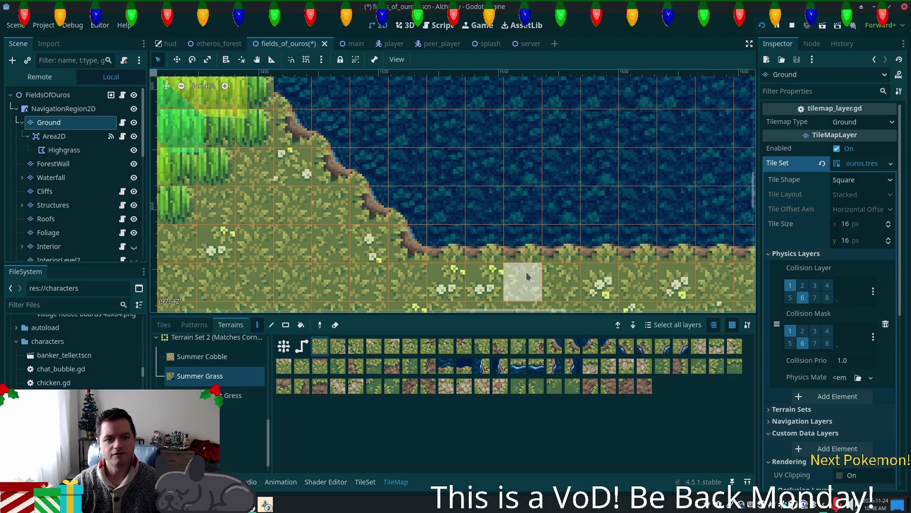
scroll(522, 204, down, 4)
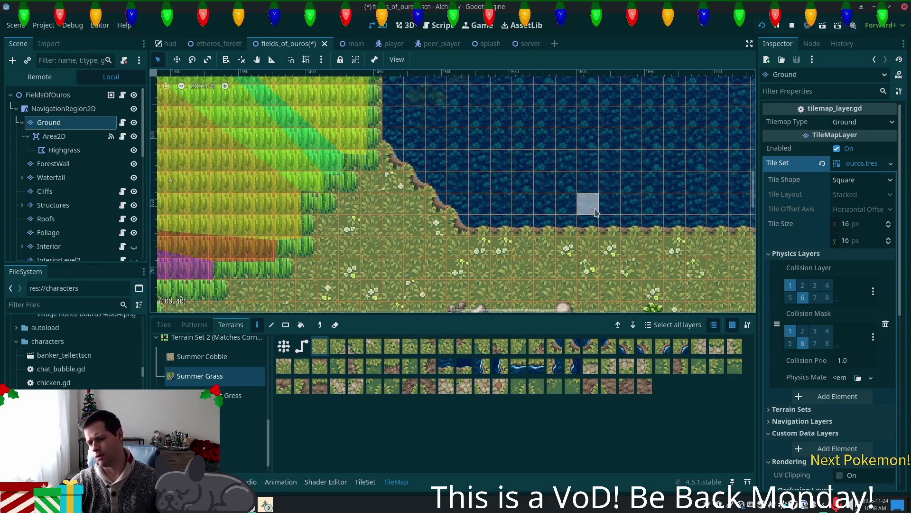
scroll(551, 195, down, 1)
scroll(551, 195, down, 3)
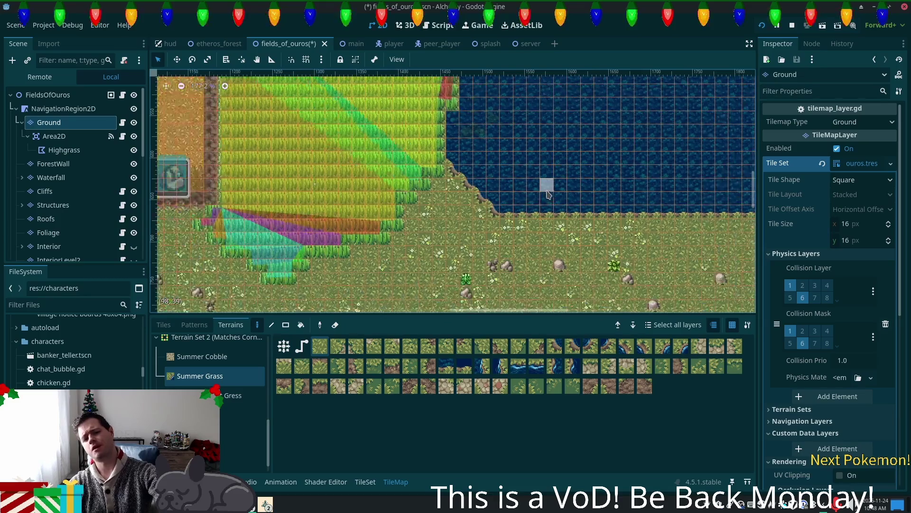
scroll(529, 197, right, 5)
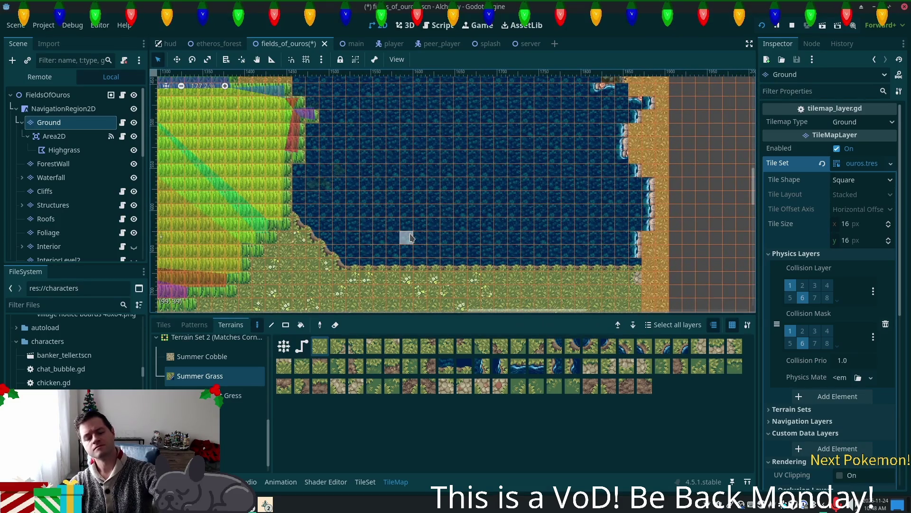
drag(380, 157, 431, 276)
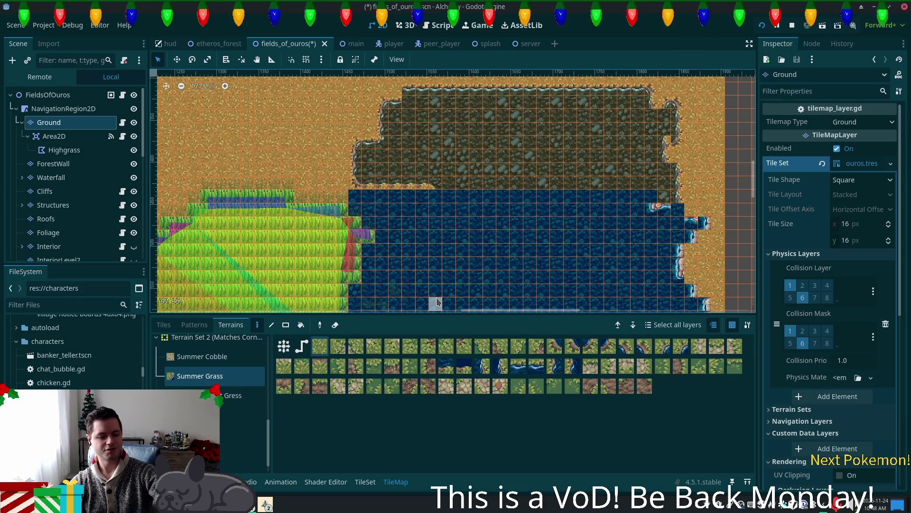
scroll(440, 161, up, 3)
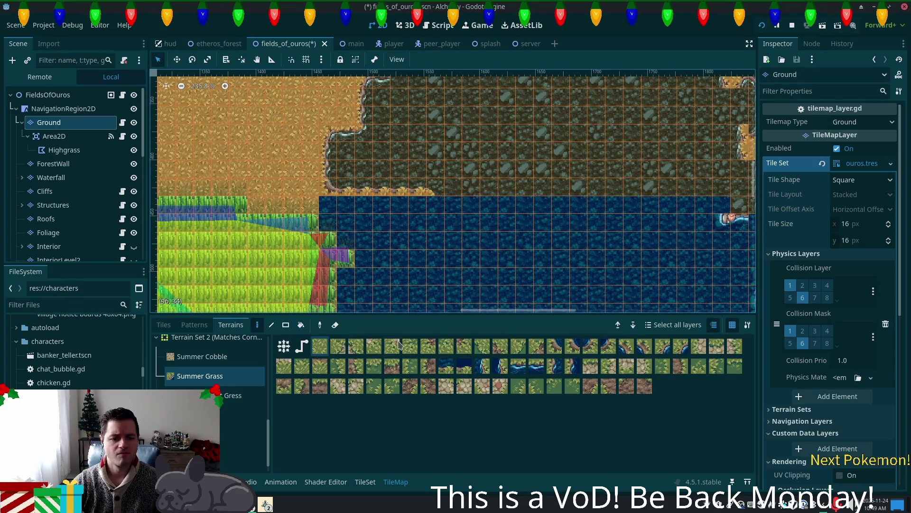
Paint water terrain along the northern rocky bank, pushing the pond east over dirt cells
scroll(419, 304, right, 5)
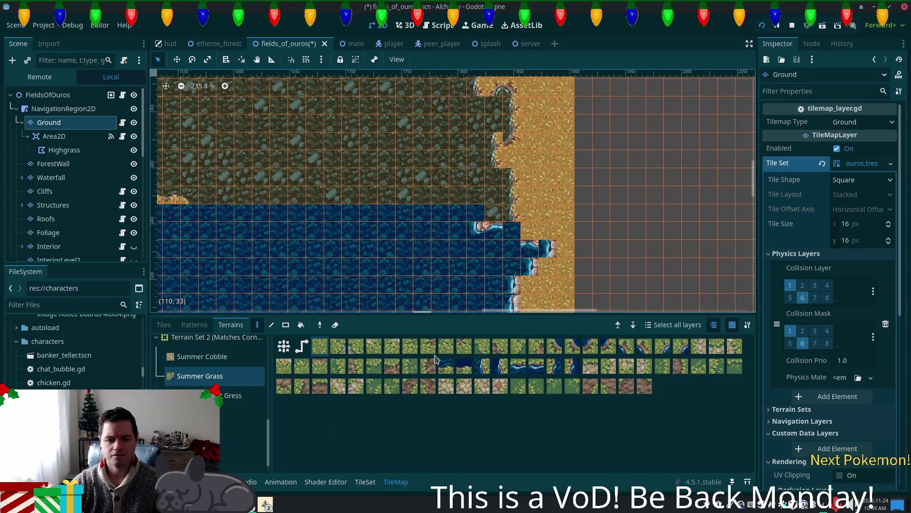
click(242, 453)
mouse_move(503, 247)
mouse_down()
mouse_move(475, 223)
mouse_move(507, 215)
mouse_up()
click(527, 232)
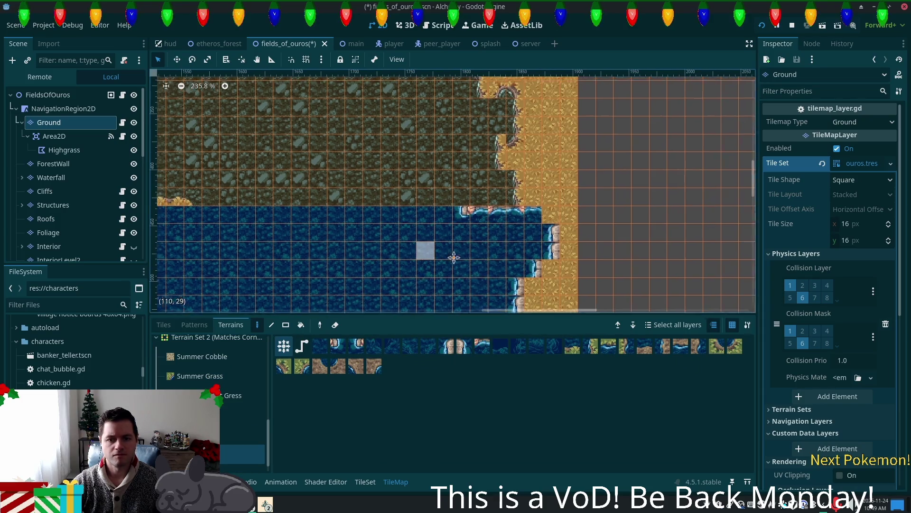
drag(421, 246, 585, 281)
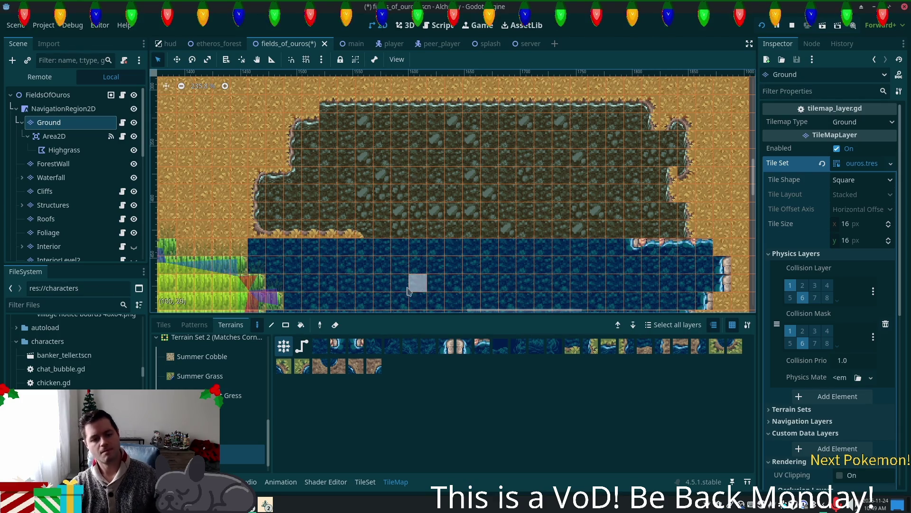
click(164, 325)
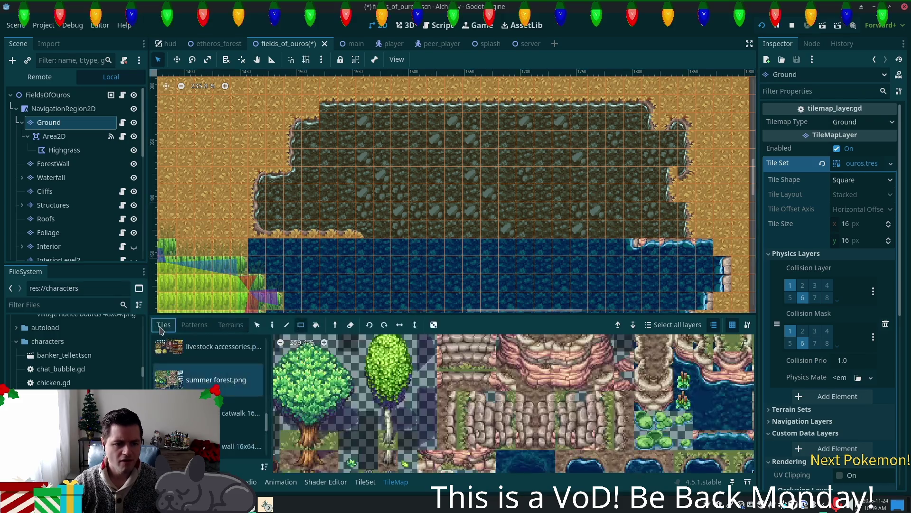
Select a block of catwalk deck tiles, undo the ground-layer placement, and target Structures
click(241, 413)
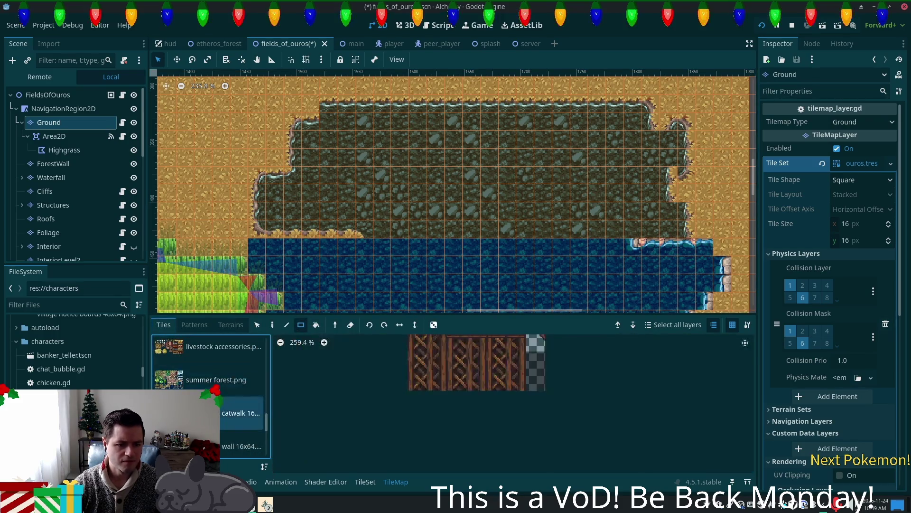
scroll(465, 416, down, 1)
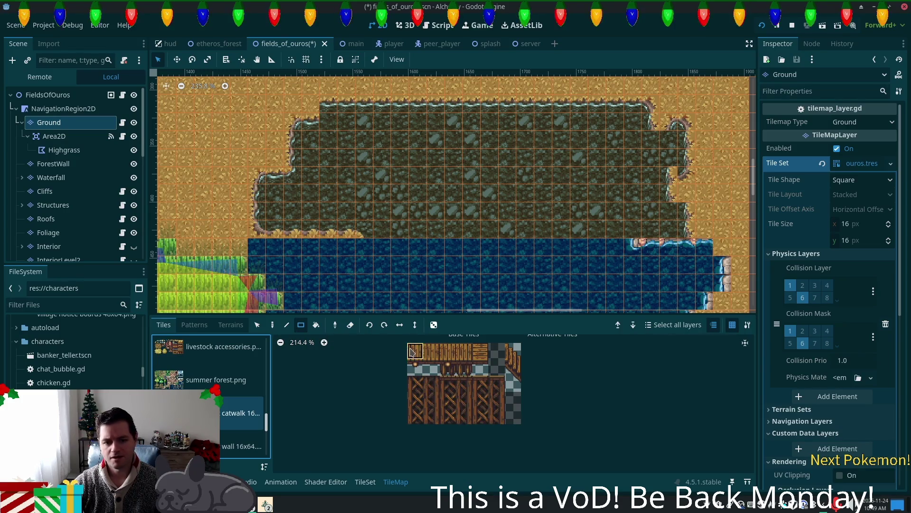
mouse_move(416, 352)
mouse_down()
mouse_move(469, 357)
mouse_move(469, 372)
mouse_up()
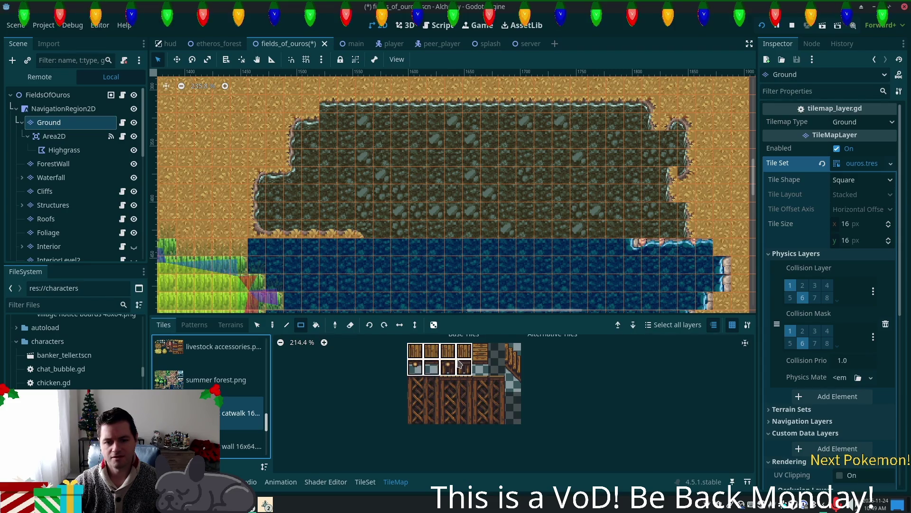
key(d)
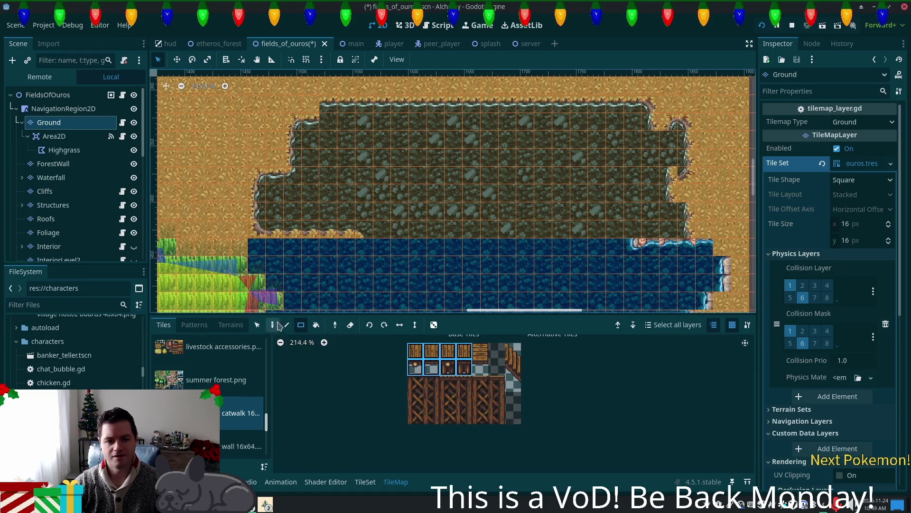
click(291, 236)
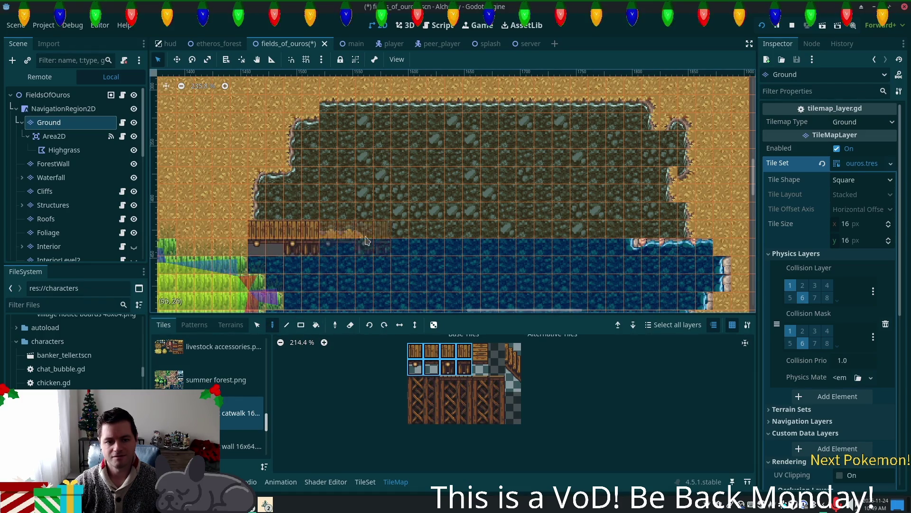
key(ctrl+z)
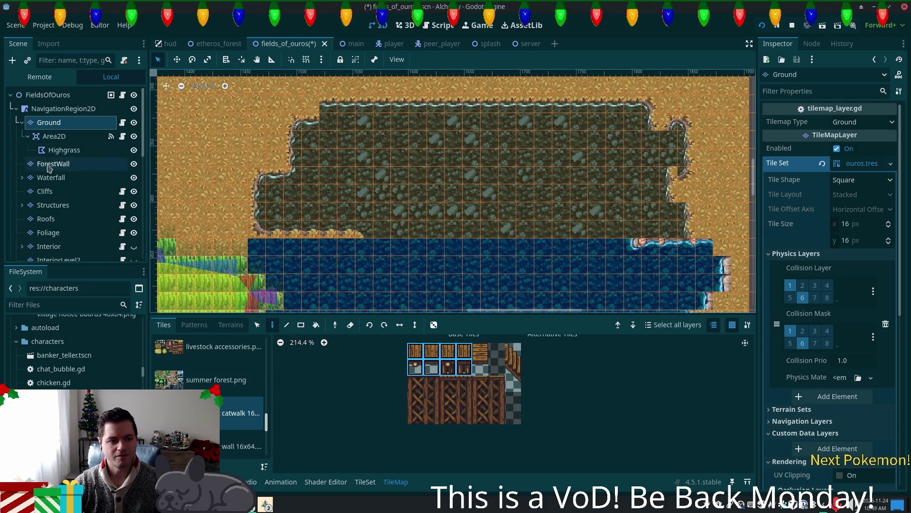
click(67, 204)
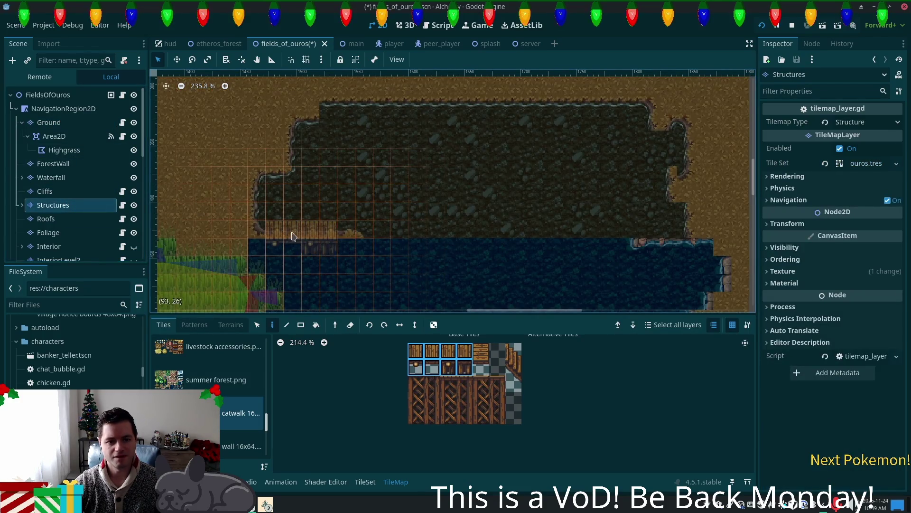
Stamp seven catwalk sections eastward along the pond's northern shore past the cliff
click(309, 234)
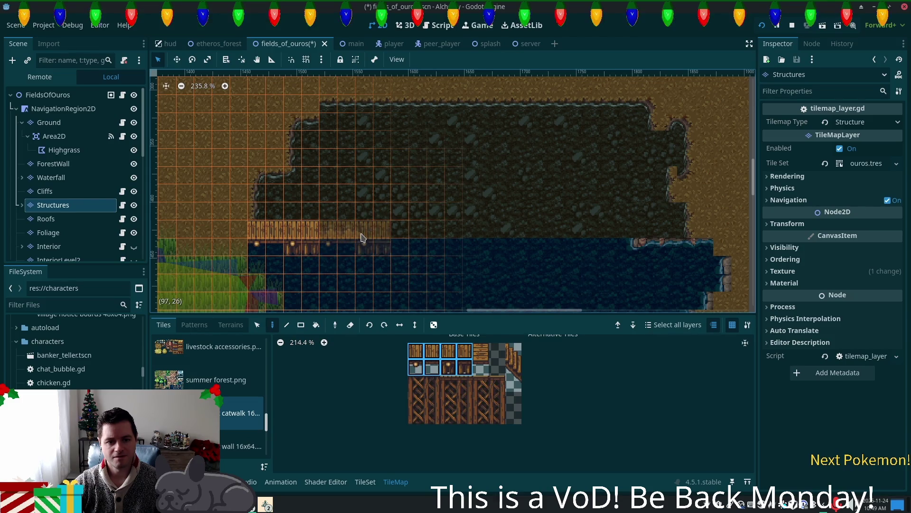
click(362, 237)
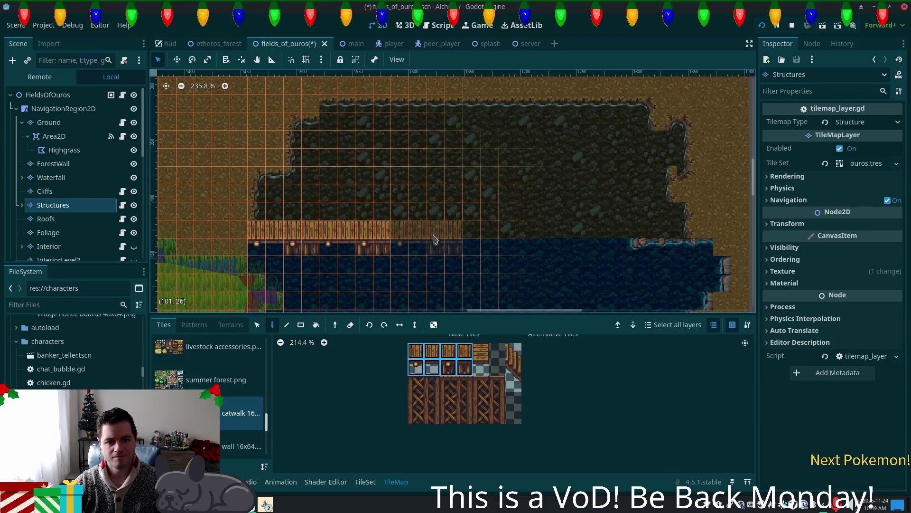
click(435, 237)
click(509, 239)
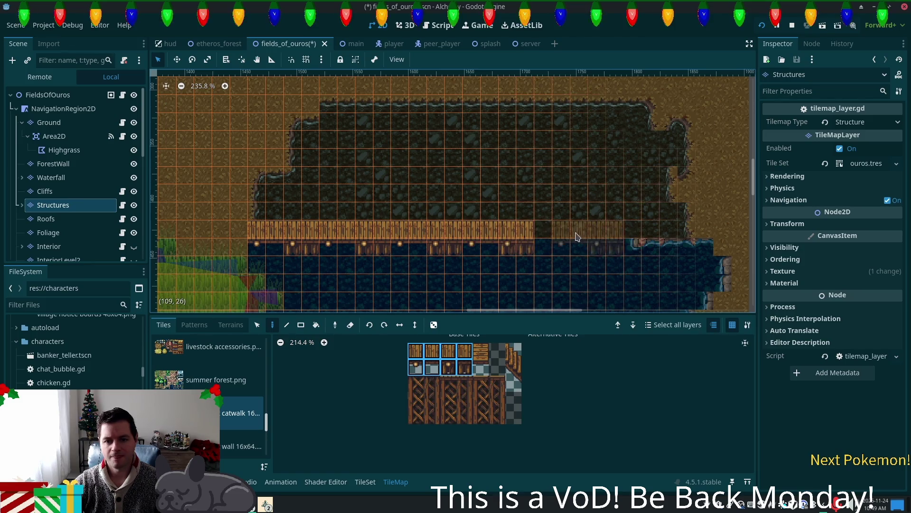
click(577, 236)
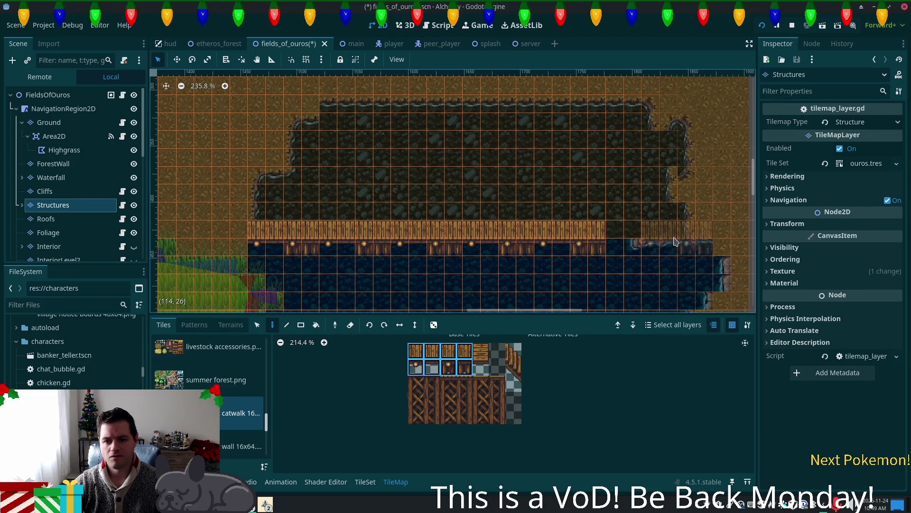
click(644, 237)
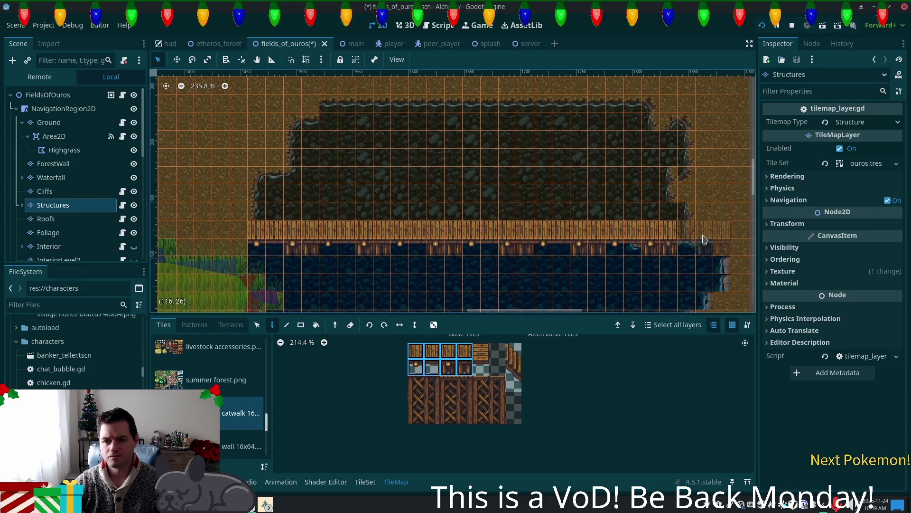
click(711, 239)
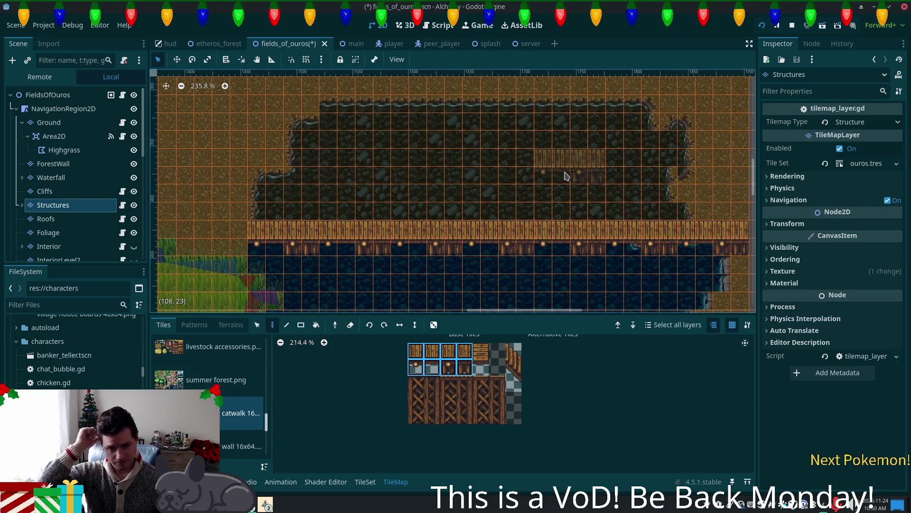
Place a horizontally flipped catwalk end piece at cell (90, 25) on the west end
click(513, 351)
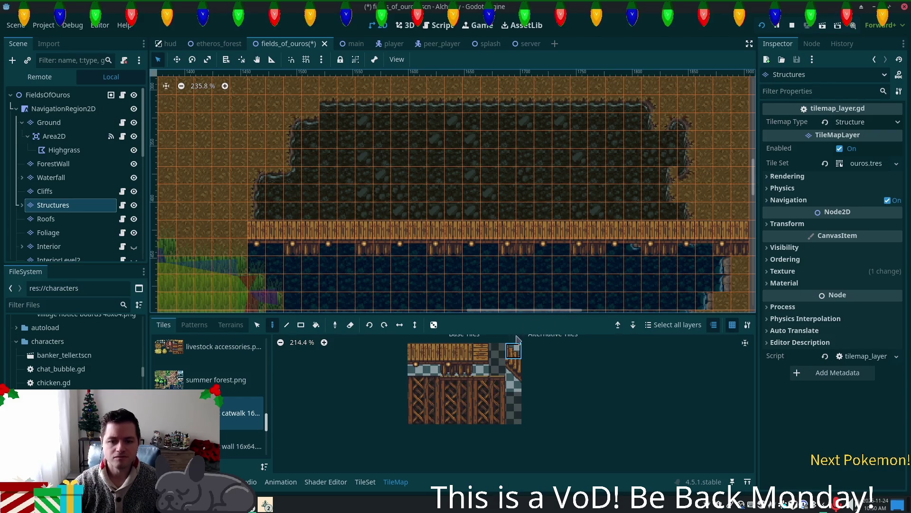
click(517, 371)
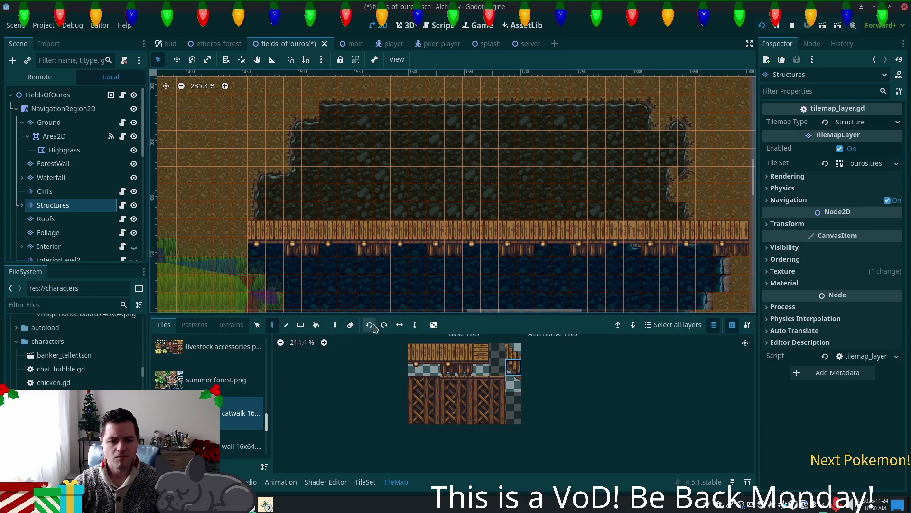
click(234, 244)
click(517, 356)
click(400, 325)
click(239, 230)
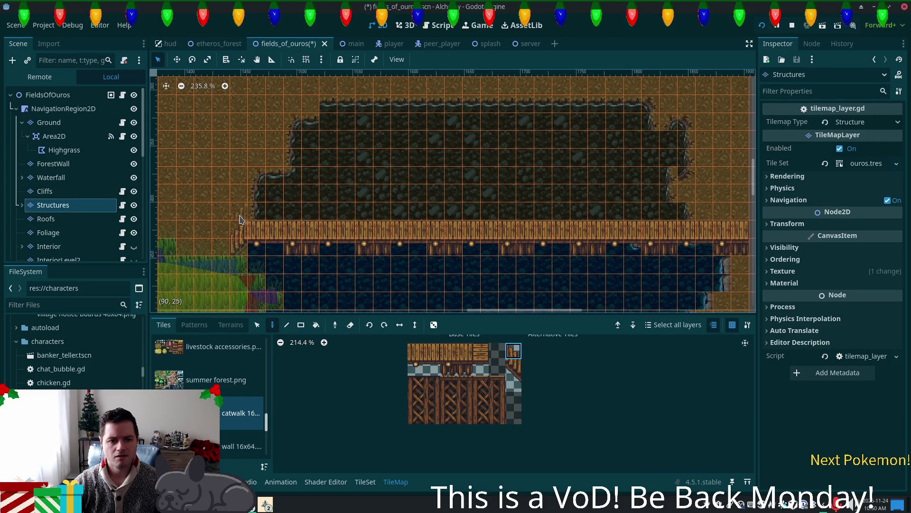
ctrl+click(240, 224)
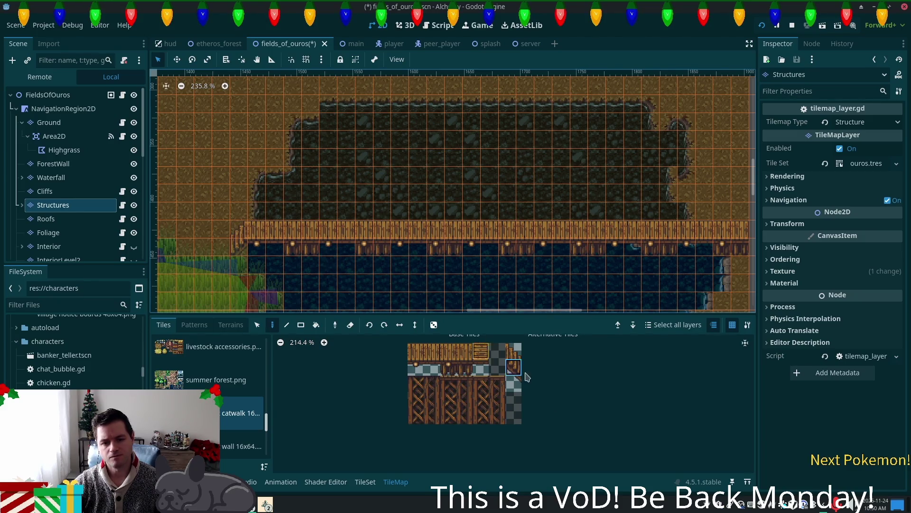
click(240, 209)
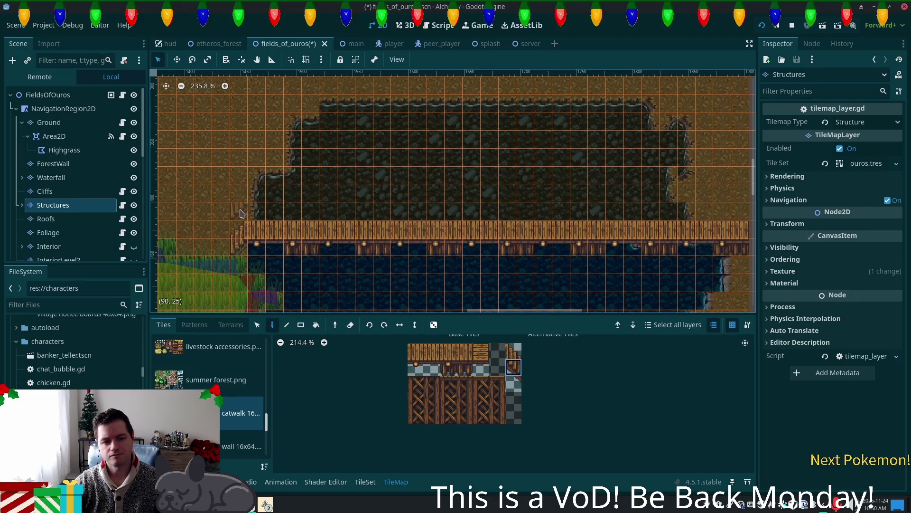
Paint a row of three-tile plank runs along the catwalk's entire top edge
click(513, 352)
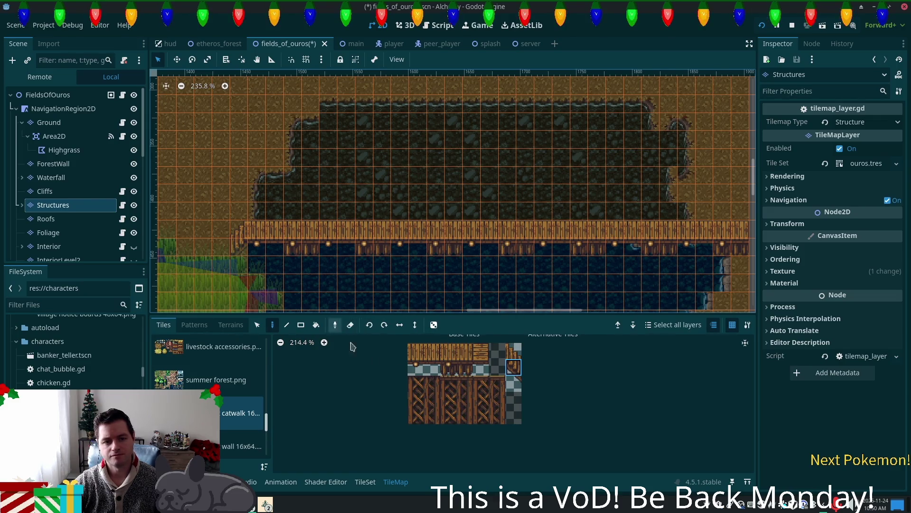
click(432, 351)
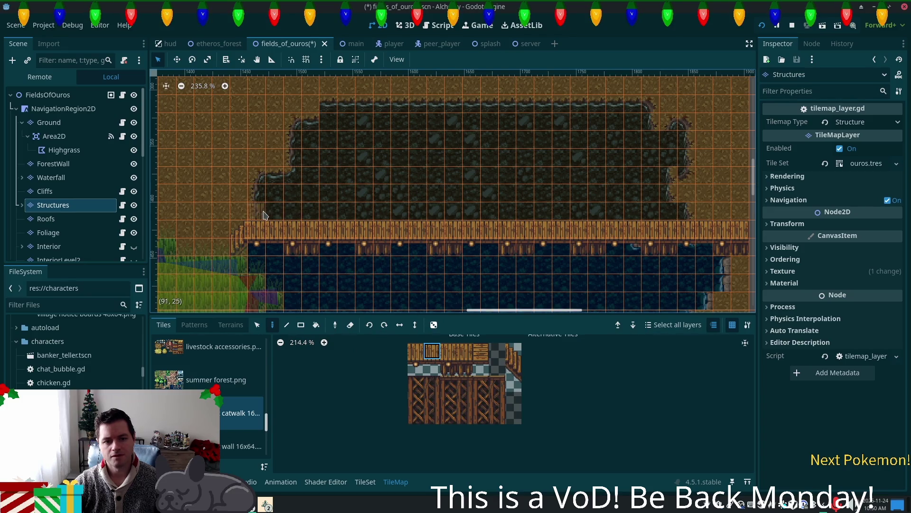
drag(416, 351, 457, 356)
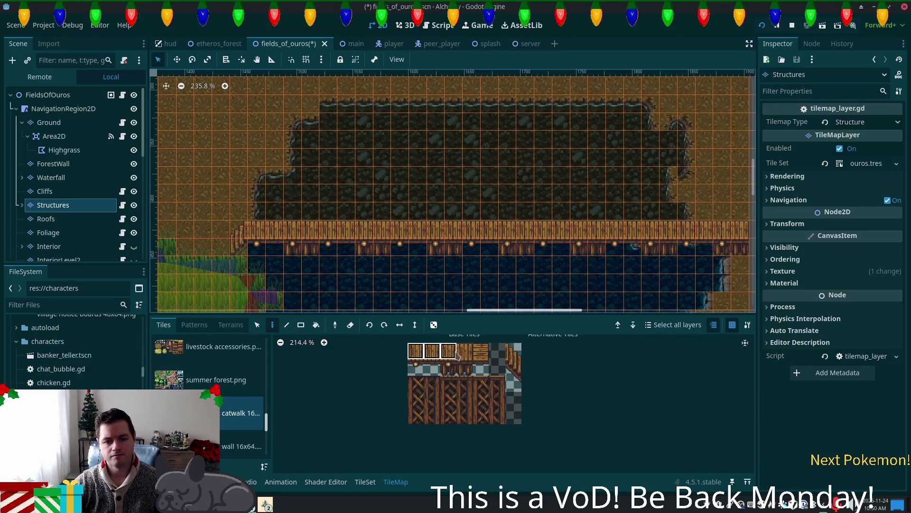
click(276, 211)
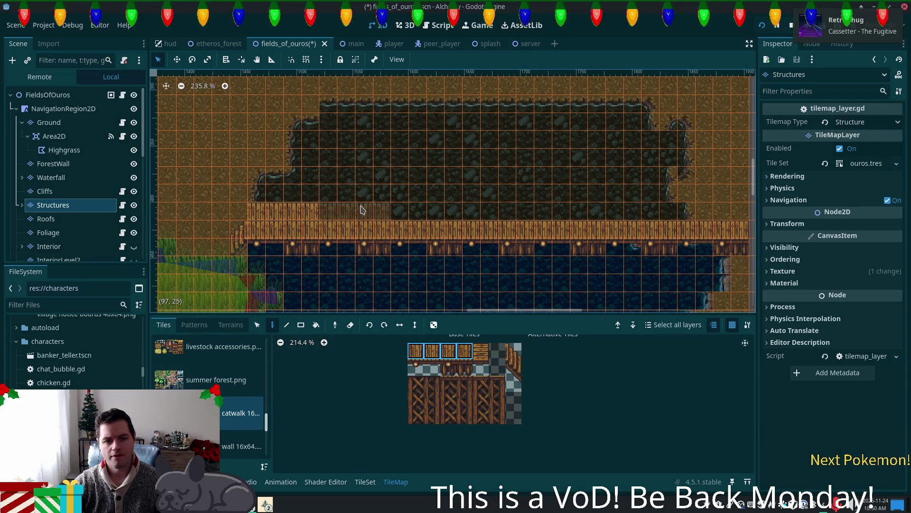
click(351, 211)
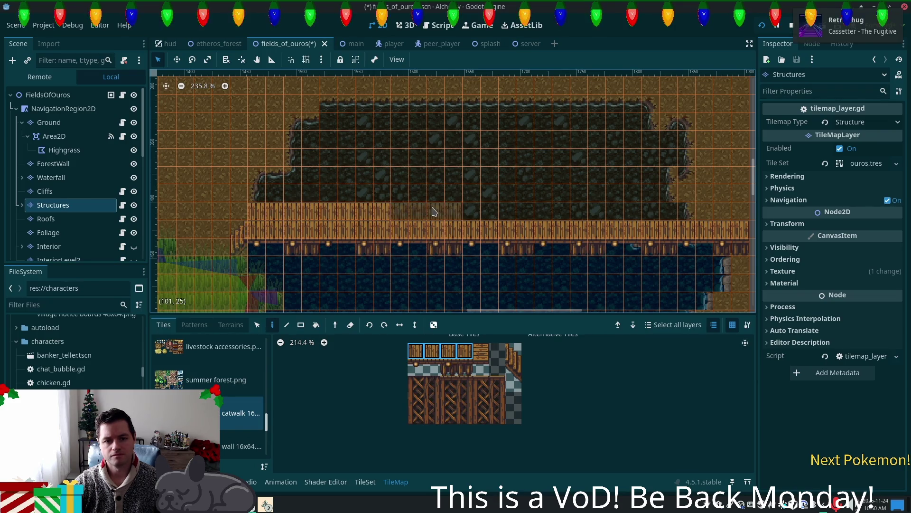
click(437, 213)
click(420, 214)
drag(509, 214, 731, 213)
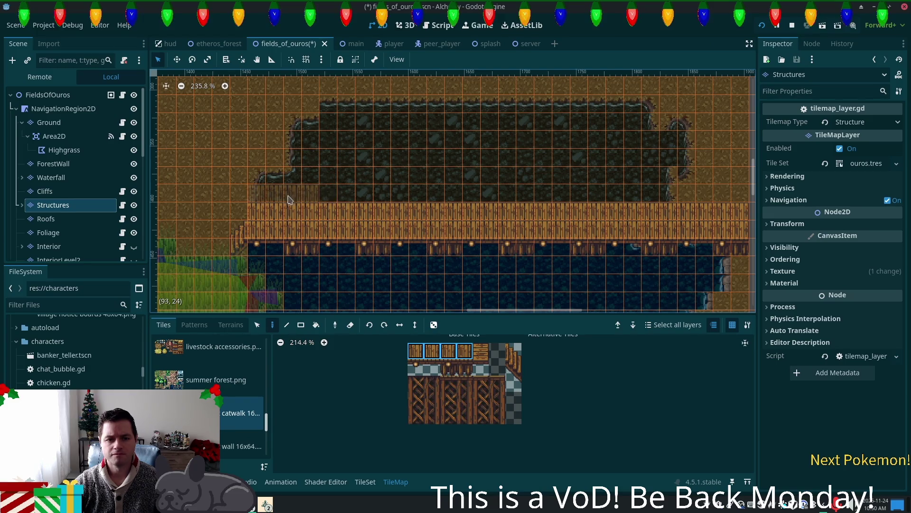
scroll(577, 300, left, 5)
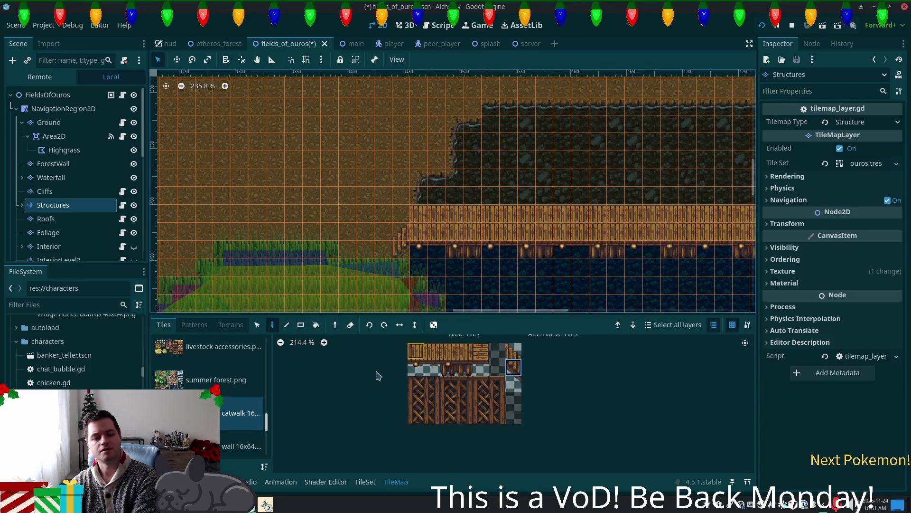
Browse the livestock, furniture, wall, roof, blacksmithing and cozy furnishings tile sources
click(207, 362)
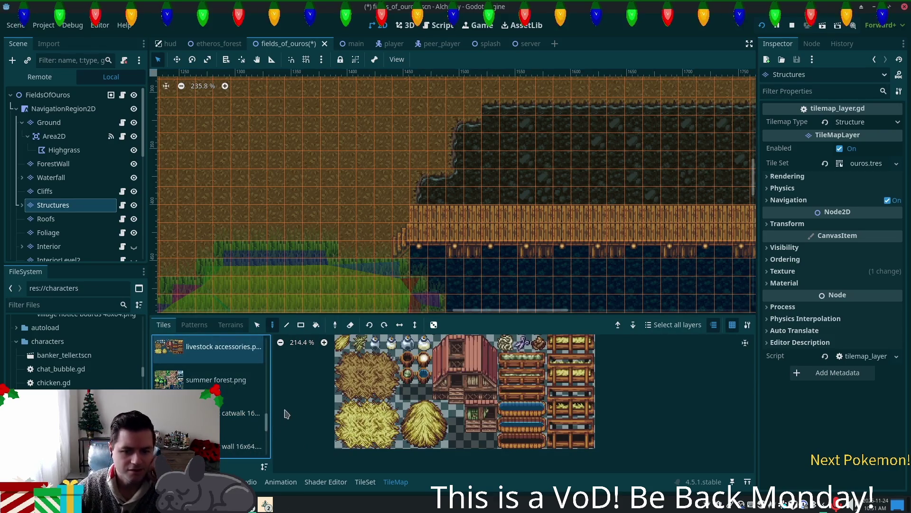
scroll(252, 404, up, 2)
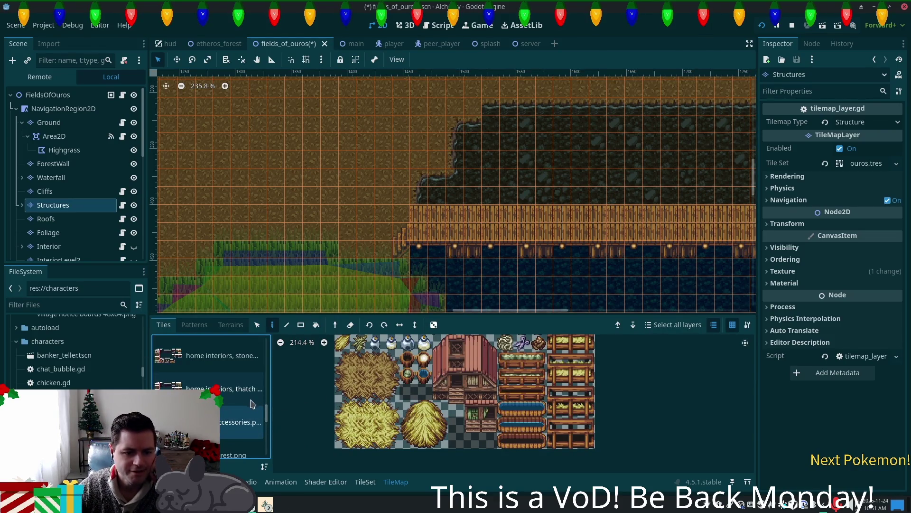
scroll(241, 404, up, 2)
click(212, 386)
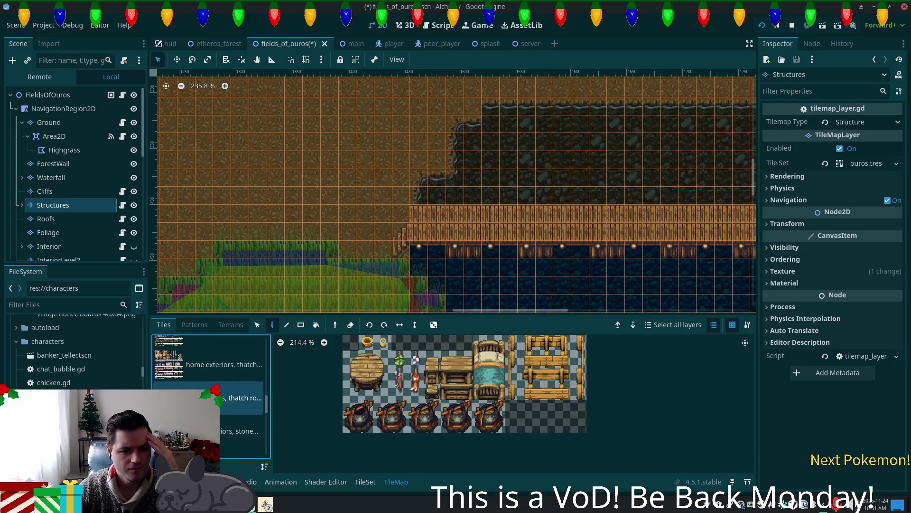
scroll(206, 378, up, 1)
click(206, 379)
scroll(206, 378, up, 3)
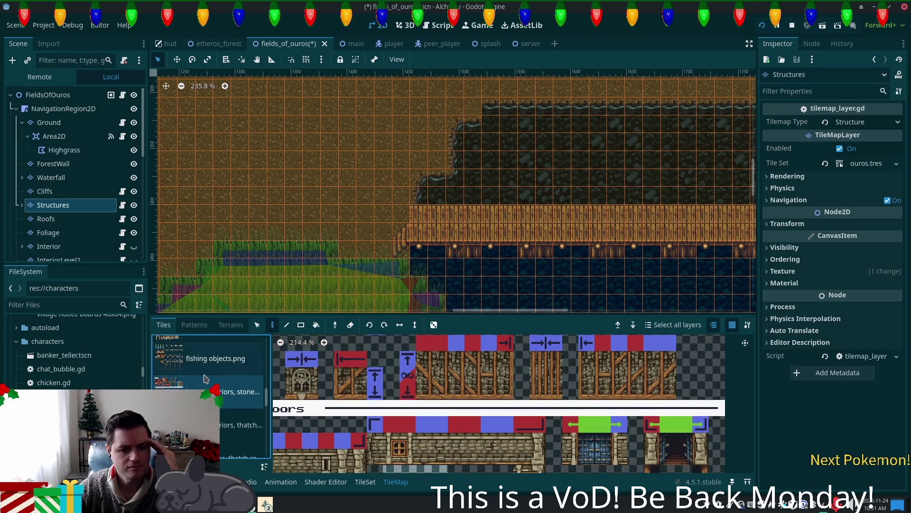
scroll(206, 378, up, 1)
click(241, 416)
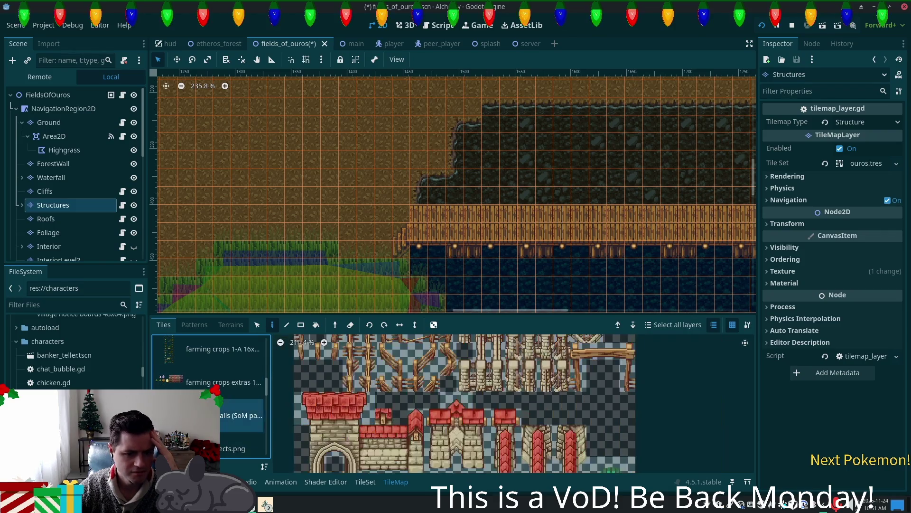
scroll(211, 399, up, 2)
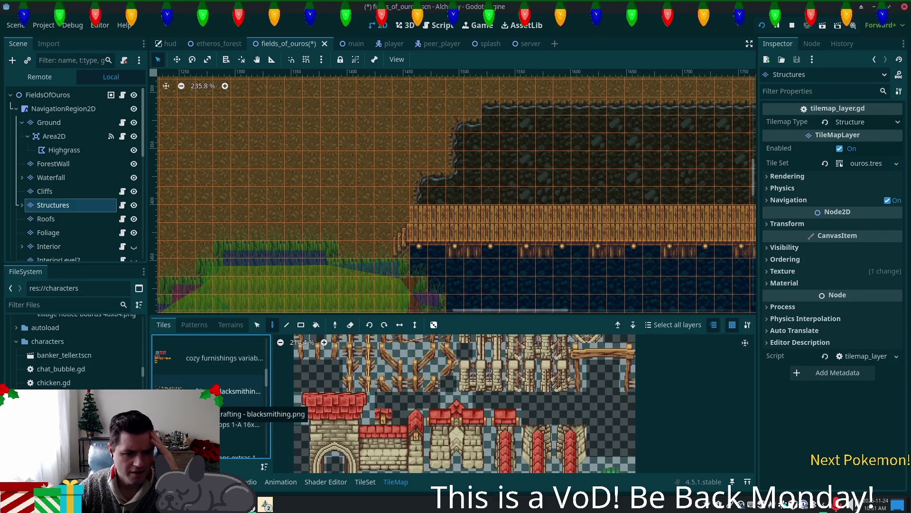
scroll(212, 399, up, 1)
click(211, 406)
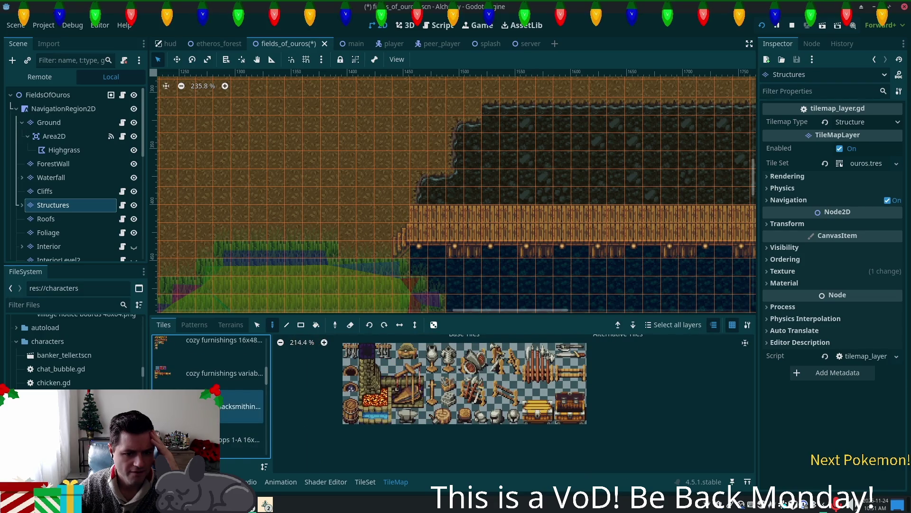
scroll(209, 399, up, 1)
click(209, 373)
scroll(206, 386, up, 2)
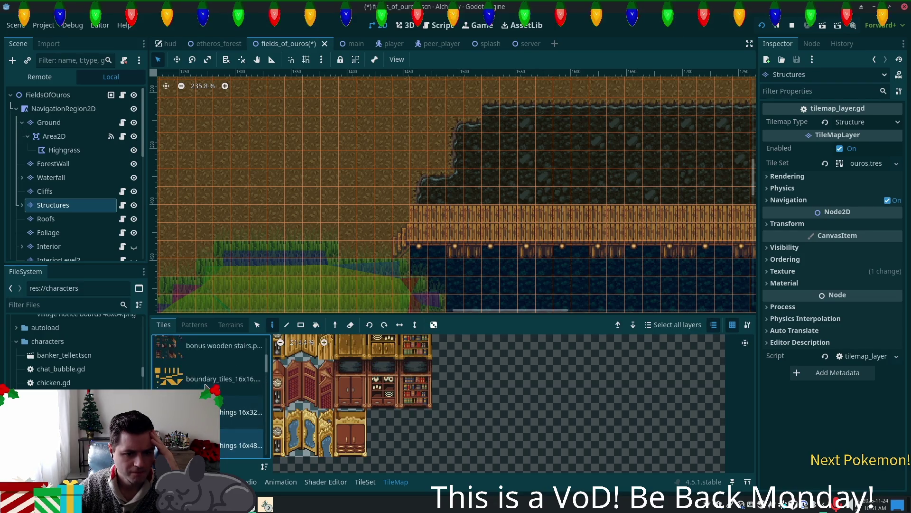
Switch to the bonus wooden stairs sheet, zoom the atlas out, and choose a stair tile
click(209, 346)
scroll(518, 429, down, 1)
scroll(518, 429, down, 1)
scroll(489, 417, down, 1)
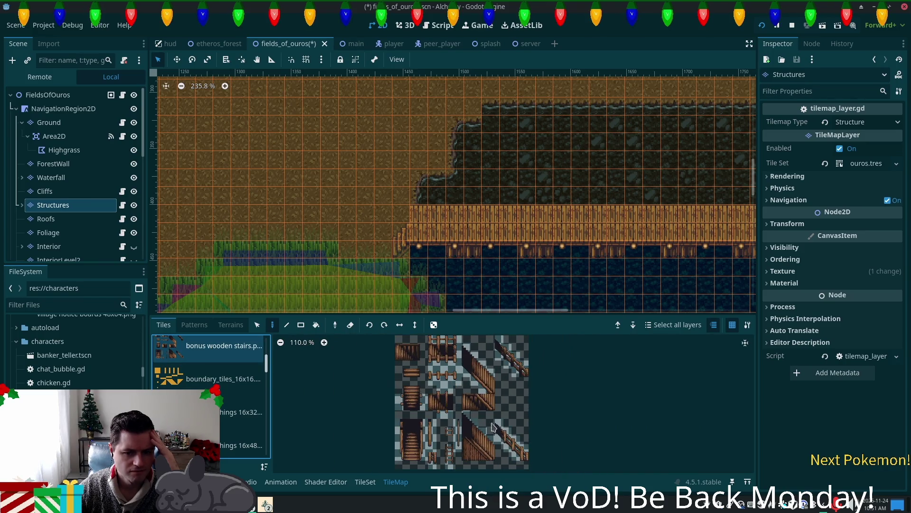
click(491, 449)
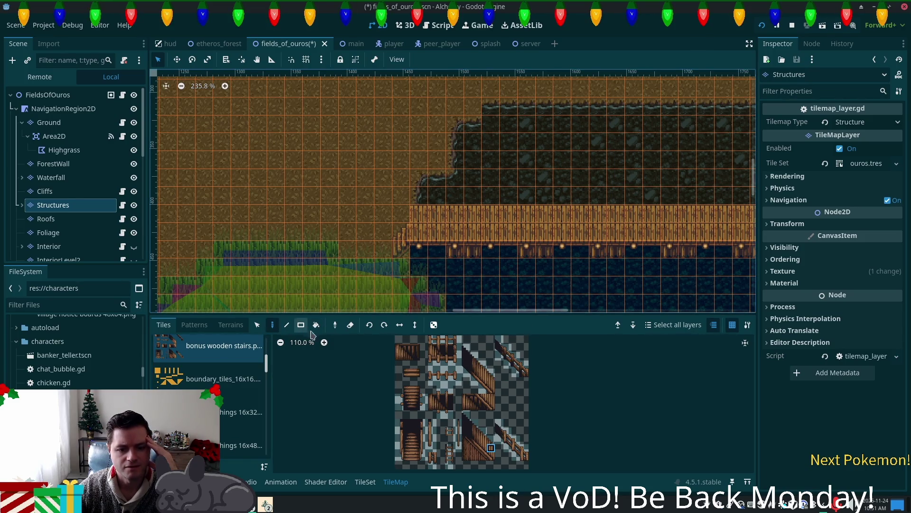
click(471, 394)
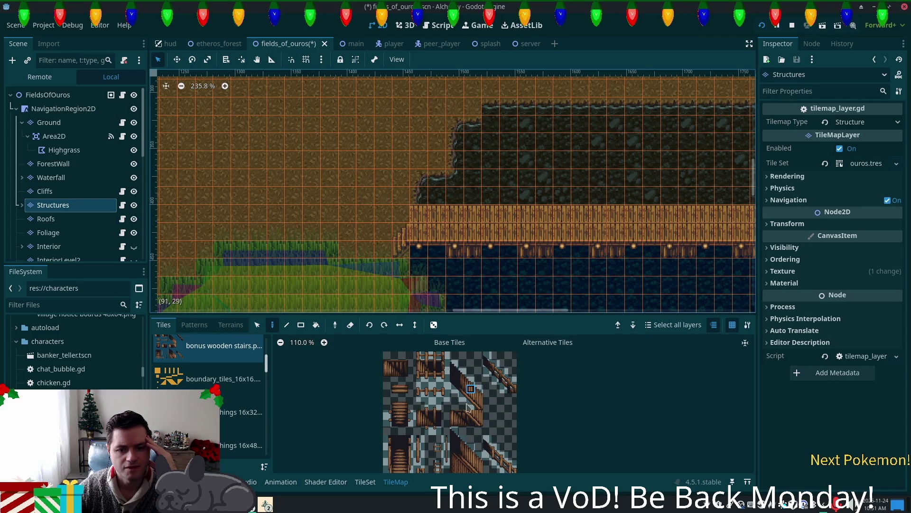
Select a three-tile-tall wooden stairs piece from the atlas
scroll(474, 454, down, 3)
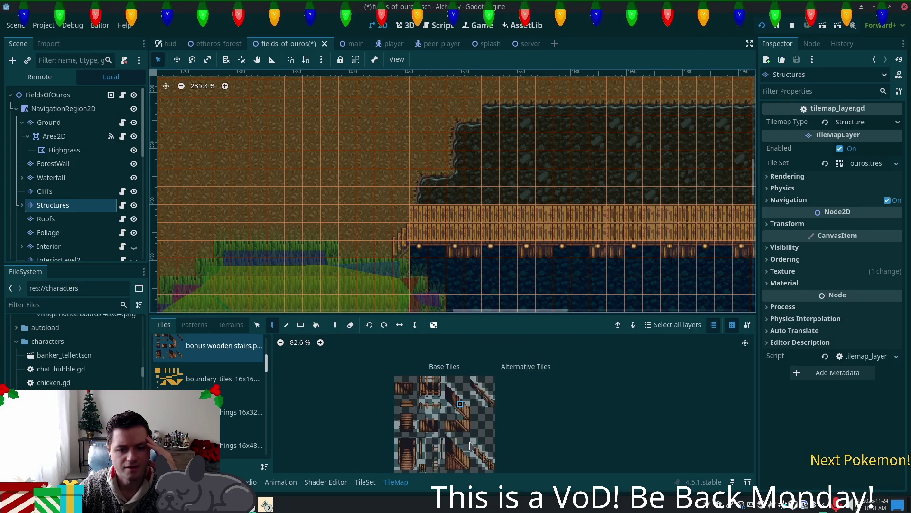
scroll(429, 378, up, 2)
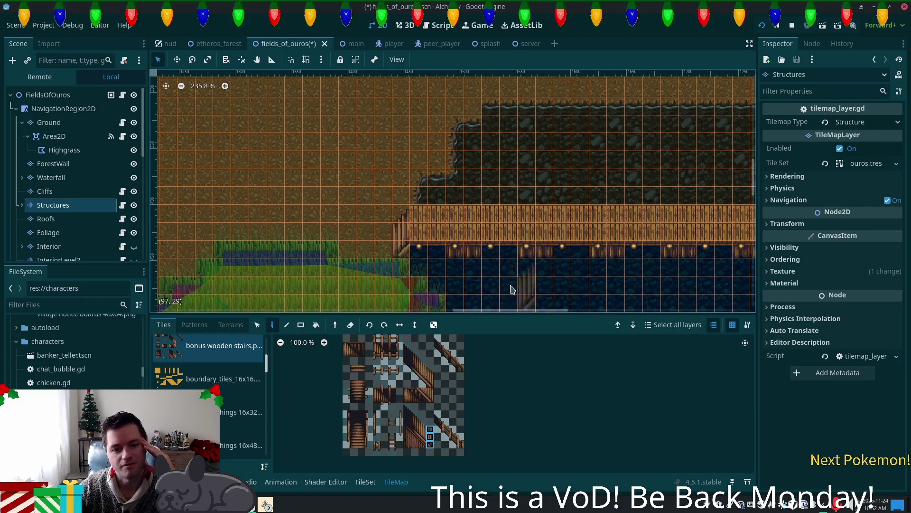
scroll(429, 411, up, 3)
drag(429, 410, 385, 377)
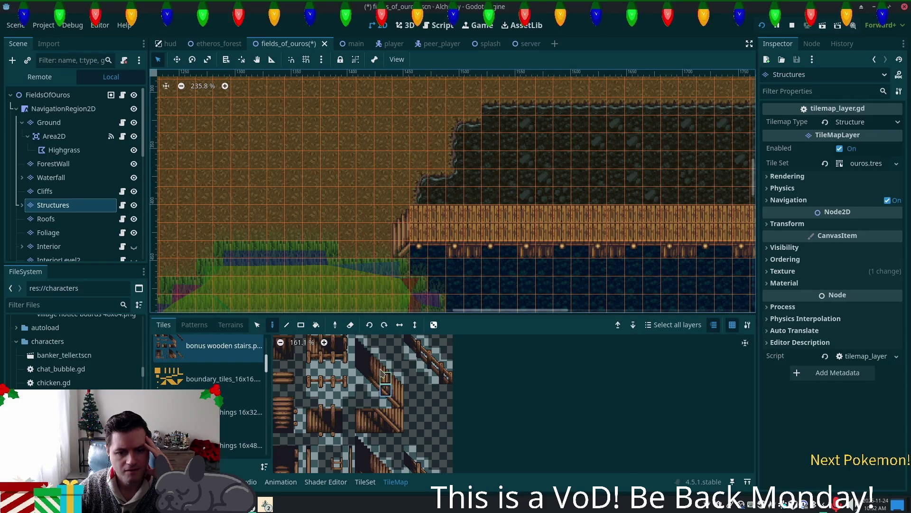
click(385, 366)
drag(388, 396, 388, 396)
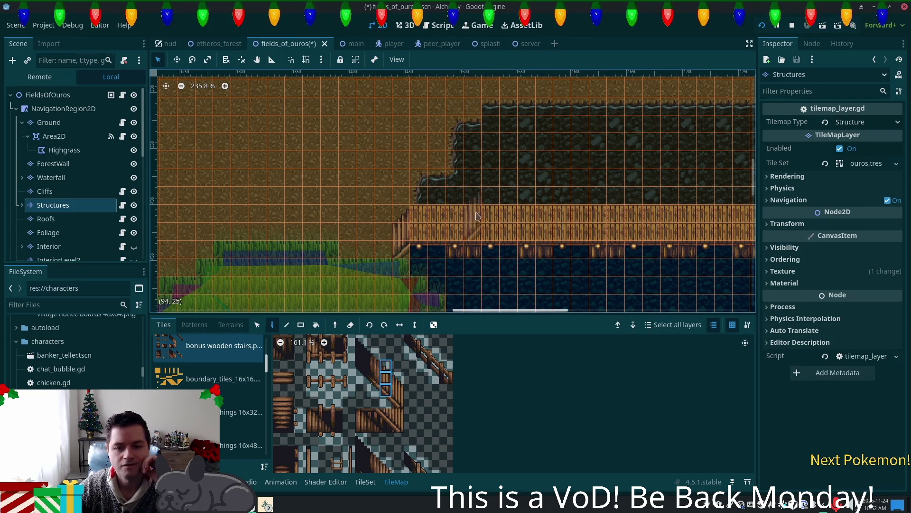
Paint the stairs at the catwalk's east end and erase the two extra lower tiles
drag(627, 191, 375, 157)
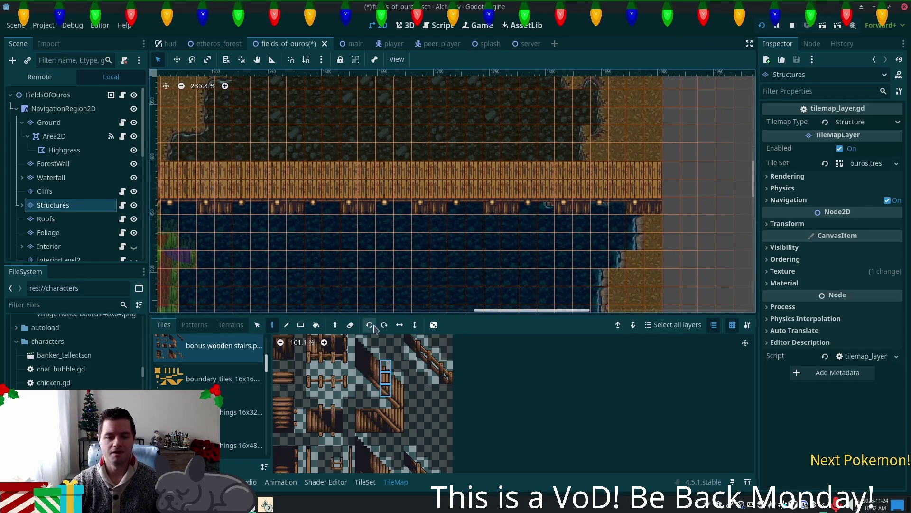
click(666, 195)
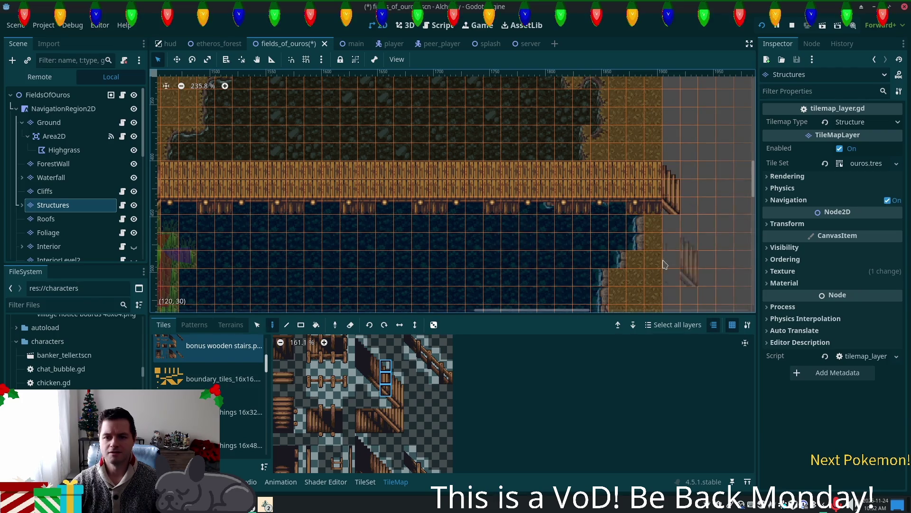
scroll(508, 263, down, 1)
scroll(470, 236, up, 1)
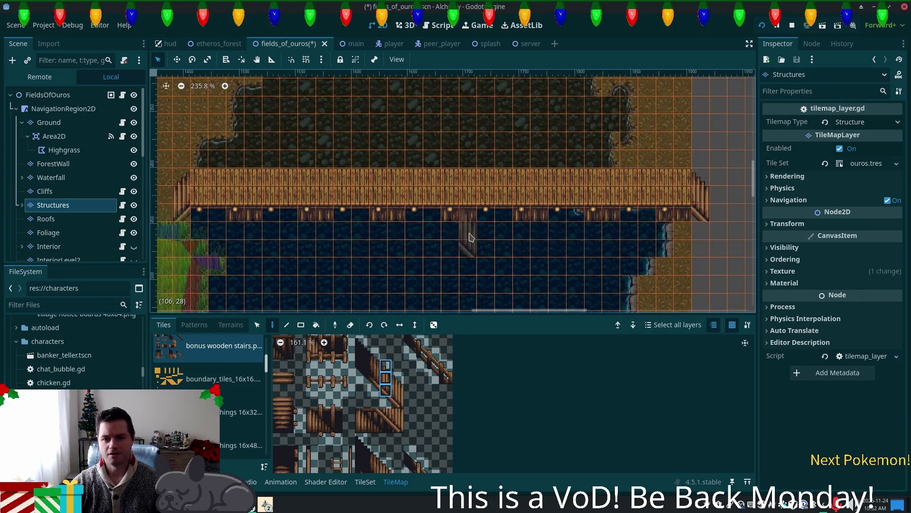
click(668, 198)
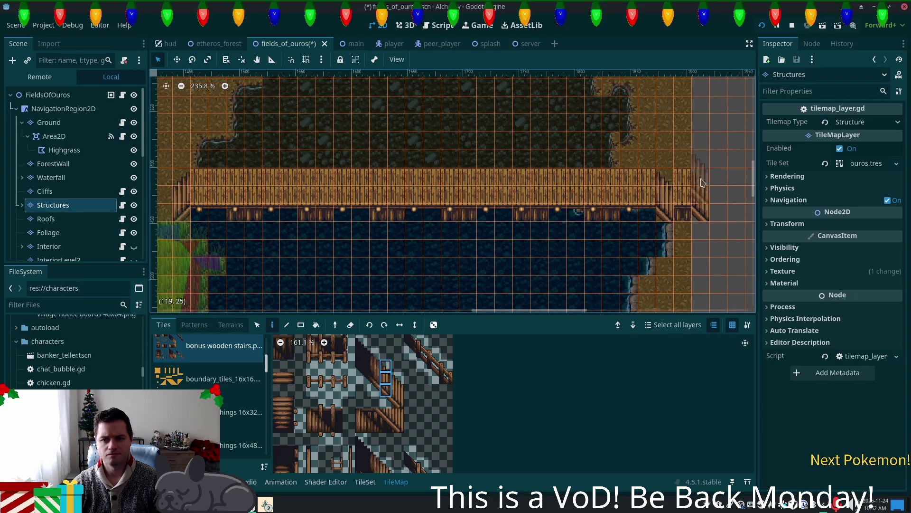
right_click(704, 194)
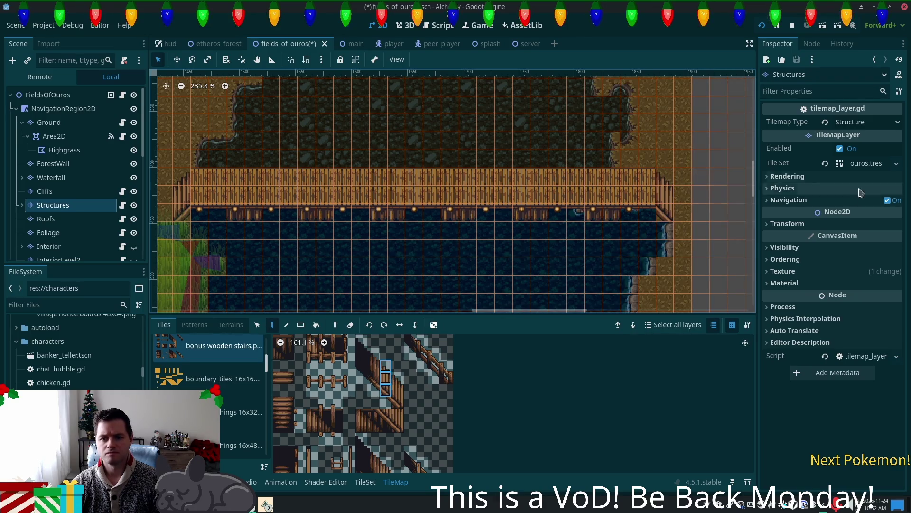
scroll(491, 185, down, 2)
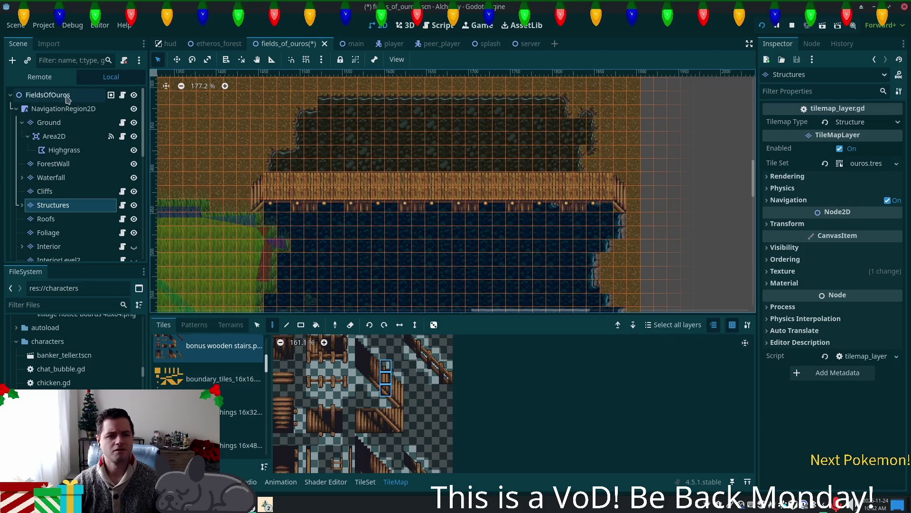
On the Ground layer, paint water over the dark shadow tile near the catwalk's end
click(67, 97)
scroll(453, 188, up, 5)
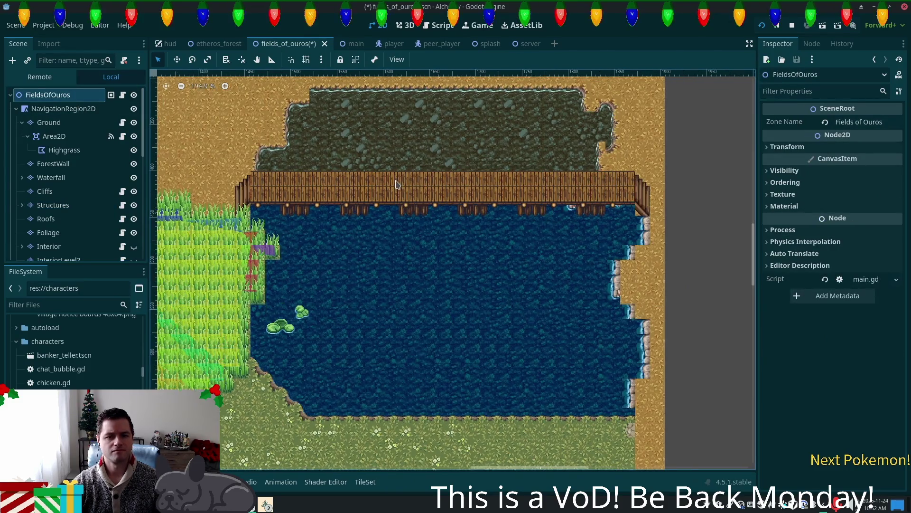
scroll(398, 184, left, 5)
scroll(337, 185, right, 7)
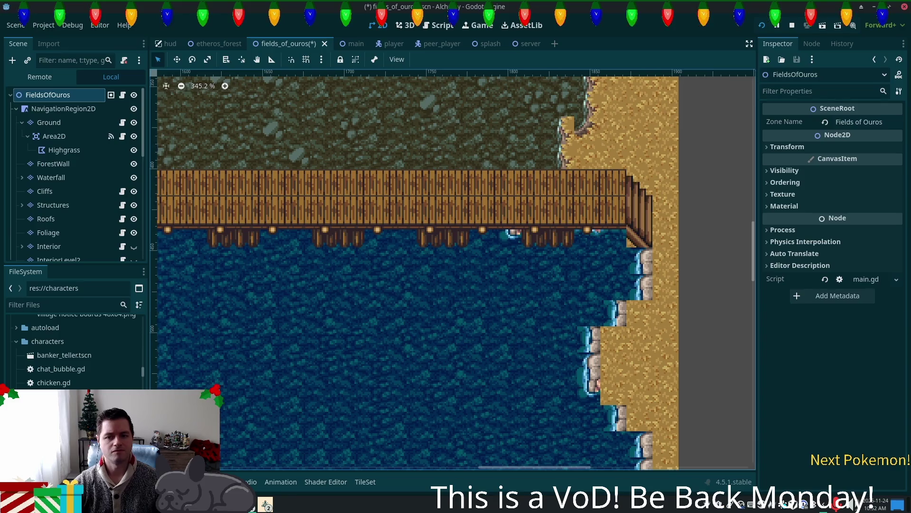
scroll(508, 226, right, 5)
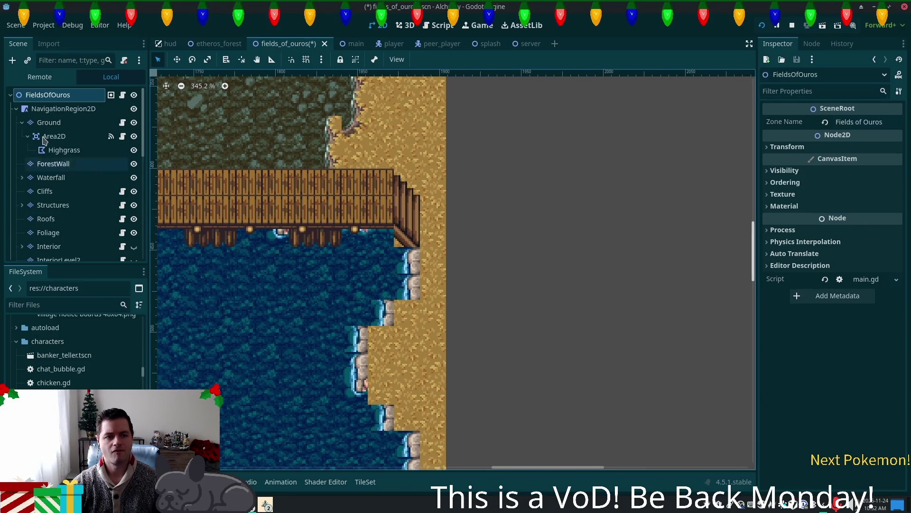
click(49, 122)
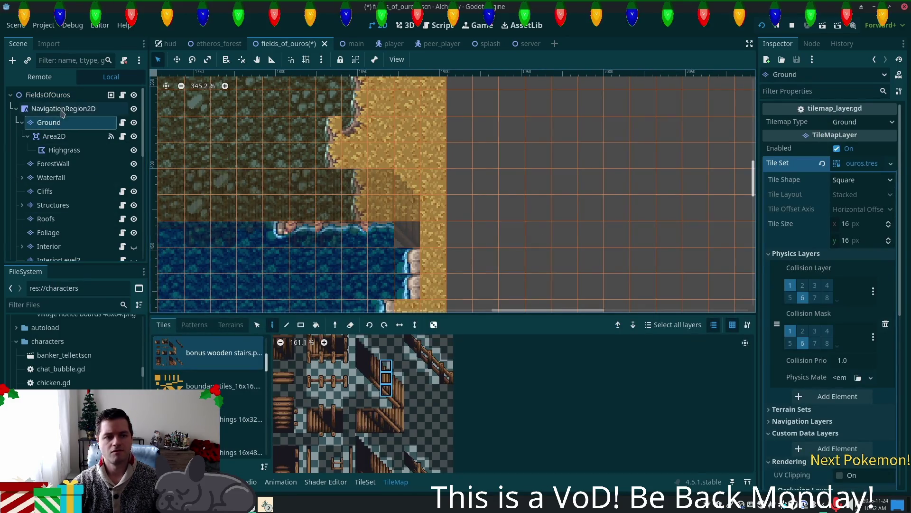
click(48, 94)
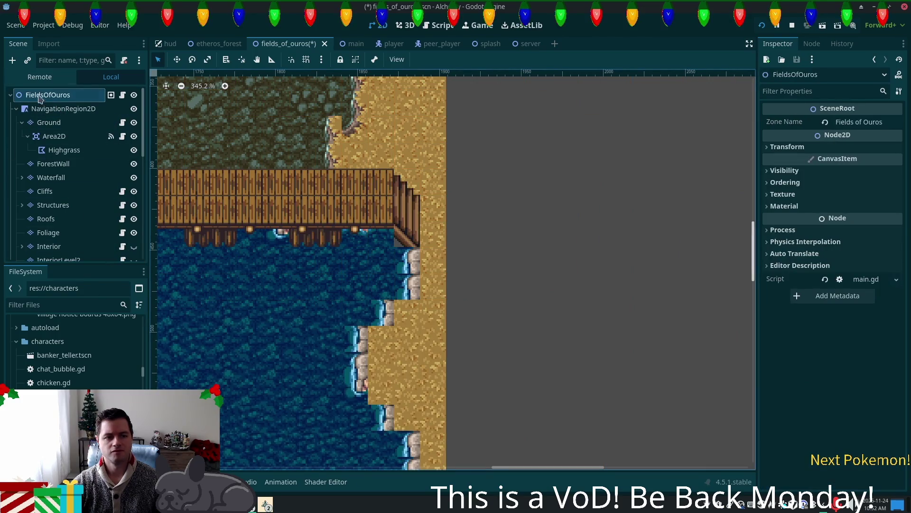
click(49, 122)
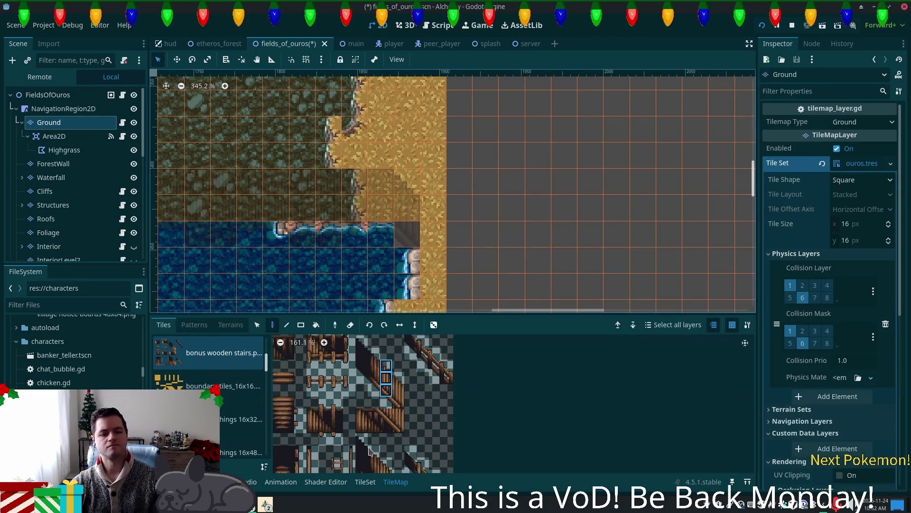
scroll(265, 378, down, 1)
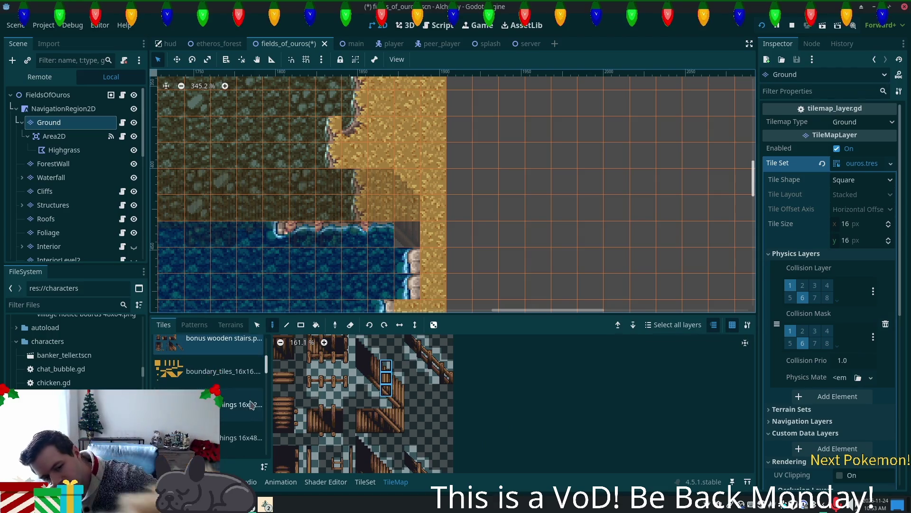
drag(264, 377, 266, 424)
click(239, 418)
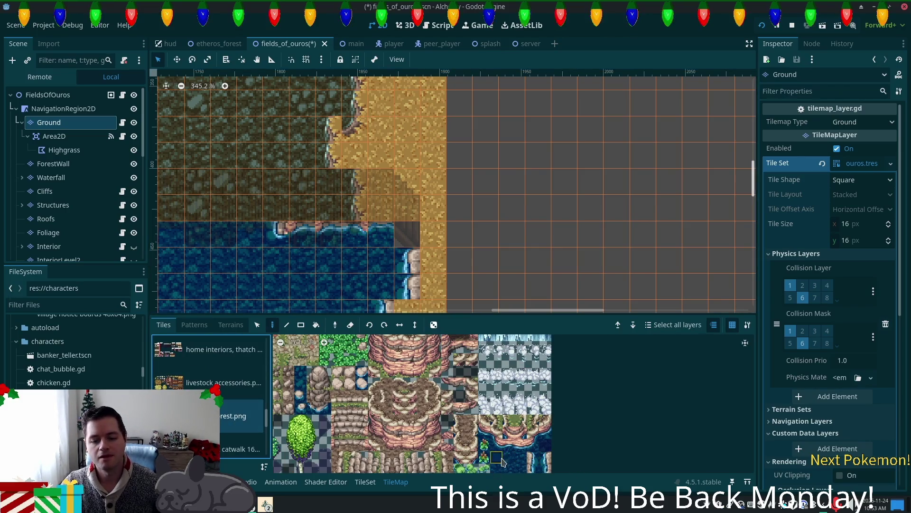
click(407, 233)
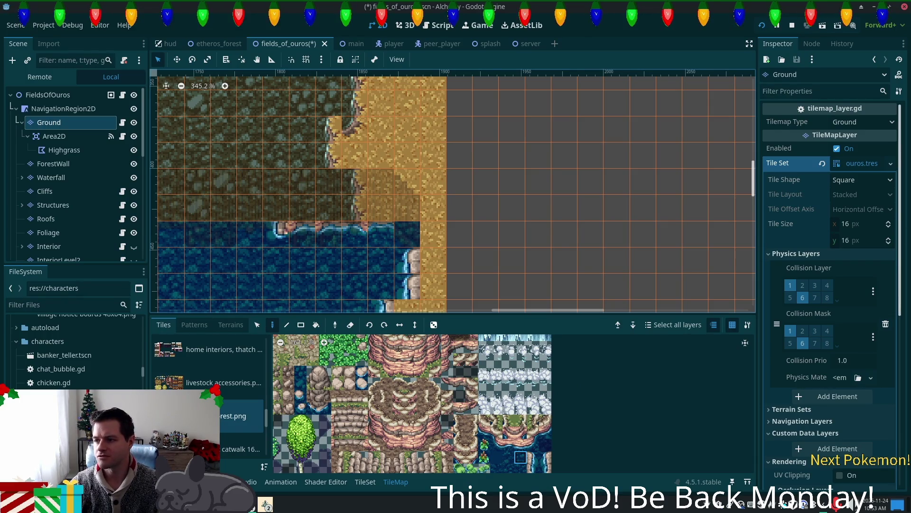
Move to the meadow, pick a summer forest.png base tile, and switch to terrain painting with Summer Grass
scroll(404, 246, down, 1)
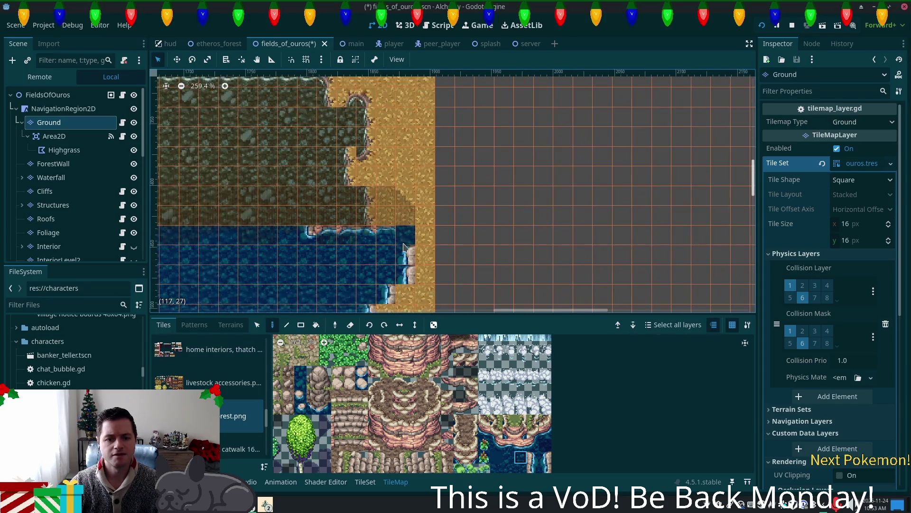
scroll(403, 246, down, 2)
mouse_move(404, 245)
mouse_down()
mouse_move(693, 148)
mouse_move(619, 164)
mouse_up()
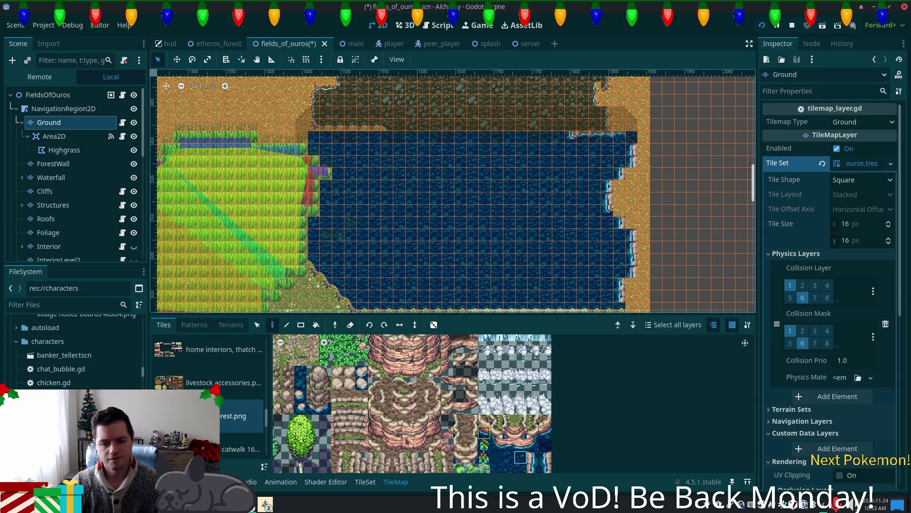
drag(734, 249, 618, 205)
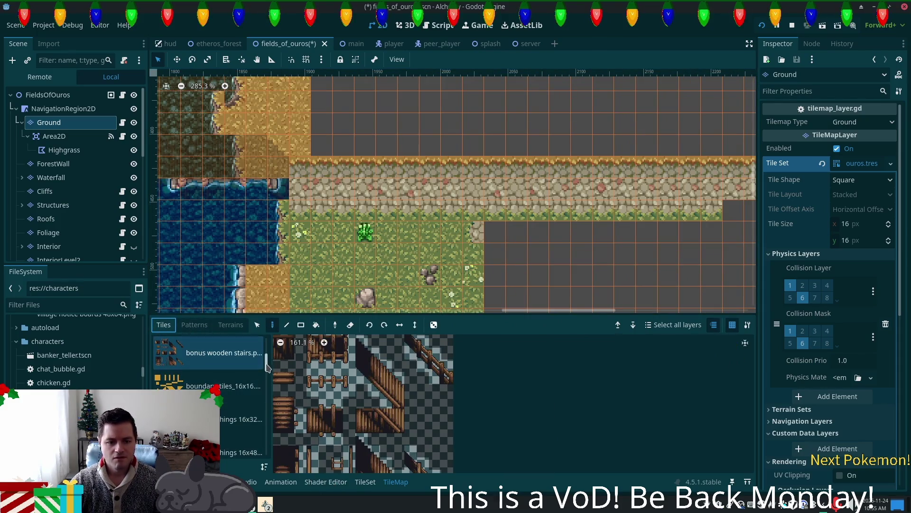
scroll(228, 409, down, 5)
scroll(186, 382, down, 5)
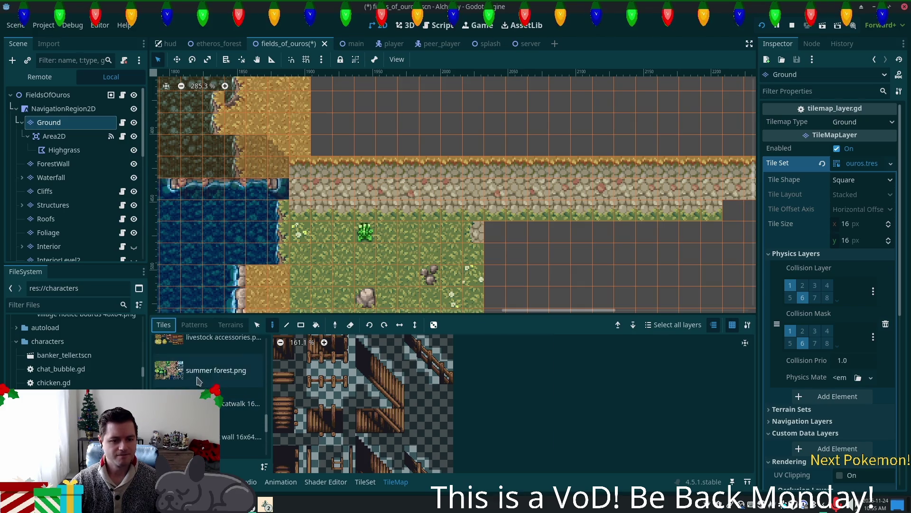
click(216, 370)
scroll(384, 433, down, 2)
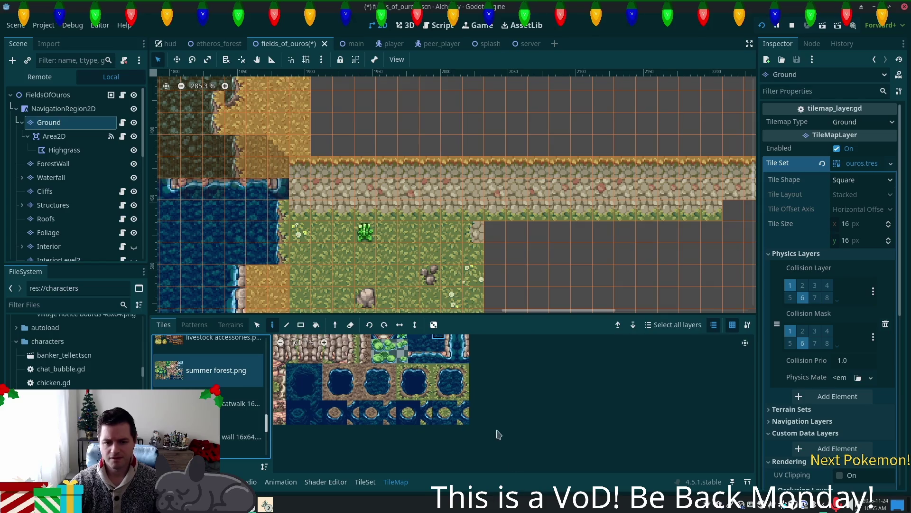
scroll(290, 462, up, 5)
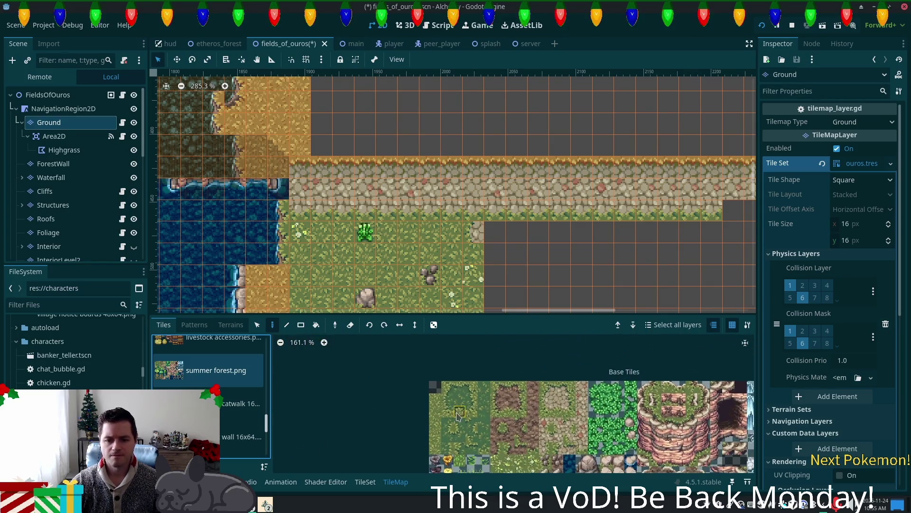
click(437, 429)
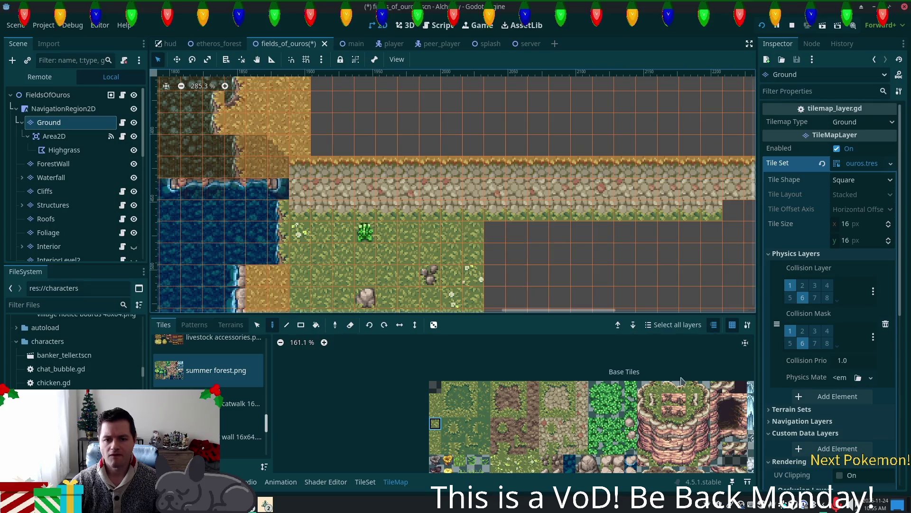
scroll(544, 234, down, 1)
click(230, 325)
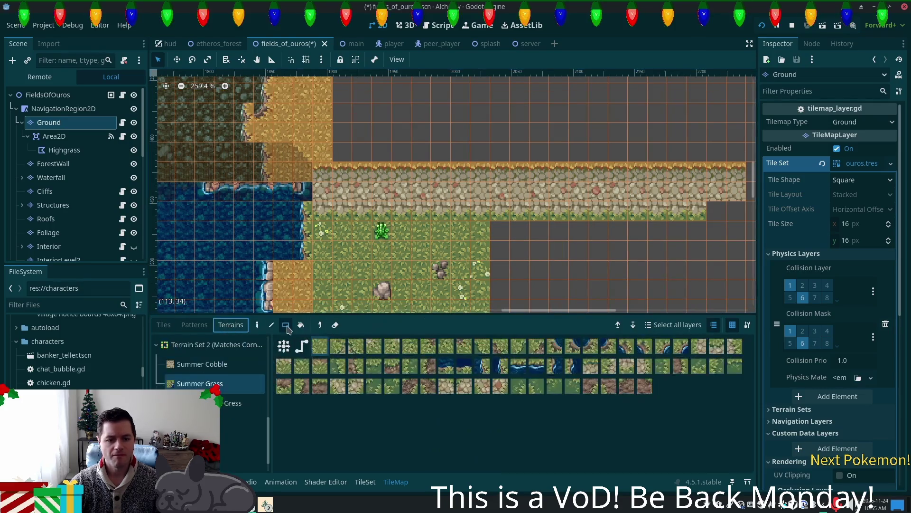
Use the rectangle tool to fill the empty area east of the meadow with Summer Grass, undoing a water attempt
click(284, 348)
scroll(672, 244, down, 1)
drag(317, 143, 572, 284)
drag(633, 326, 556, 328)
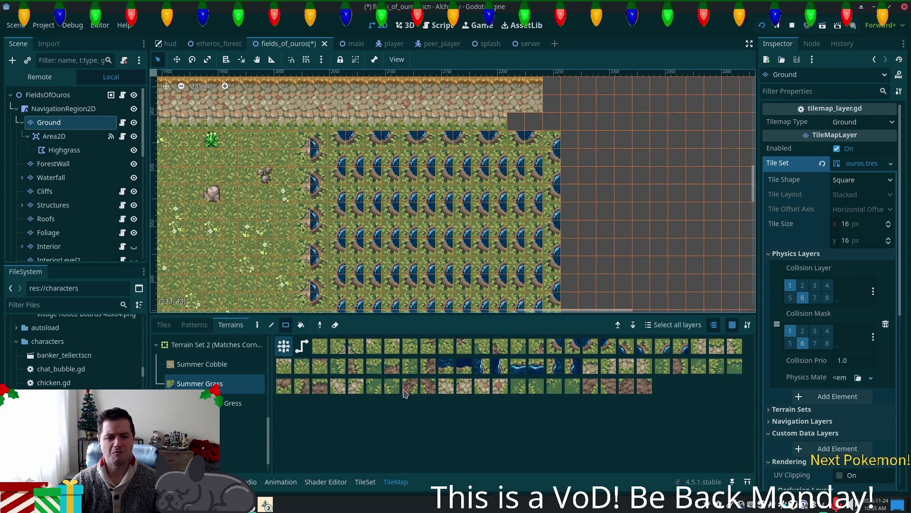
key(ctrl+z)
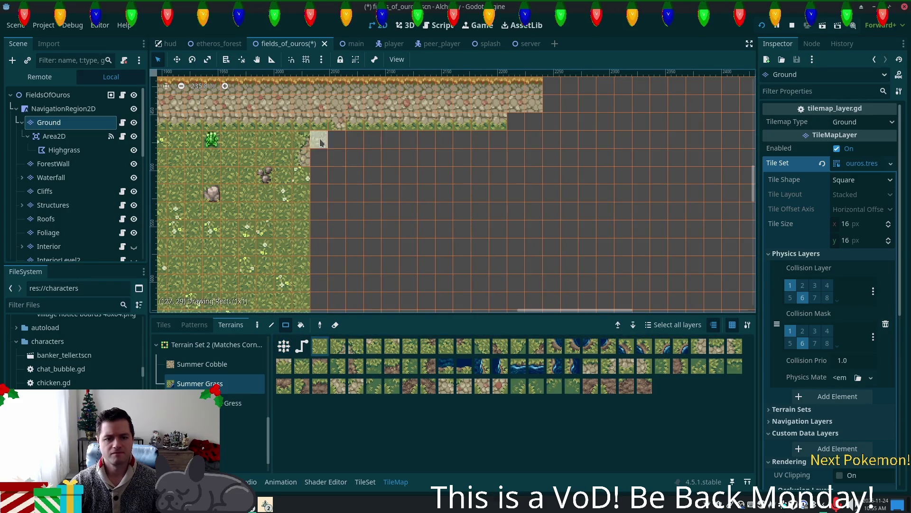
mouse_move(318, 141)
mouse_down()
mouse_move(484, 240)
mouse_move(552, 321)
mouse_up()
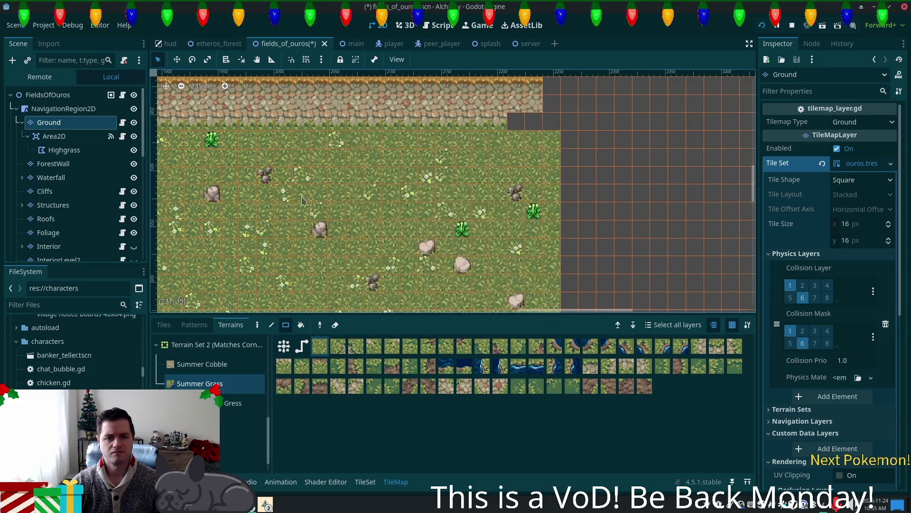
Turn a shoreline water patch into grass, repaint one shoreline cell with Water, and inspect the TileSet terrains
scroll(495, 262, down, 1)
scroll(439, 196, left, 5)
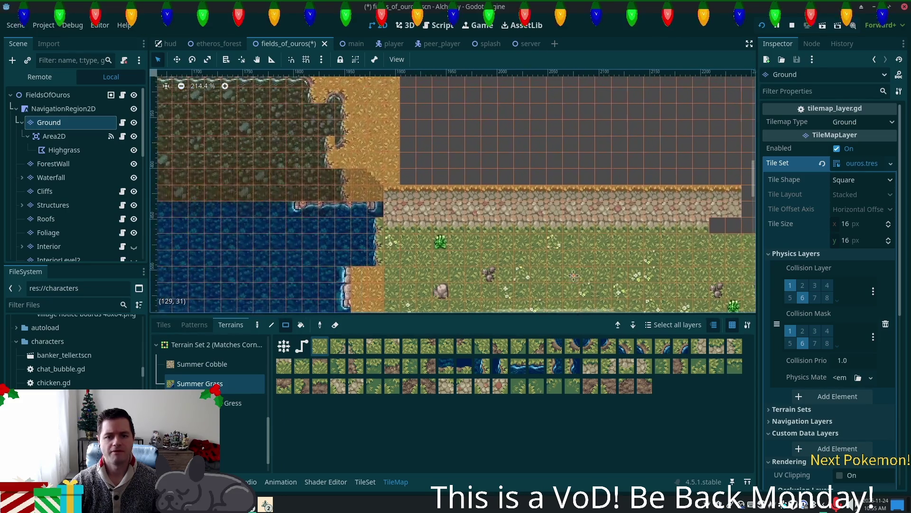
scroll(439, 152, up, 1)
drag(425, 144, 506, 211)
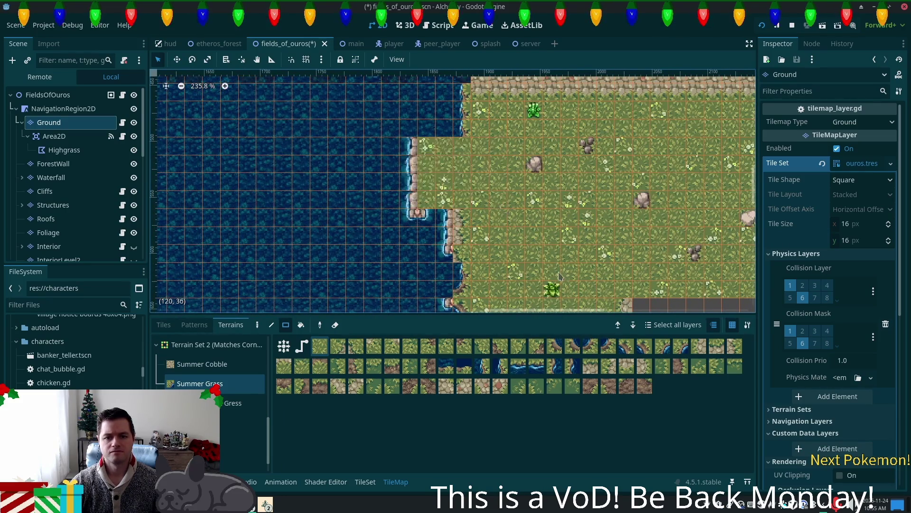
scroll(510, 272, right, 4)
scroll(511, 272, up, 6)
scroll(510, 272, left, 4)
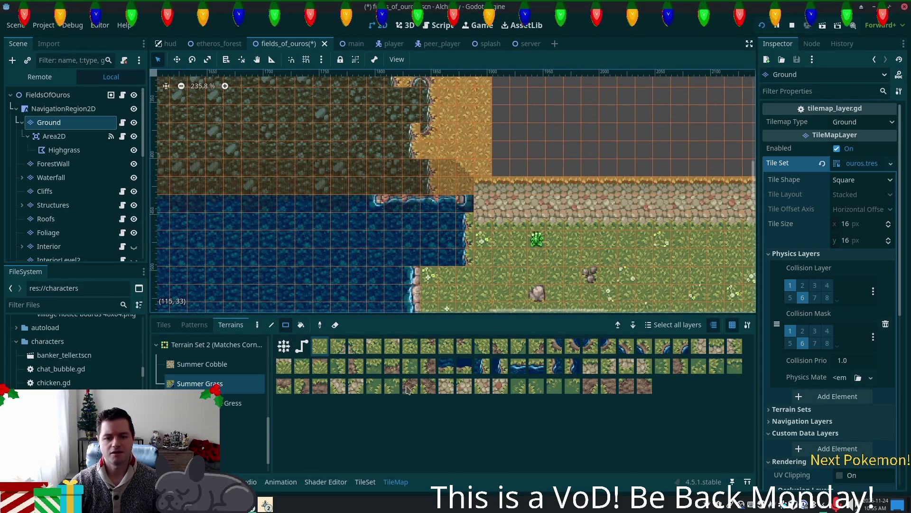
click(243, 461)
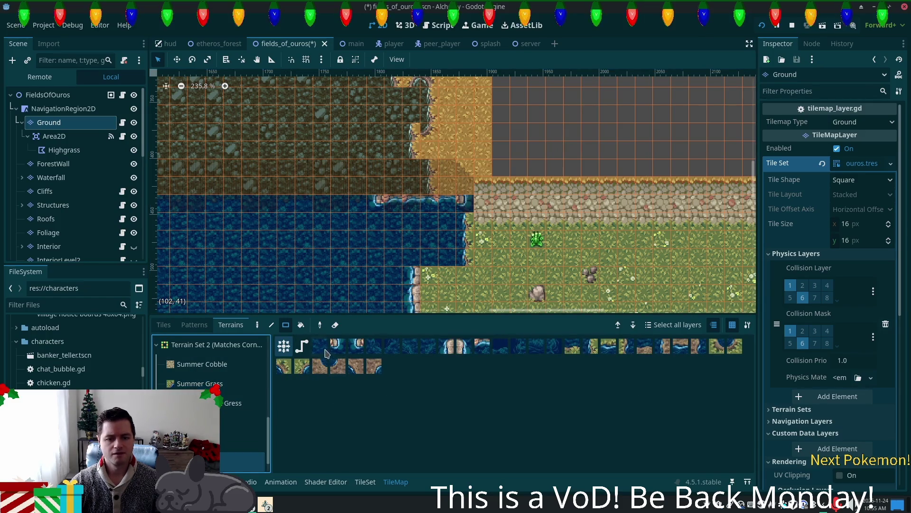
drag(457, 210, 457, 210)
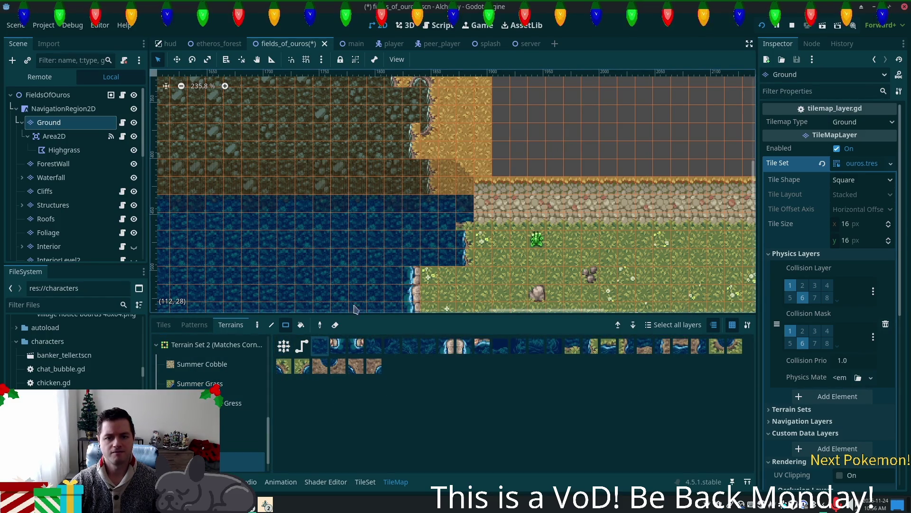
scroll(463, 234, up, 8)
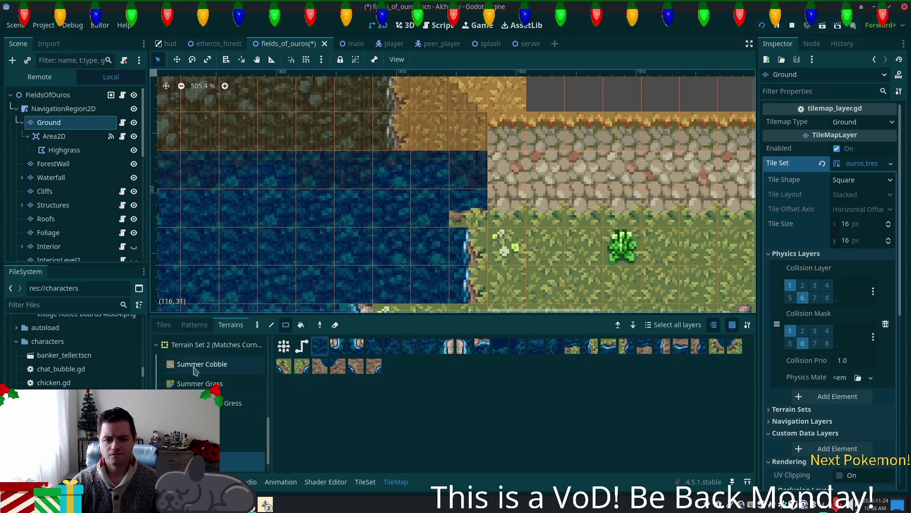
click(365, 482)
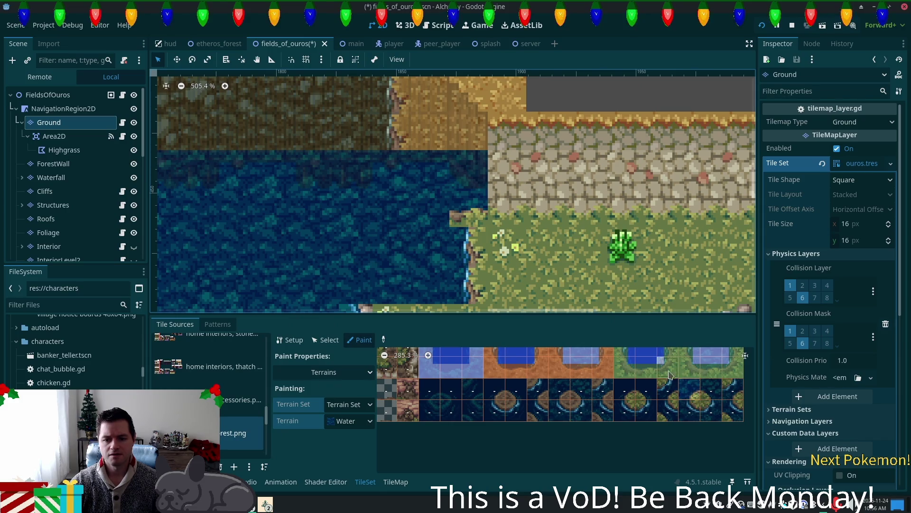
Place a rounded grass-edge tile in the pond's shore corner using individual tiles, and save the scene
click(396, 482)
click(163, 324)
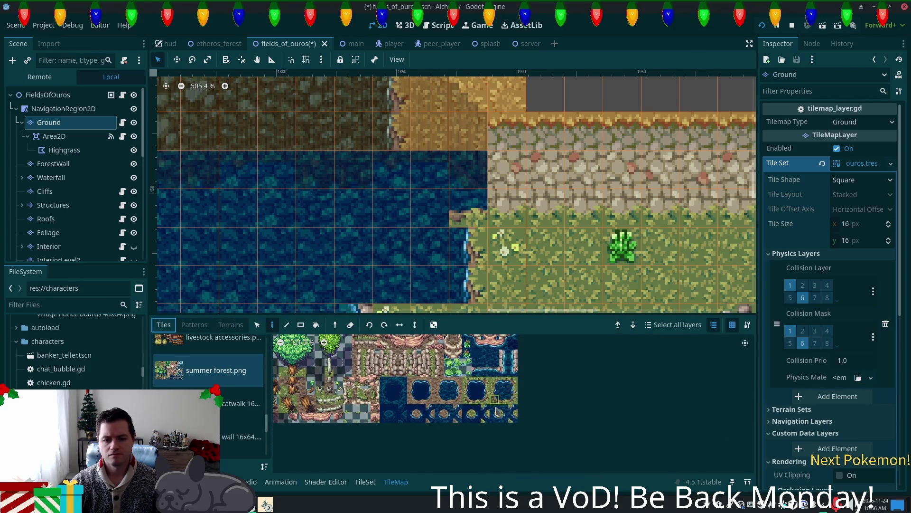
click(465, 211)
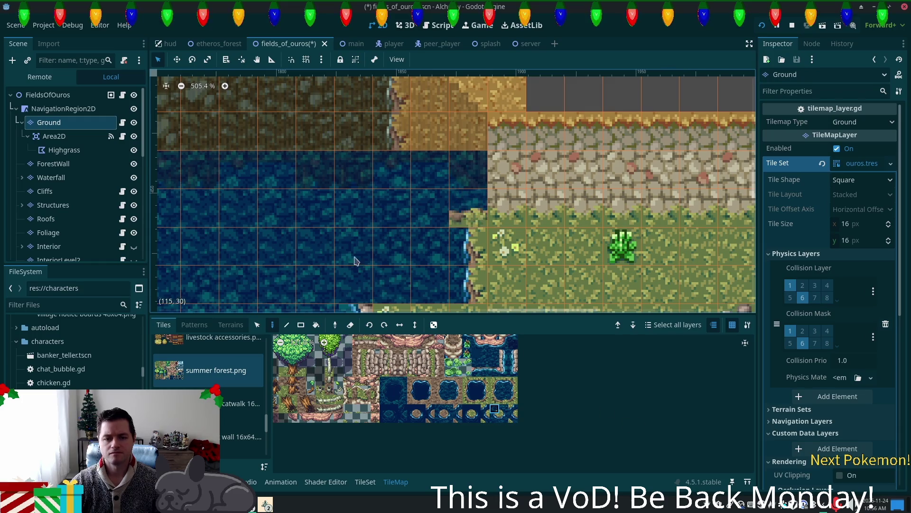
click(468, 211)
key(ctrl+s)
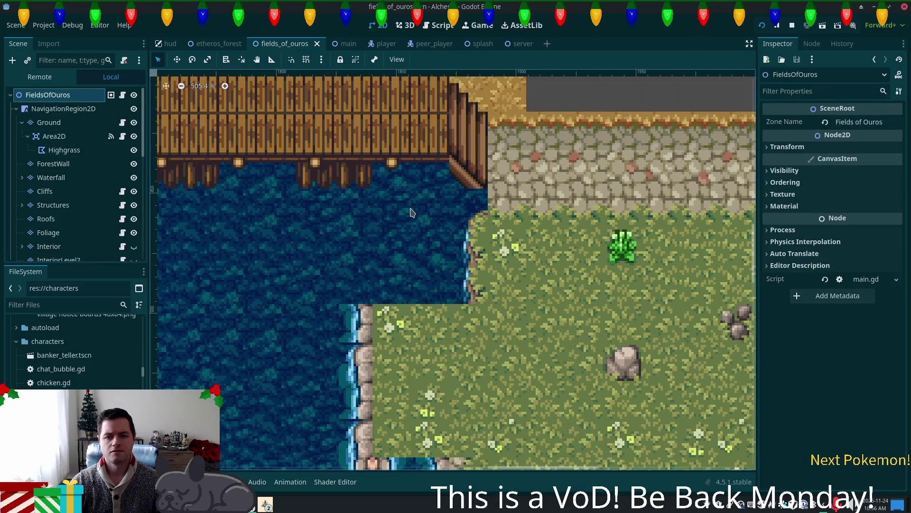
scroll(565, 221, down, 3)
scroll(460, 230, up, 4)
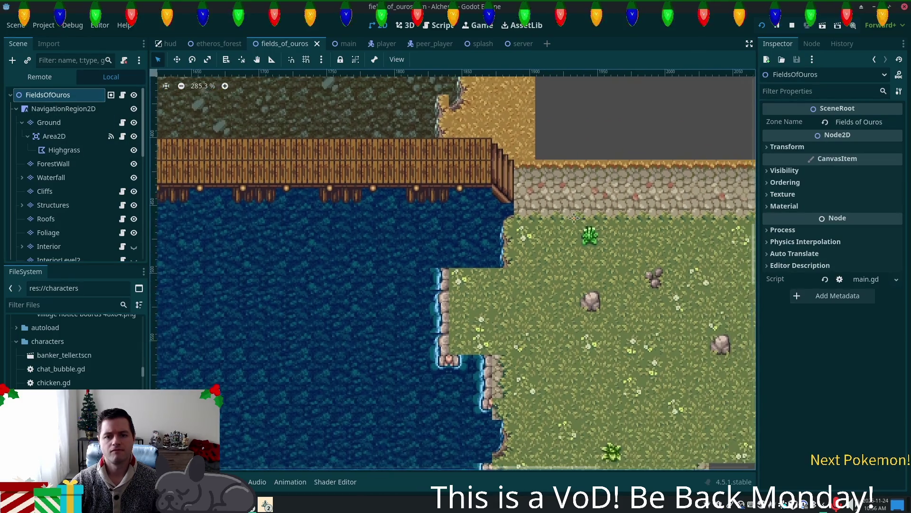
scroll(459, 229, up, 2)
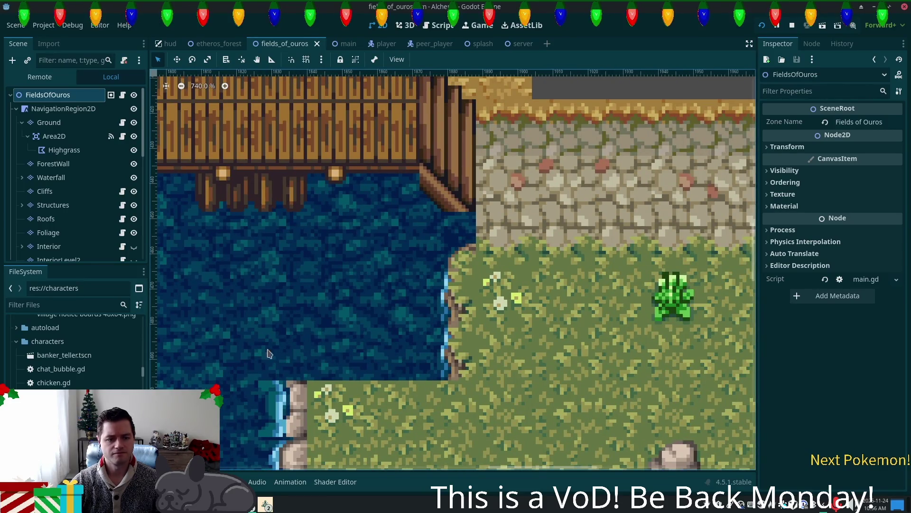
click(49, 122)
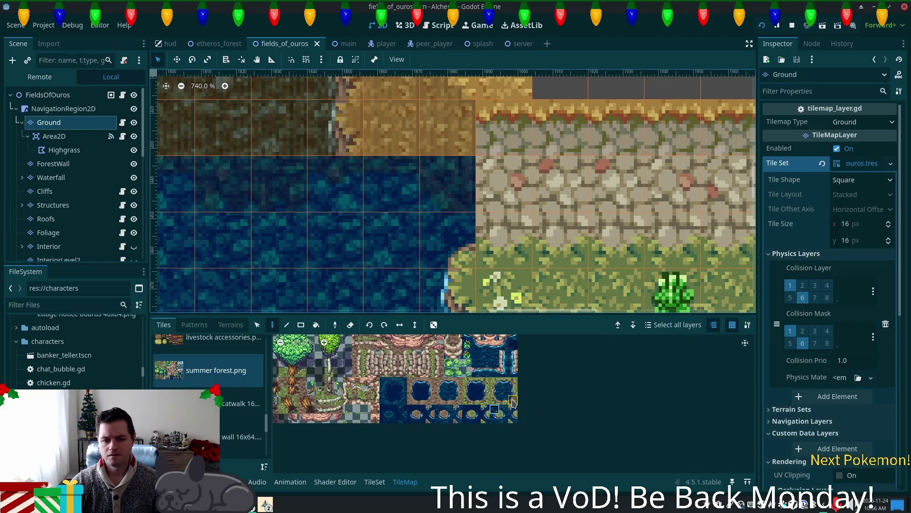
Paint two shoreline tiles onto the pond edge and review them with all layers shown
click(512, 401)
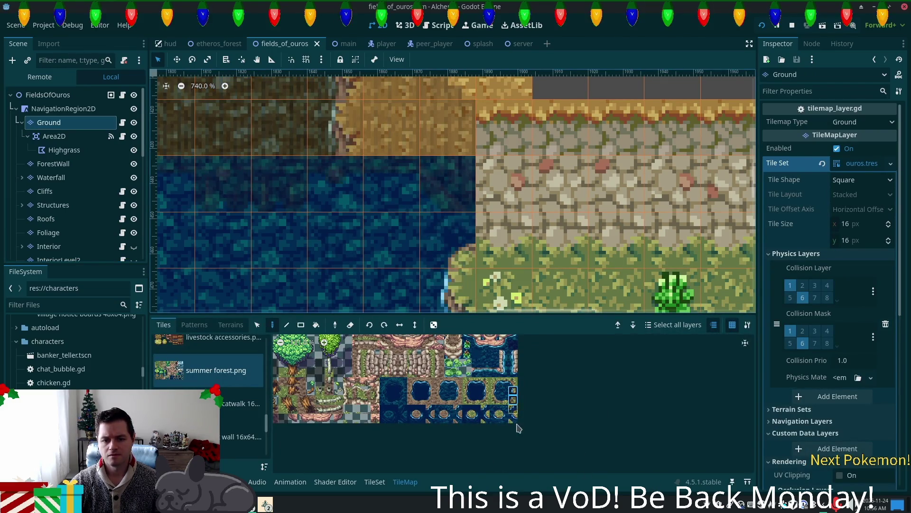
click(513, 382)
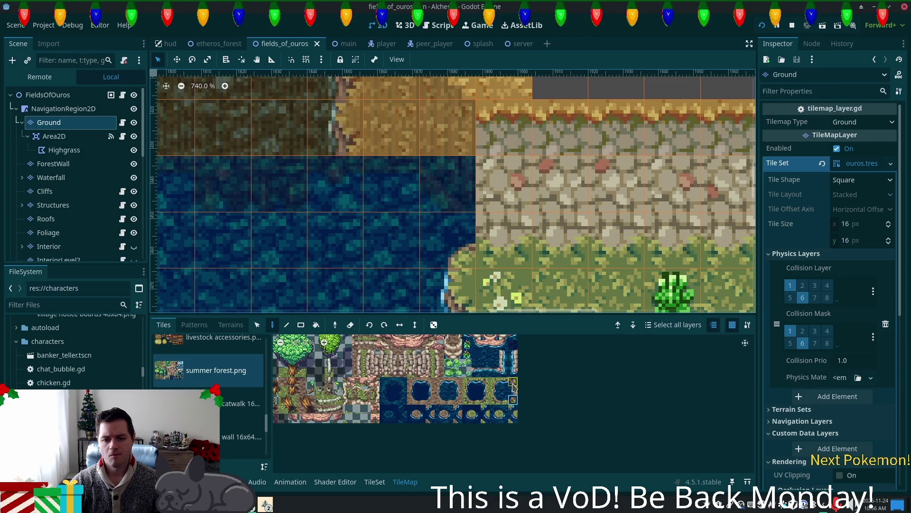
click(464, 273)
click(465, 249)
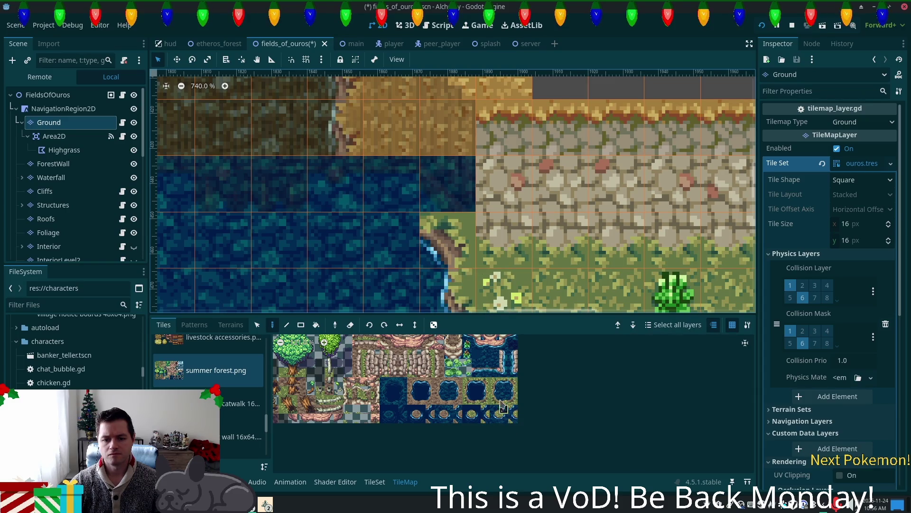
click(494, 418)
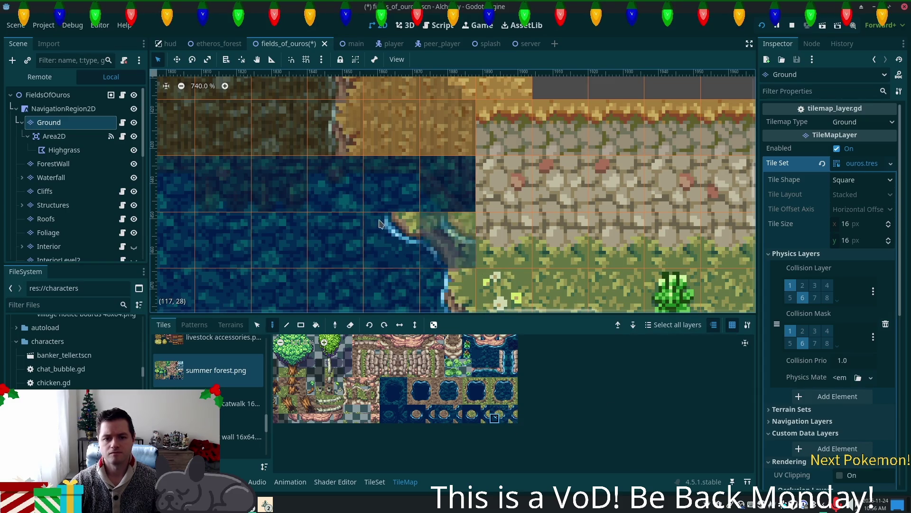
click(50, 97)
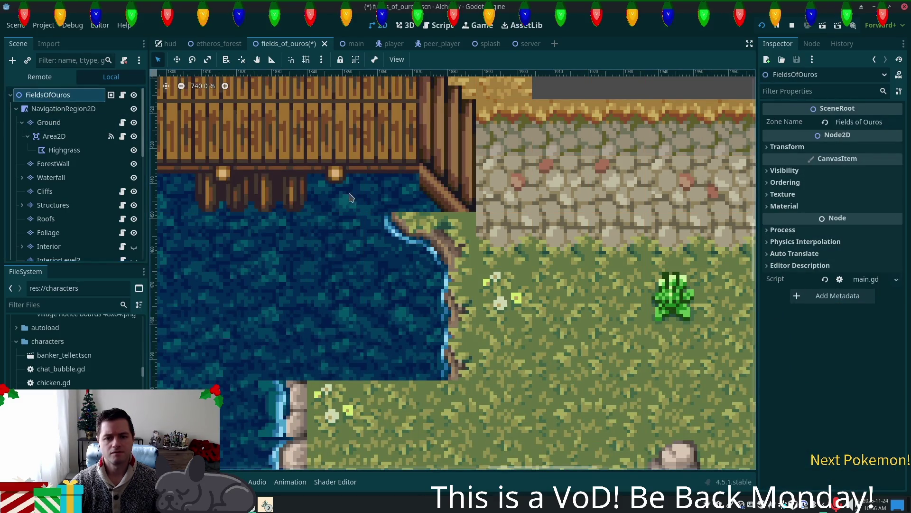
scroll(459, 242, down, 2)
scroll(458, 242, down, 2)
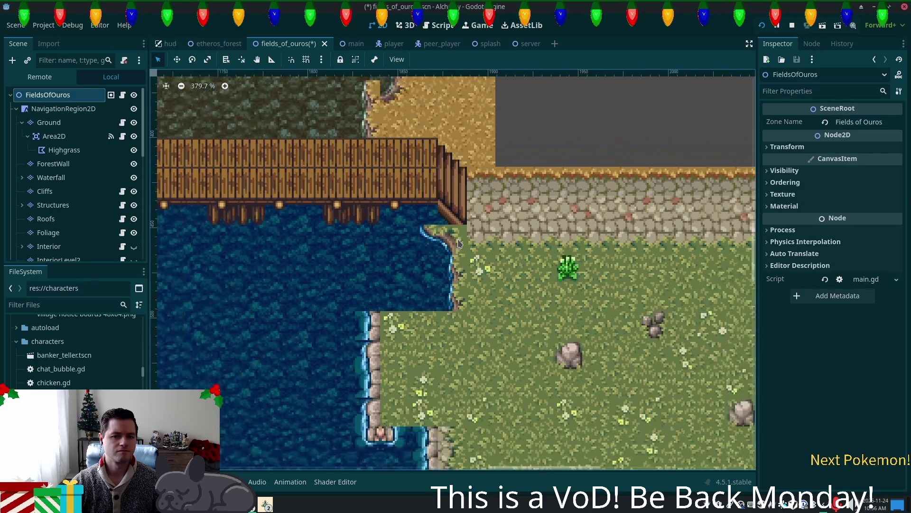
scroll(437, 235, up, 3)
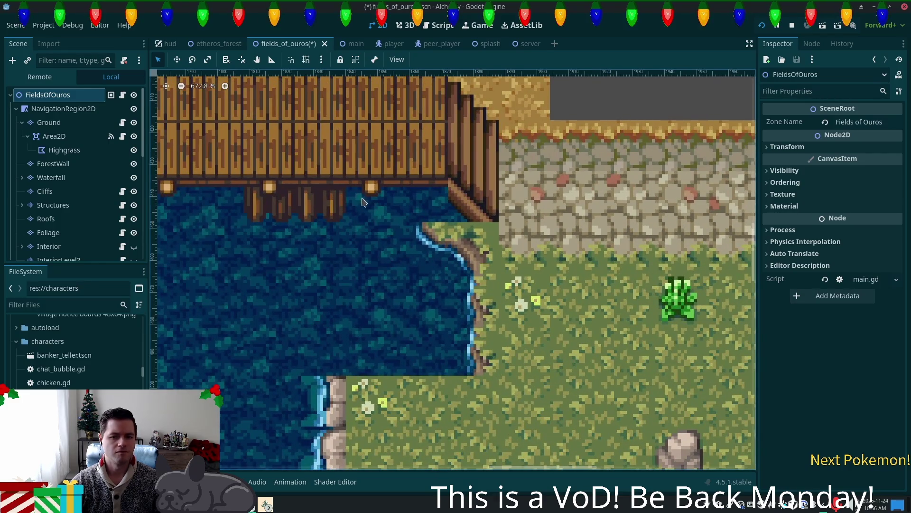
Copy shoreline tiles into the two water cells by the catwalk, fill the gap with grass, and save
click(49, 122)
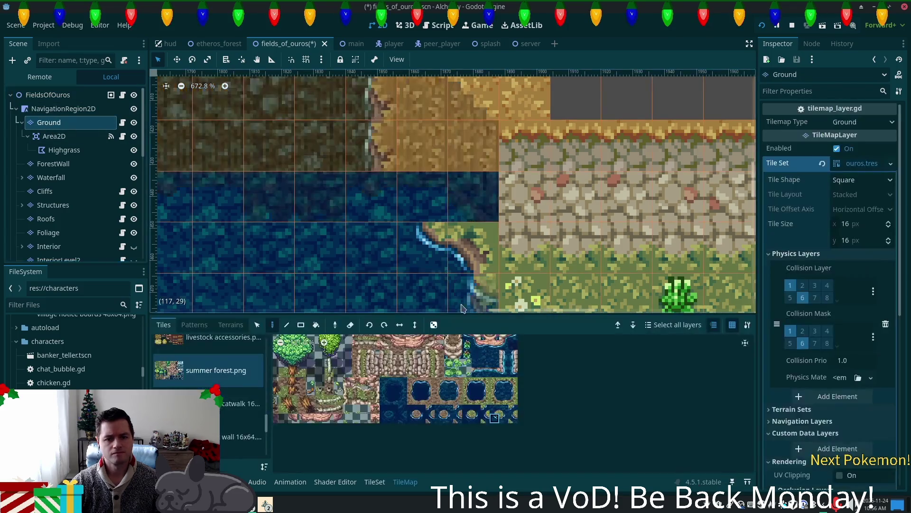
click(494, 390)
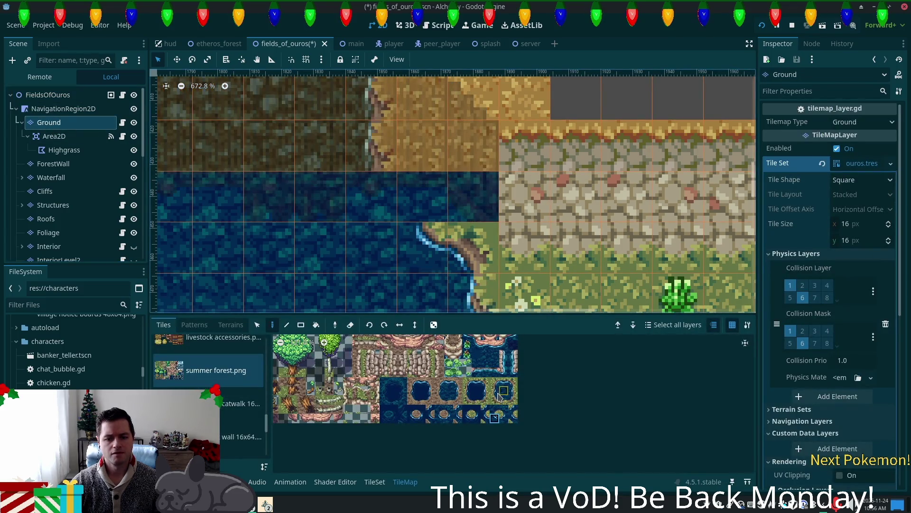
drag(475, 247, 480, 279)
click(425, 199)
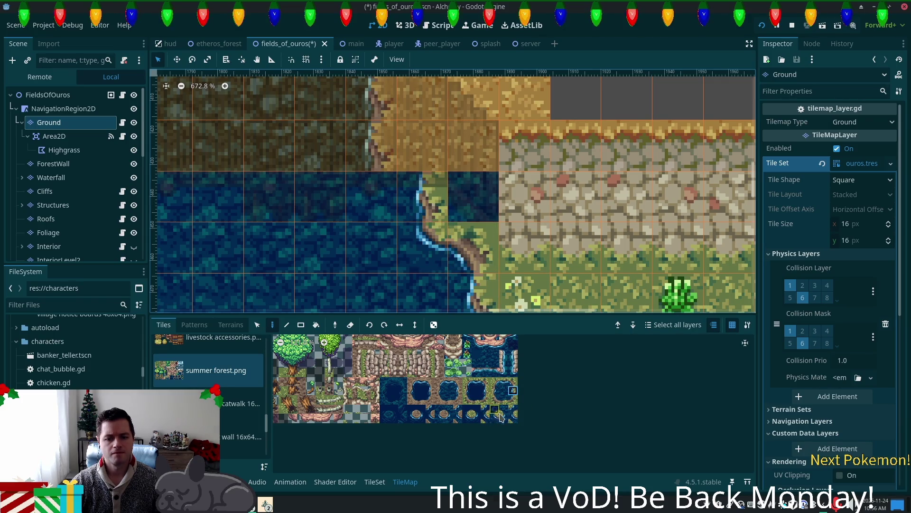
scroll(568, 362, up, 5)
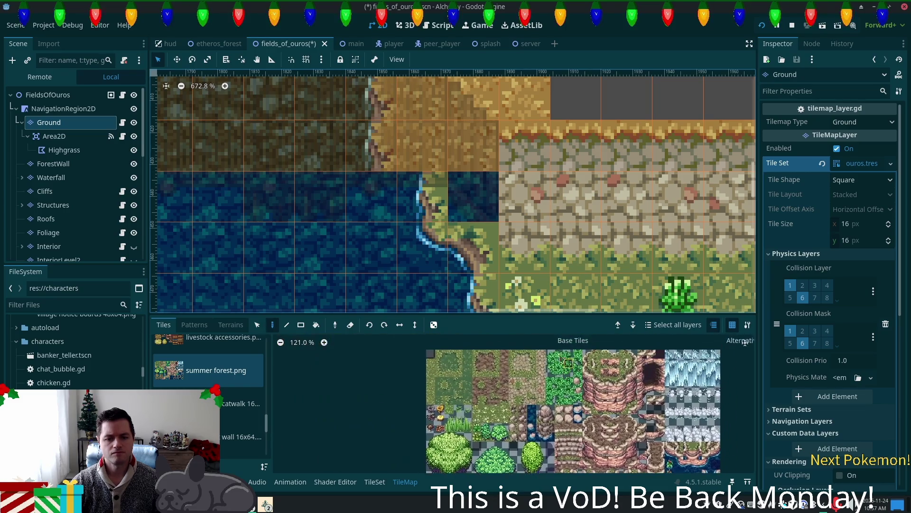
click(475, 197)
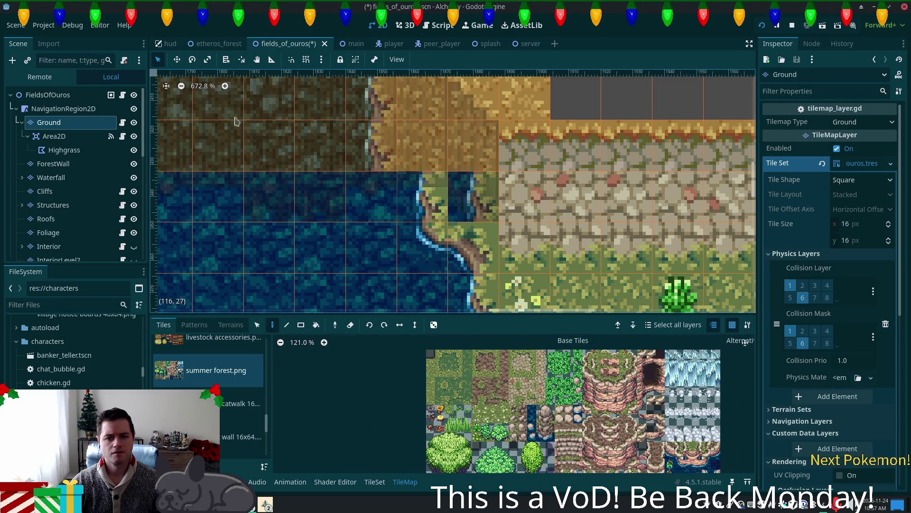
click(52, 95)
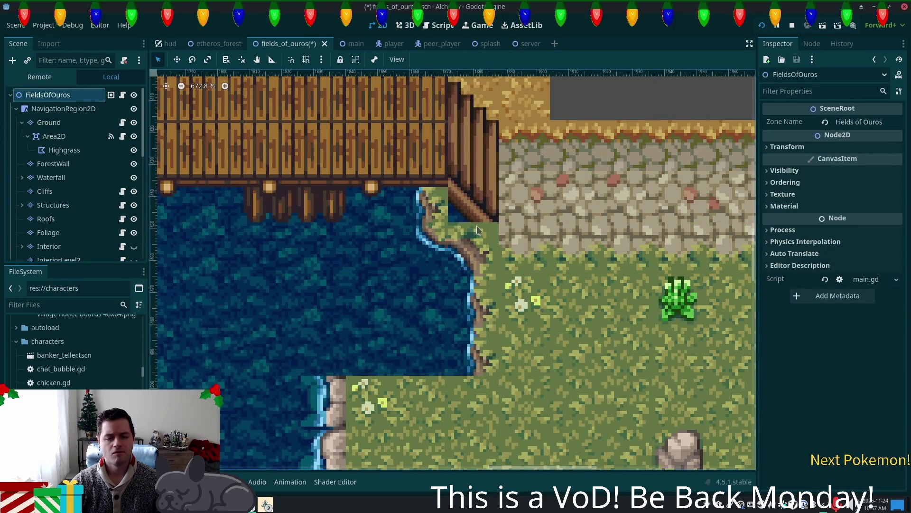
click(52, 123)
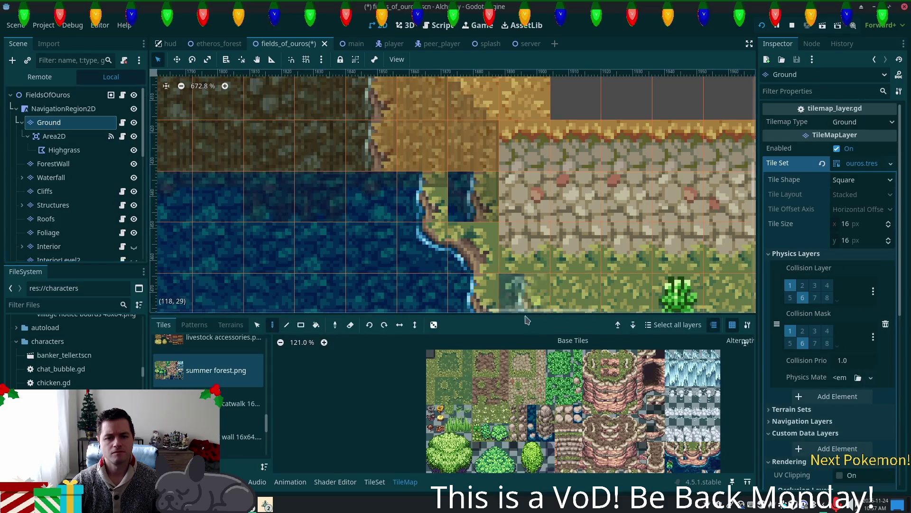
click(431, 361)
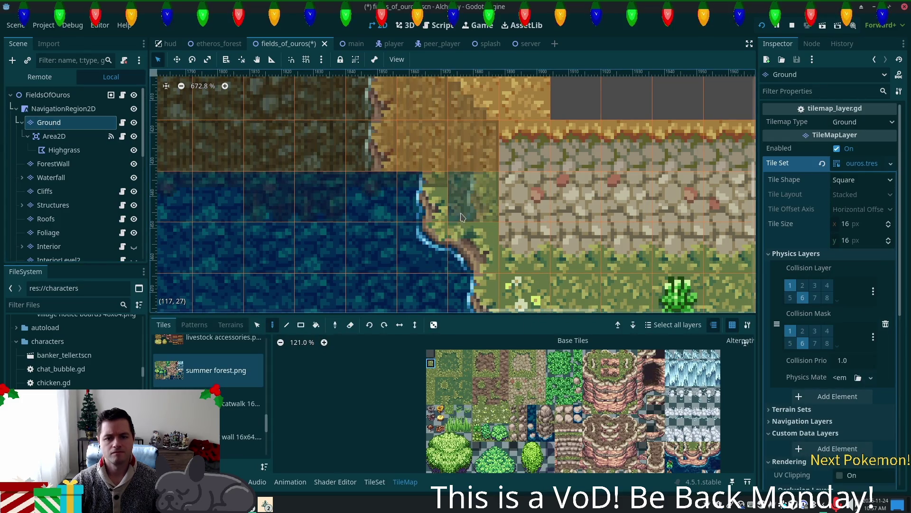
click(47, 95)
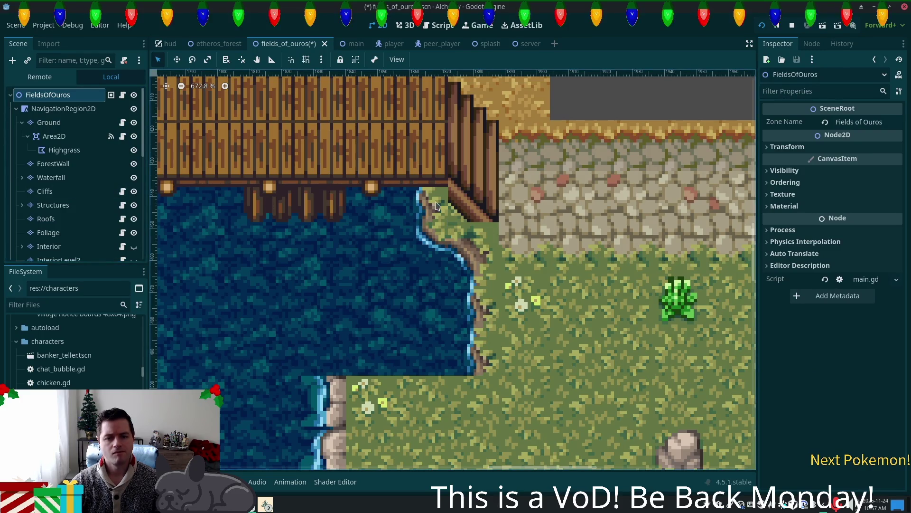
key(ctrl+s)
scroll(634, 231, down, 5)
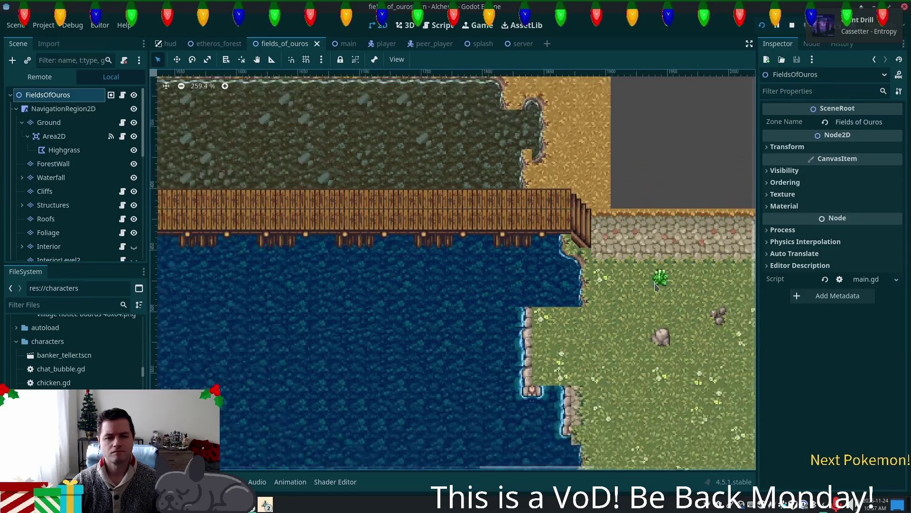
Run the project to playtest the map
scroll(655, 292, right, 2)
scroll(655, 291, down, 2)
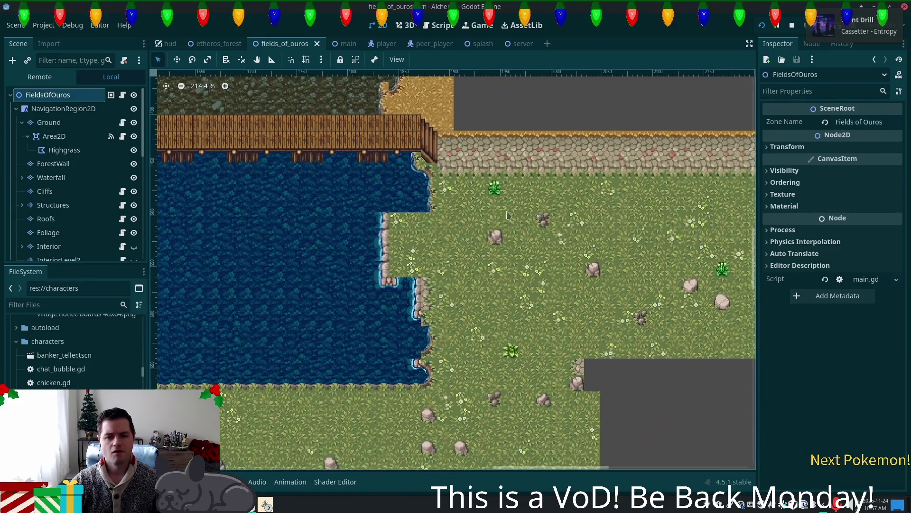
scroll(252, 262, left, 8)
scroll(251, 262, up, 3)
scroll(251, 262, right, 4)
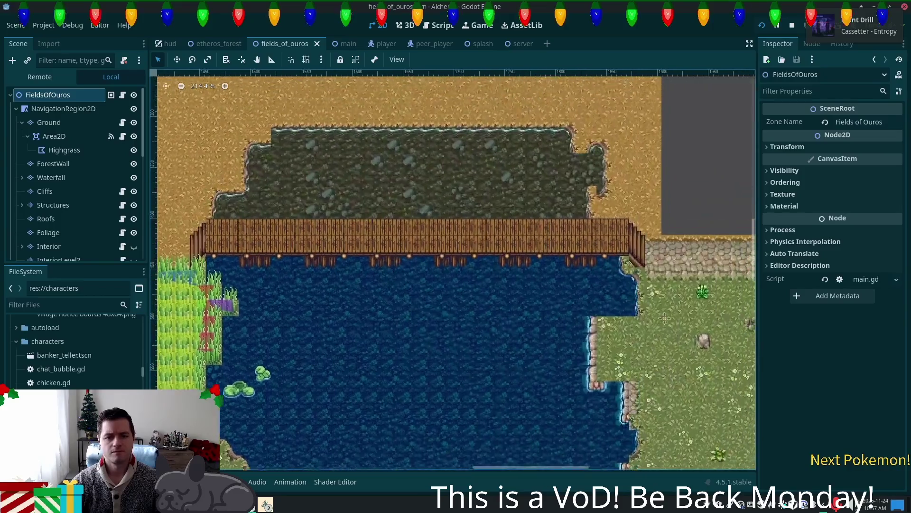
click(762, 25)
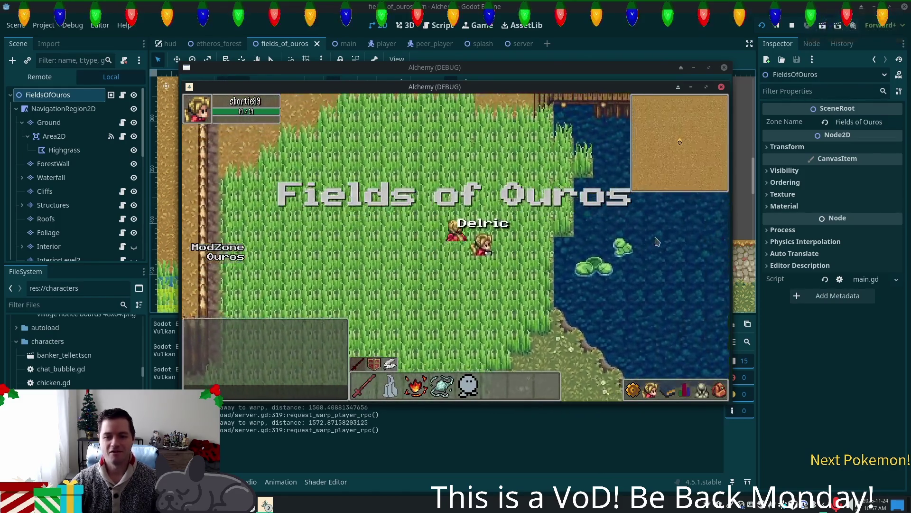
Walk the player north beside the catwalk, then return to the editor's Ground layer
key(Up)
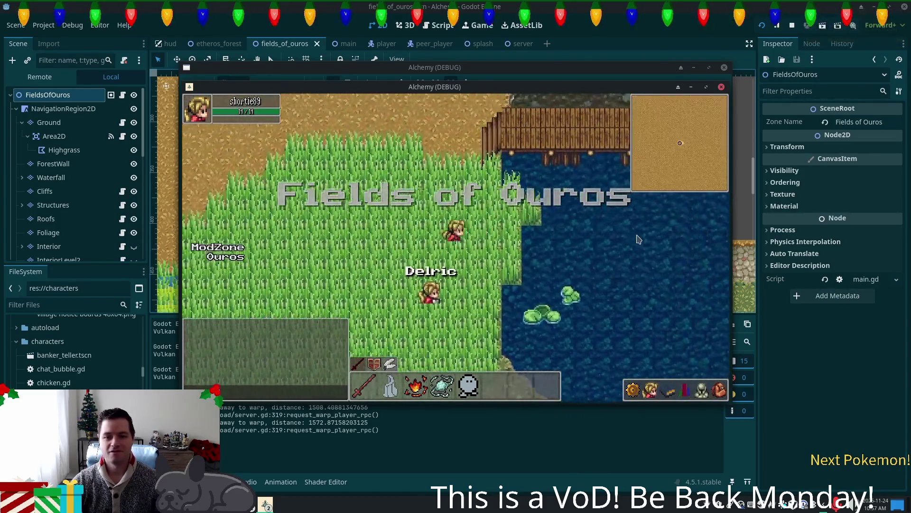
key(Up)
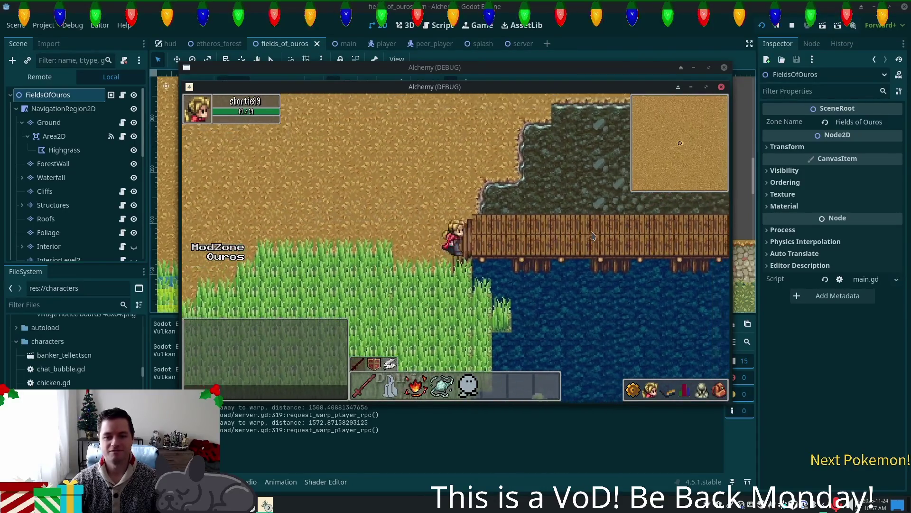
key(Down)
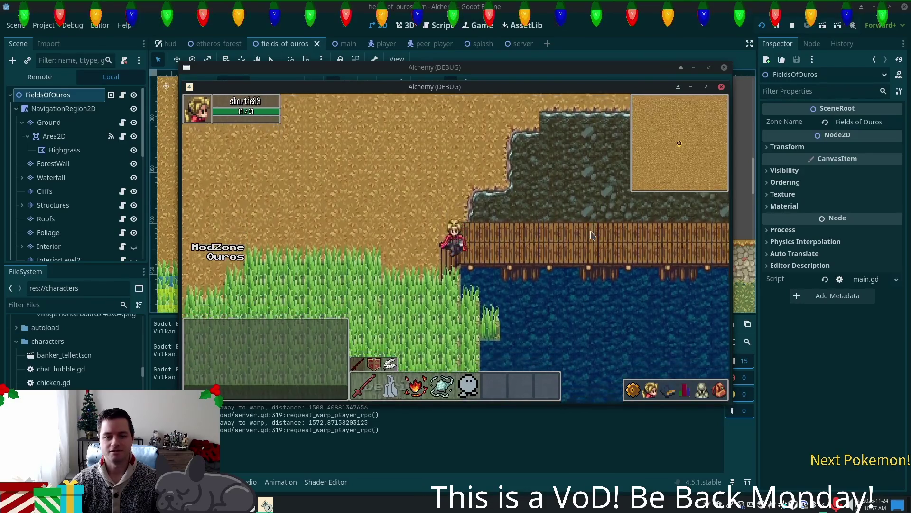
click(50, 123)
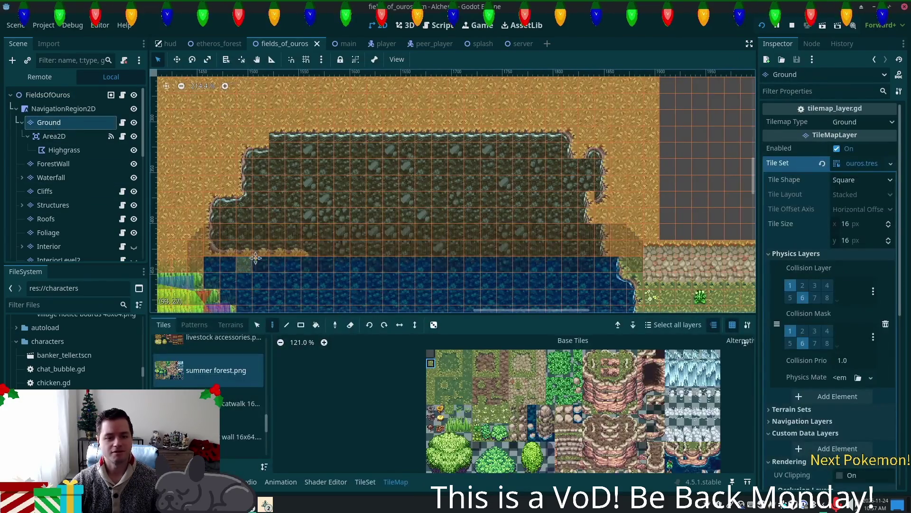
drag(244, 259, 375, 245)
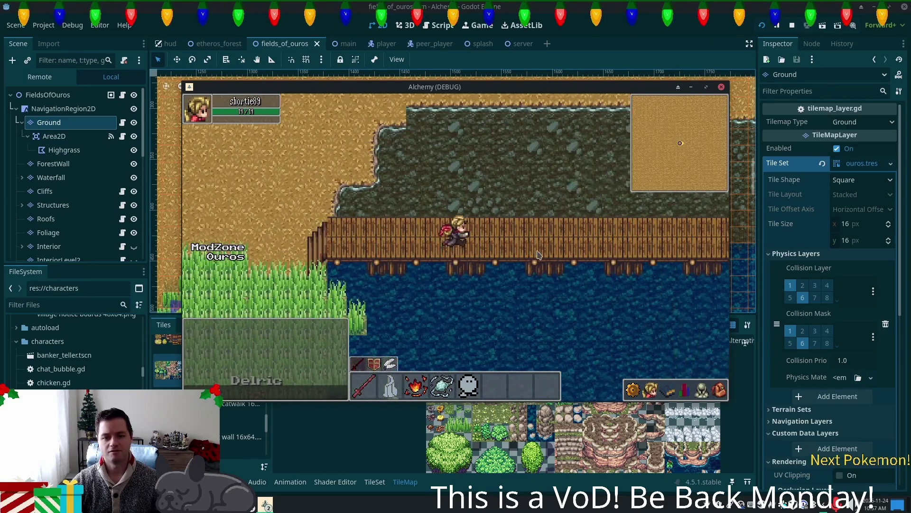
Walk the player along the catwalk to its east end and back, then onto rocky ground
key(Right)
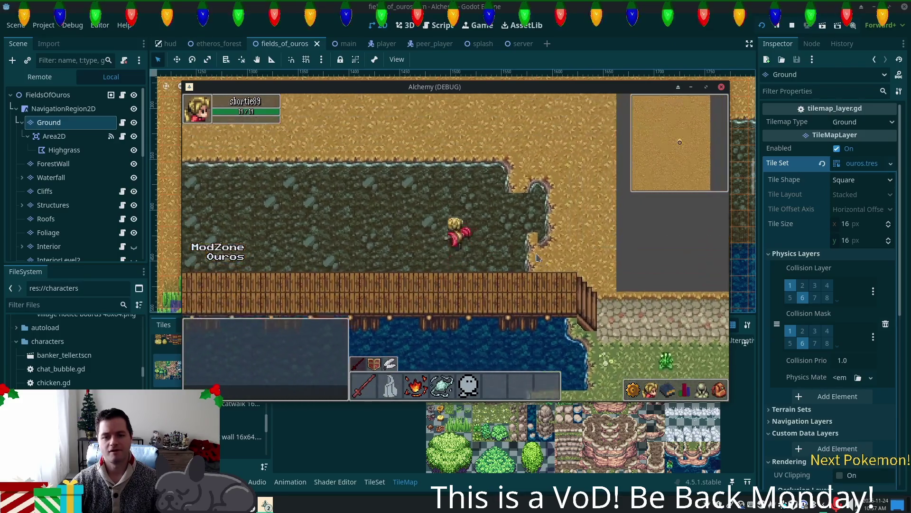
key(Left)
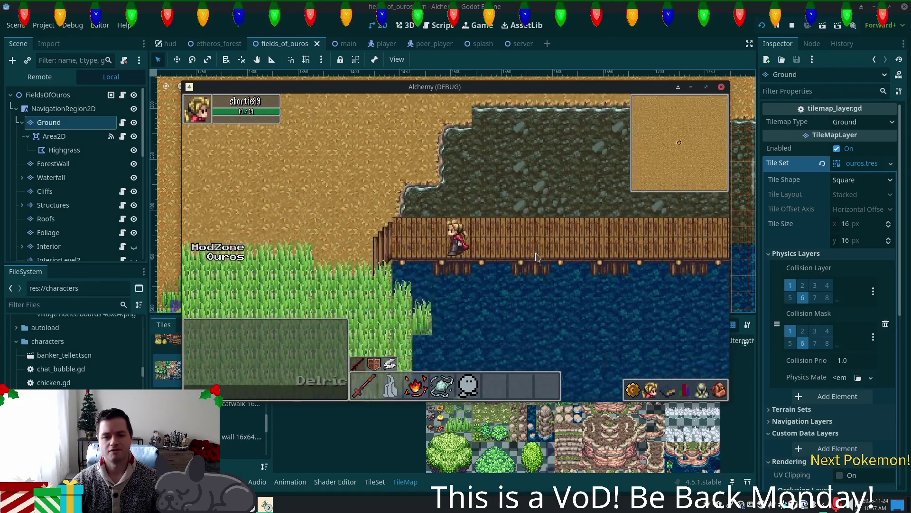
key(Down)
key(Right)
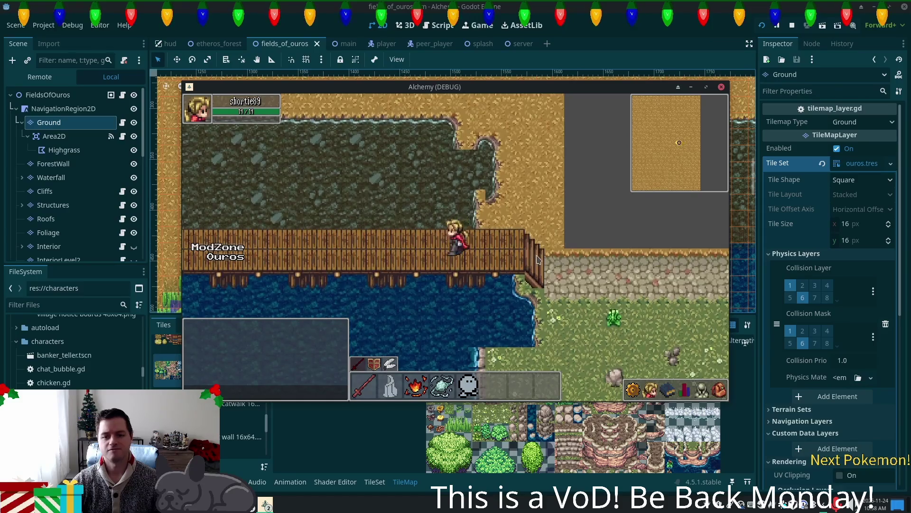
key(Left)
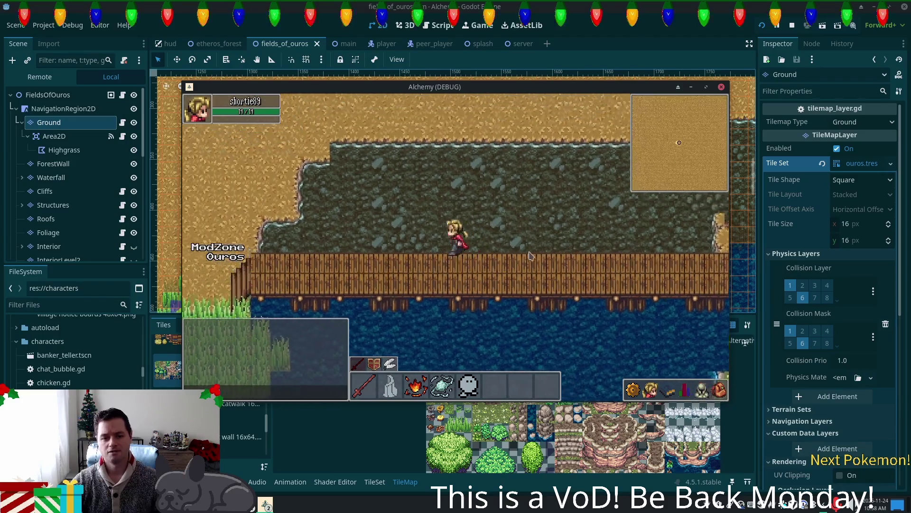
key(Up)
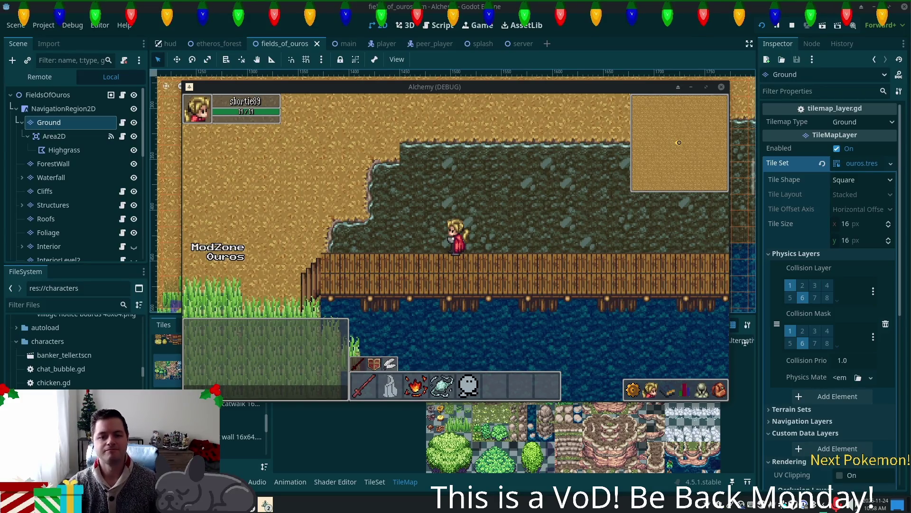
Walk across the sand and tall grass north into Ouros toward the thatched house
key(Left)
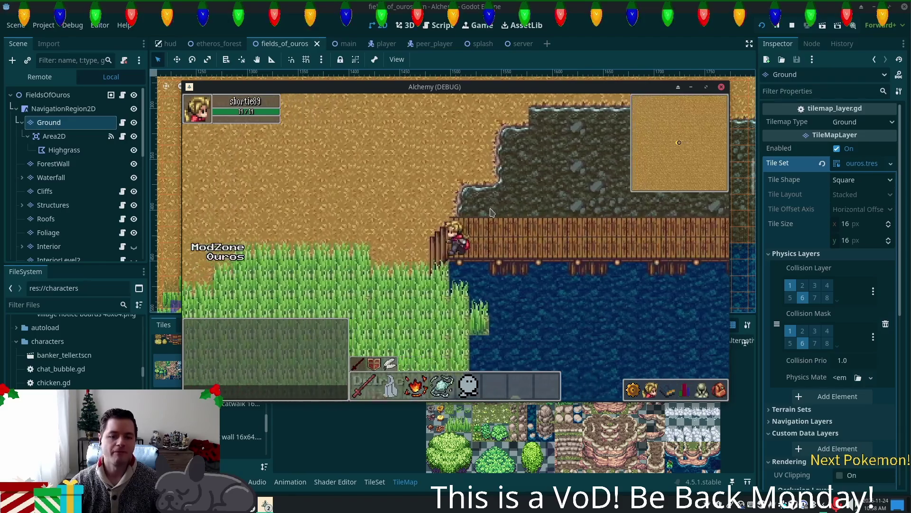
key(Down)
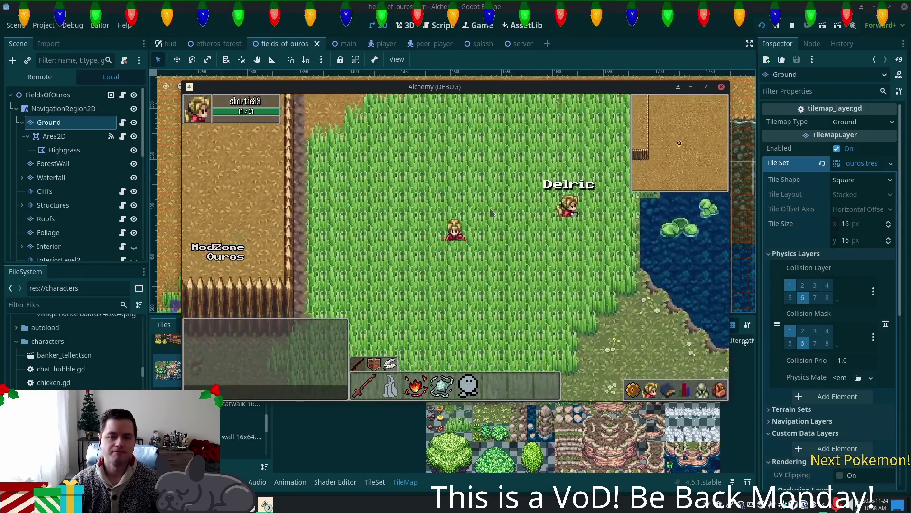
key(Right)
key(Up)
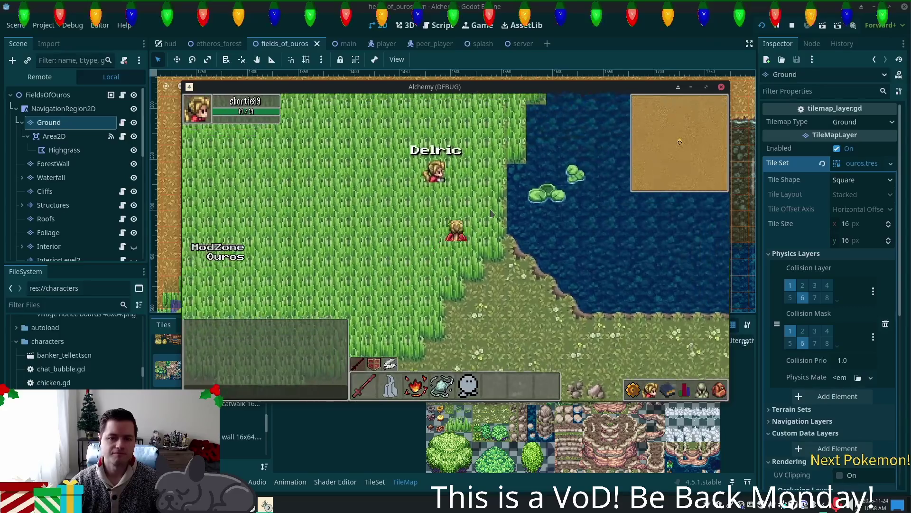
key(Up)
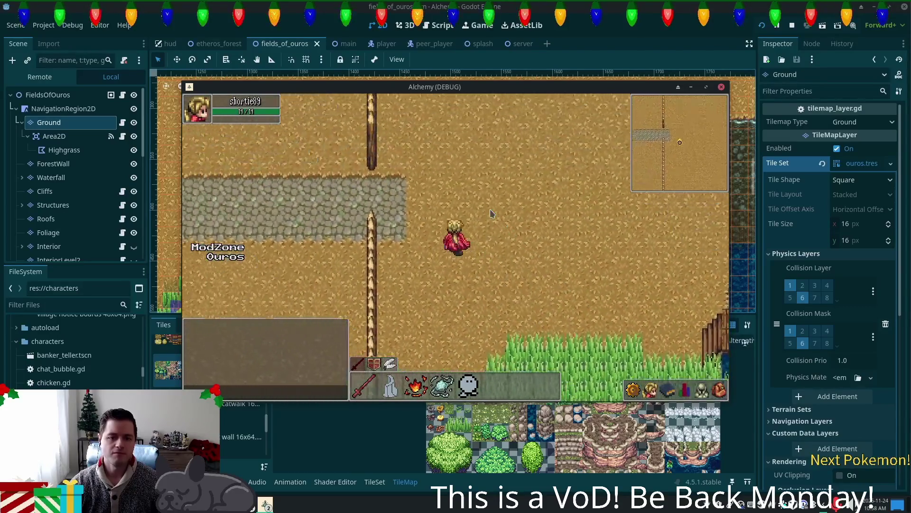
key(Down)
key(Left)
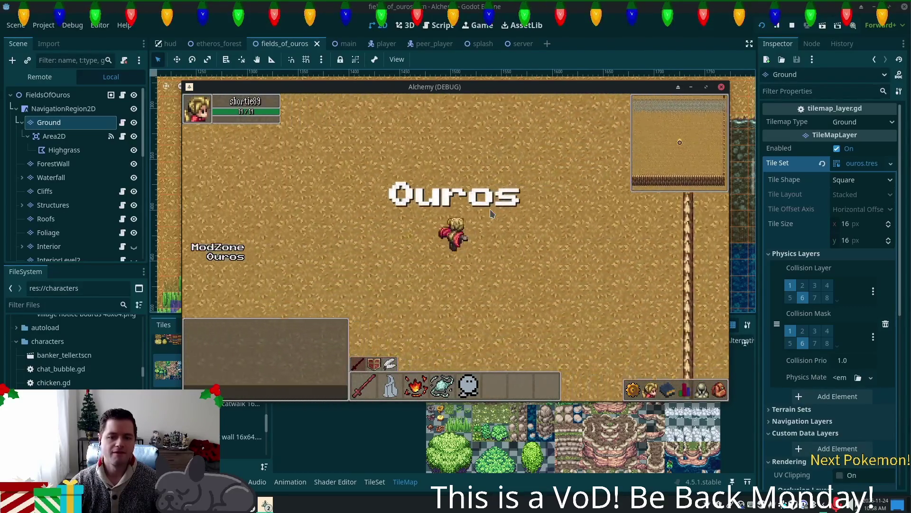
key(Up)
key(Left)
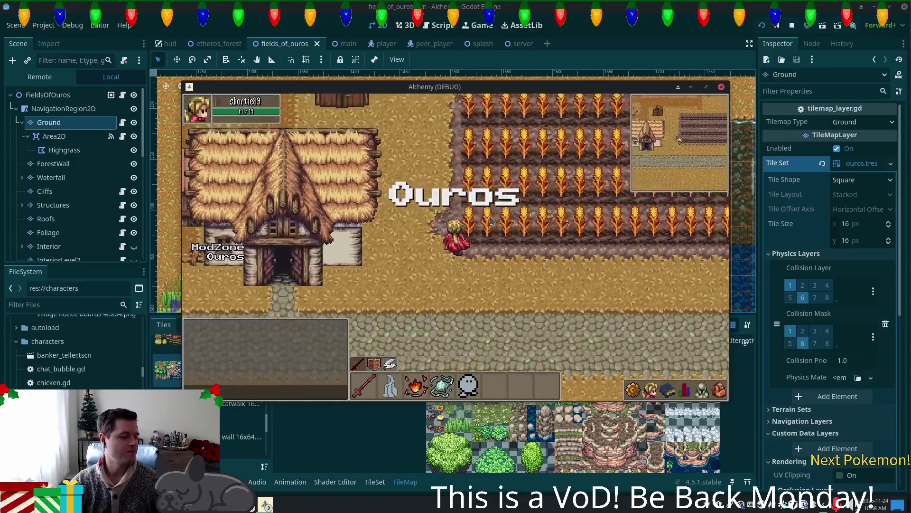
Walk the character south along the road into Fields of Ouros and toward the pond's catwalk
key(Down)
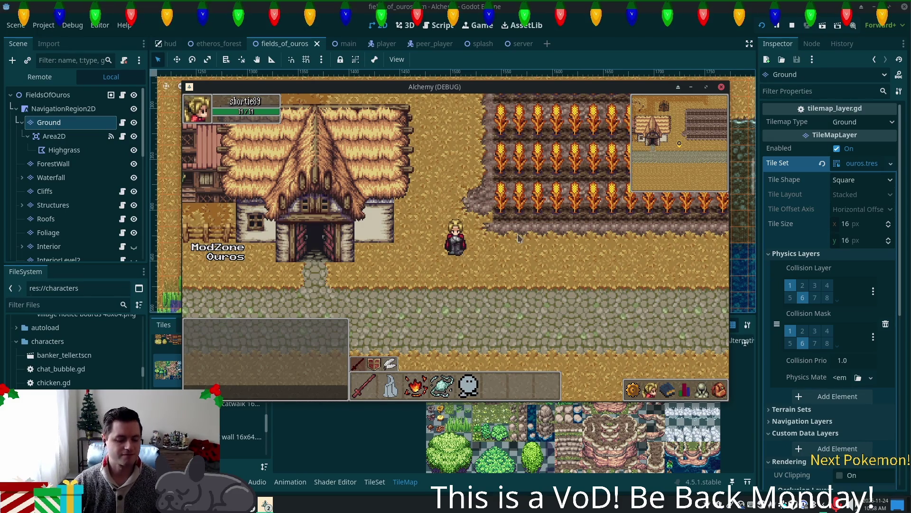
key(Down)
key(Right)
key(Up)
key(Down)
key(Down)
key(Right)
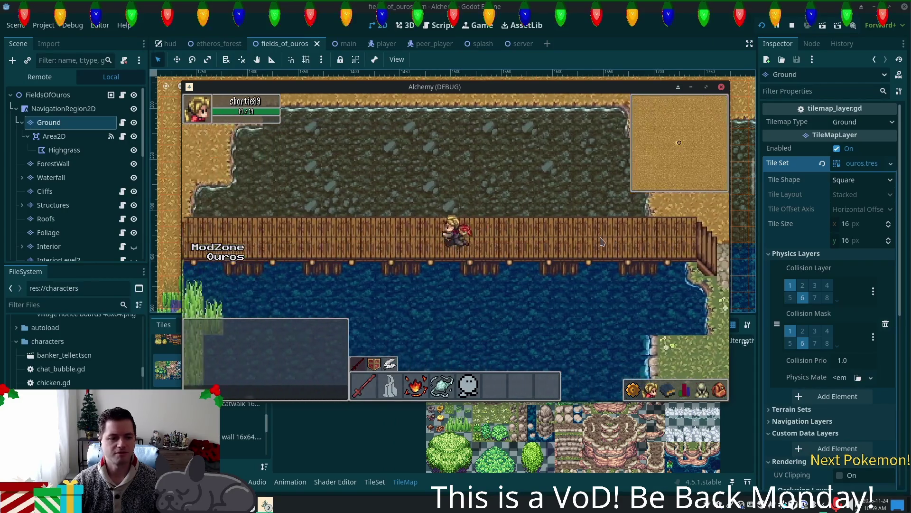
Step off the catwalk onto grass, wade left through the pond water, and climb back onto grass
key(Left)
key(Down)
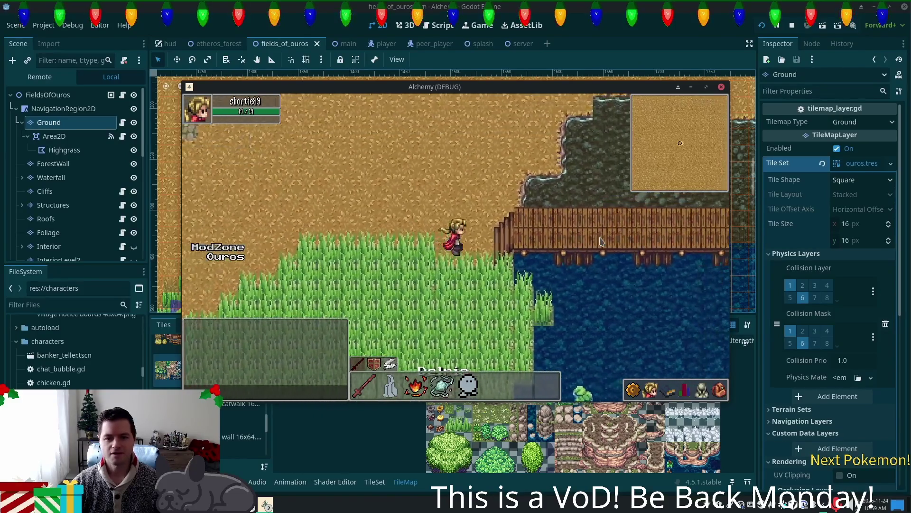
key(Down)
key(Right)
key(Right)
key(Left)
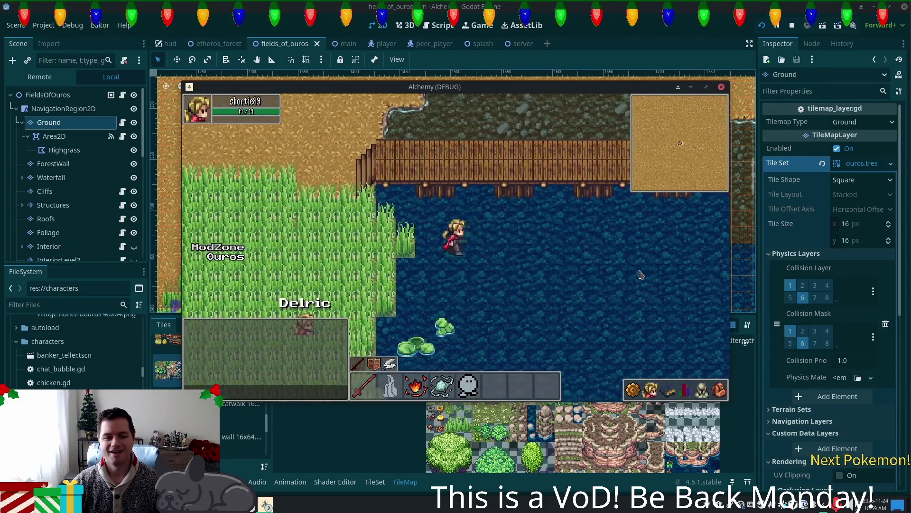
key(Up)
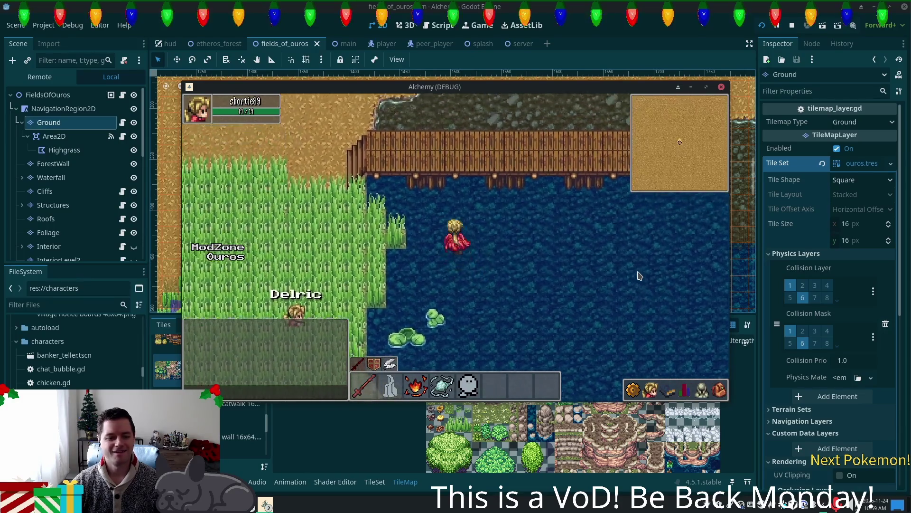
key(Up)
key(Left)
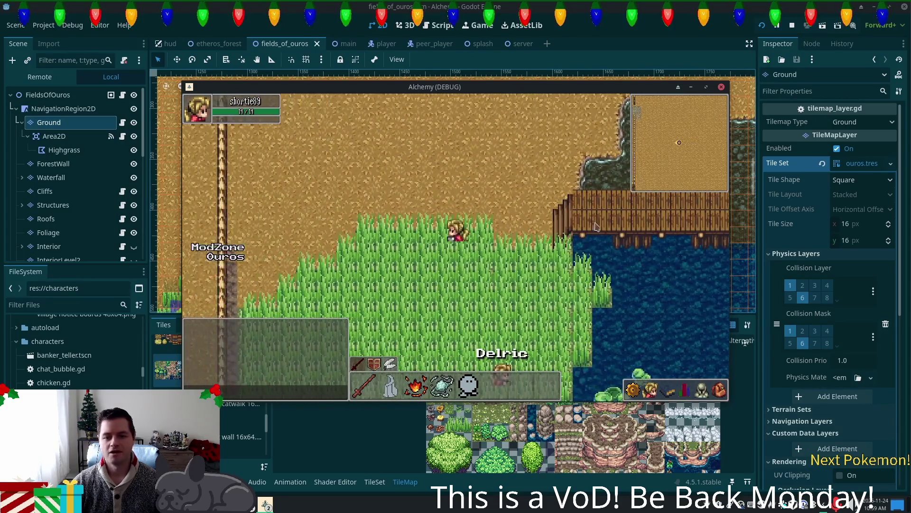
key(Right)
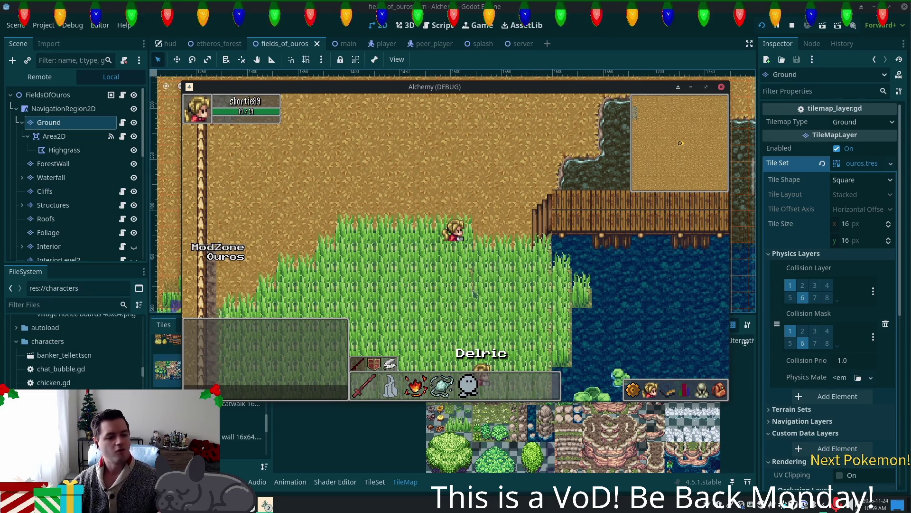
click(265, 504)
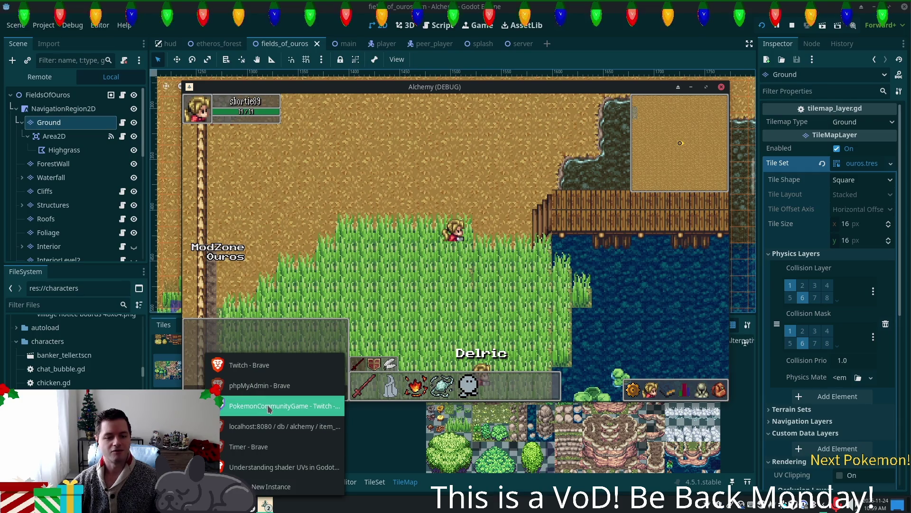
Bring up PokemonCommunityGame's Missions list and view the Nest Ball mission's reward description
click(276, 406)
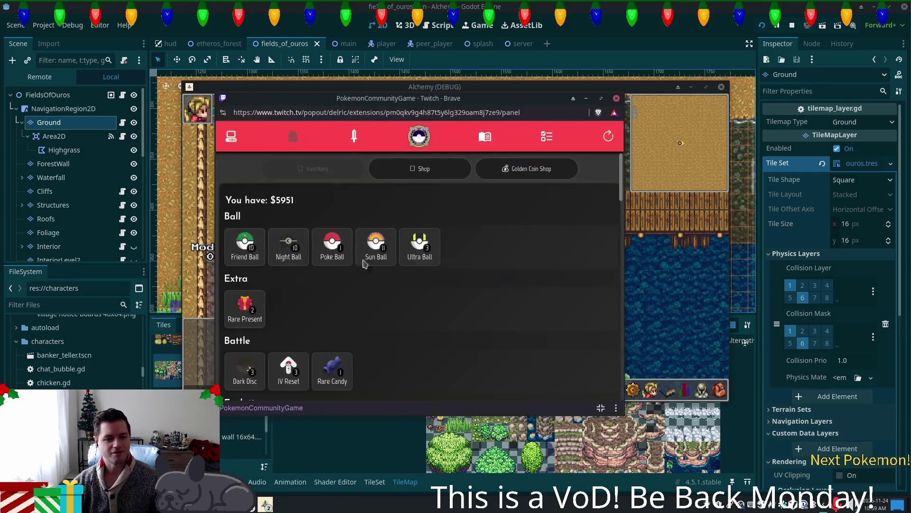
click(546, 137)
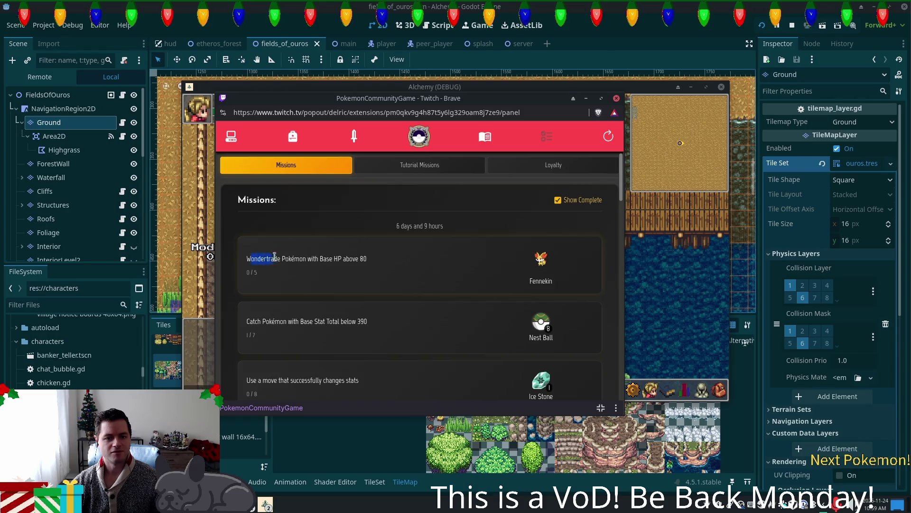
drag(250, 259, 358, 256)
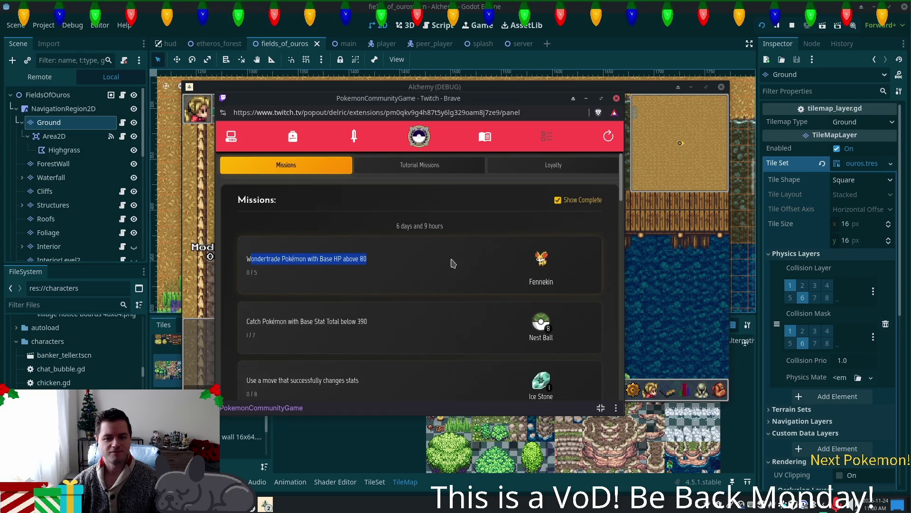
scroll(434, 267, down, 3)
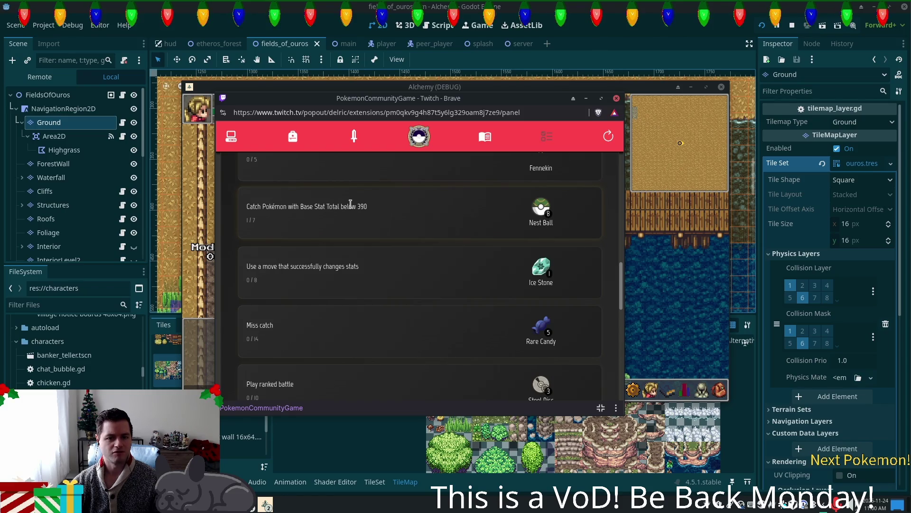
click(549, 212)
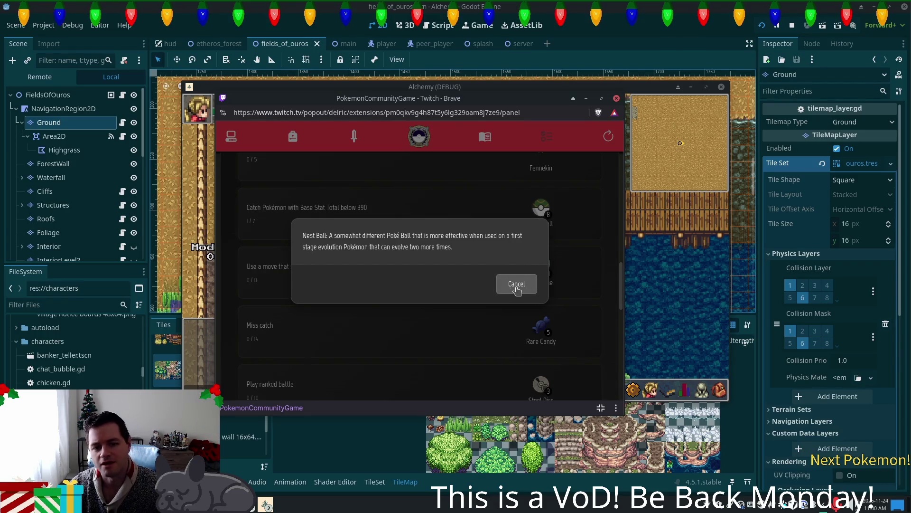
click(517, 287)
Scroll through the weekly missions list, then go to the Pokedex page
scroll(456, 252, down, 2)
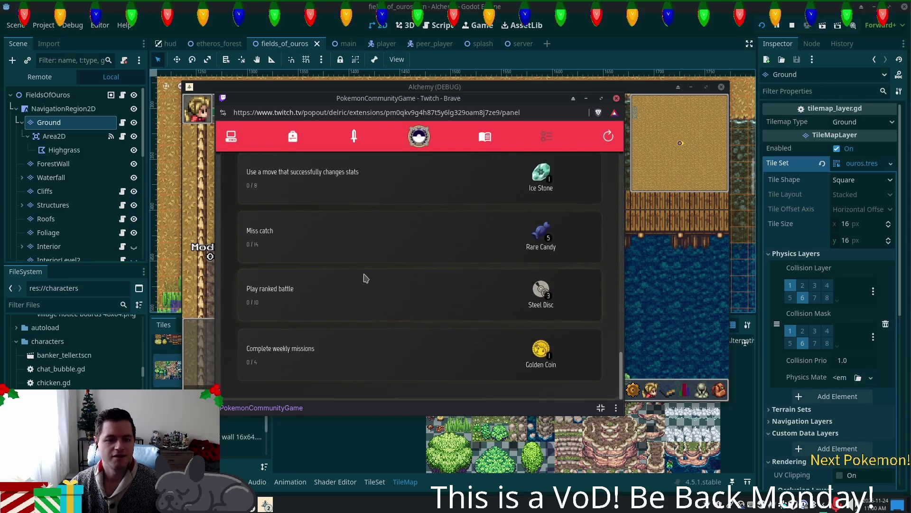
scroll(284, 253, up, 3)
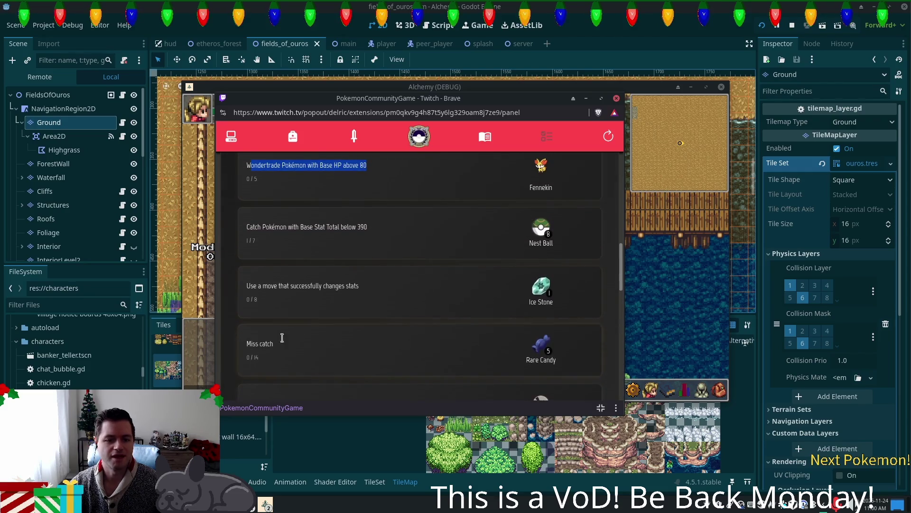
scroll(370, 310, down, 1)
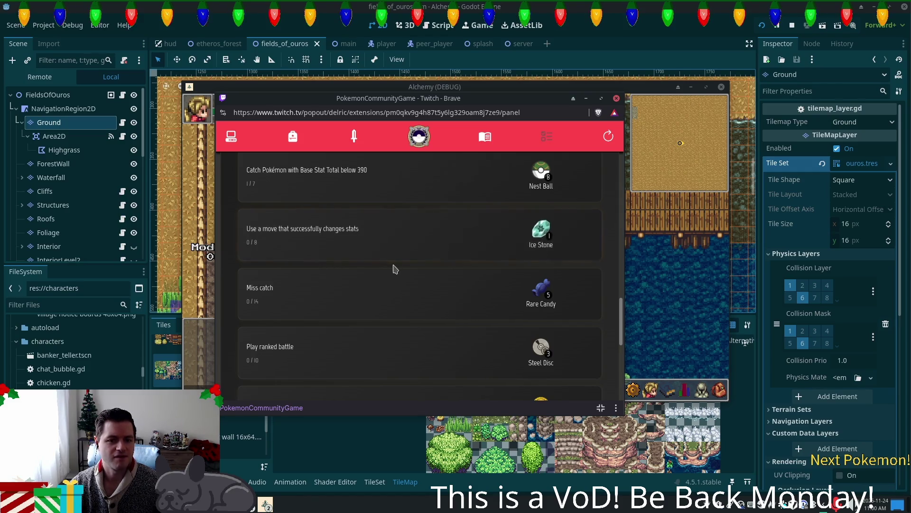
scroll(396, 268, up, 5)
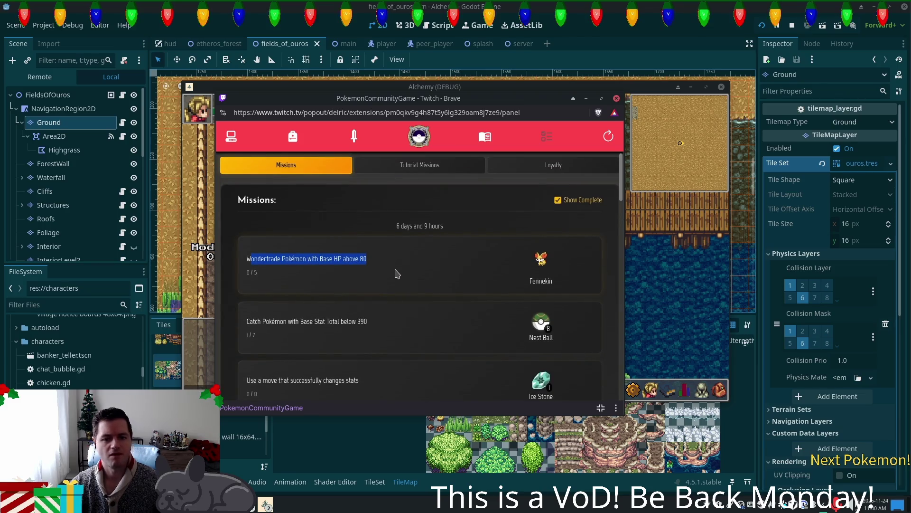
scroll(397, 273, down, 5)
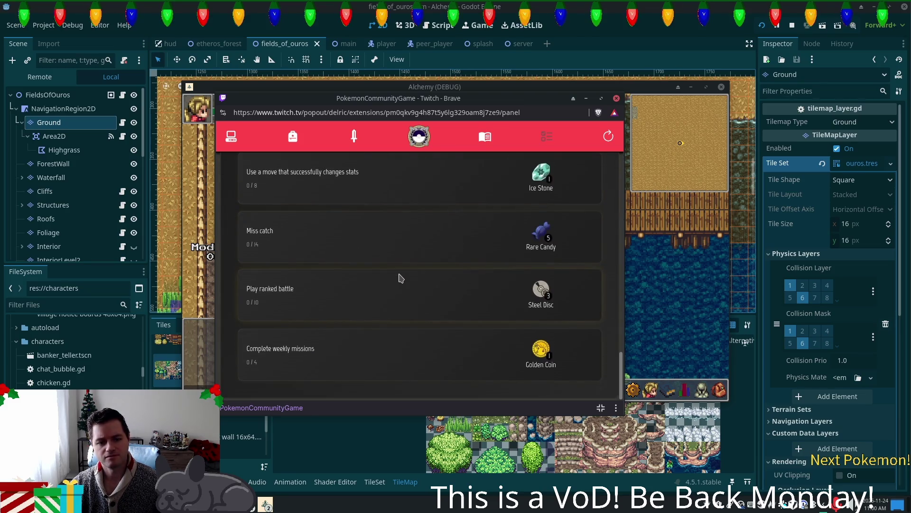
scroll(399, 278, up, 5)
scroll(398, 278, down, 5)
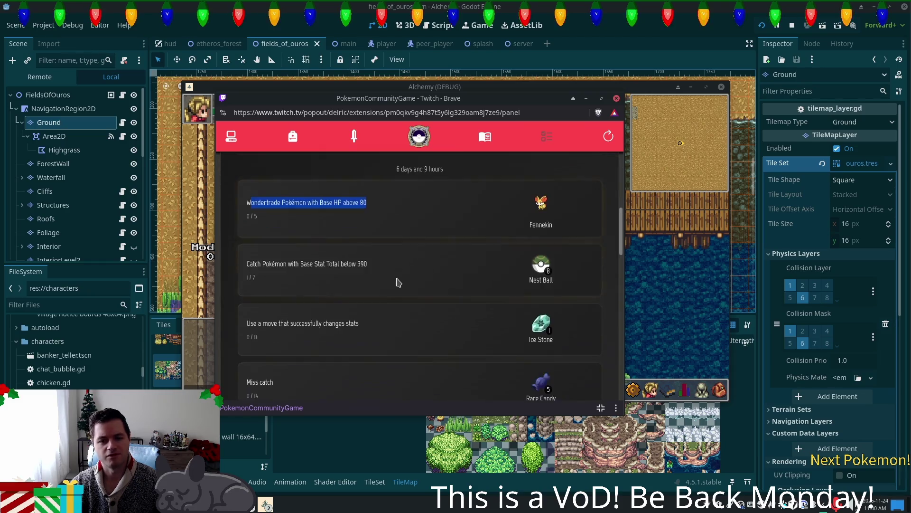
scroll(456, 277, up, 5)
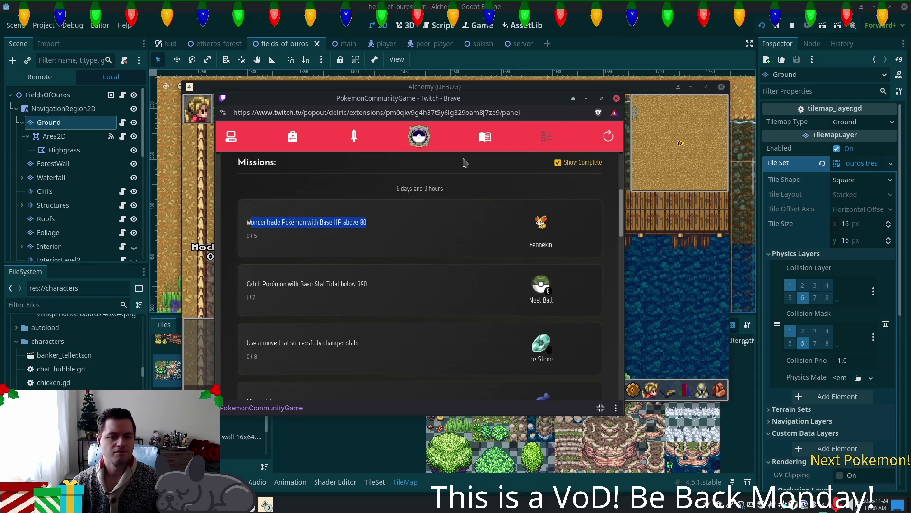
click(485, 136)
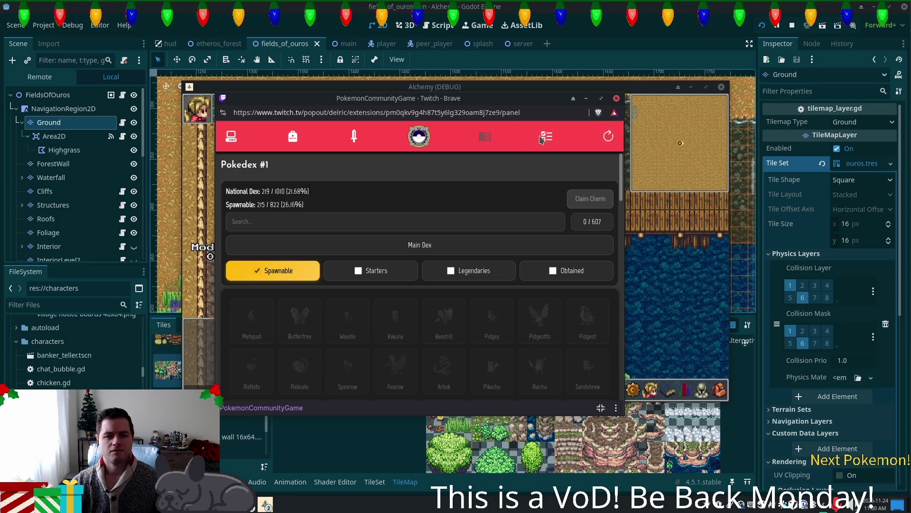
Return to missions and show Tutorial Missions, on 'Trade a Generation 3 Pokemon'
click(545, 137)
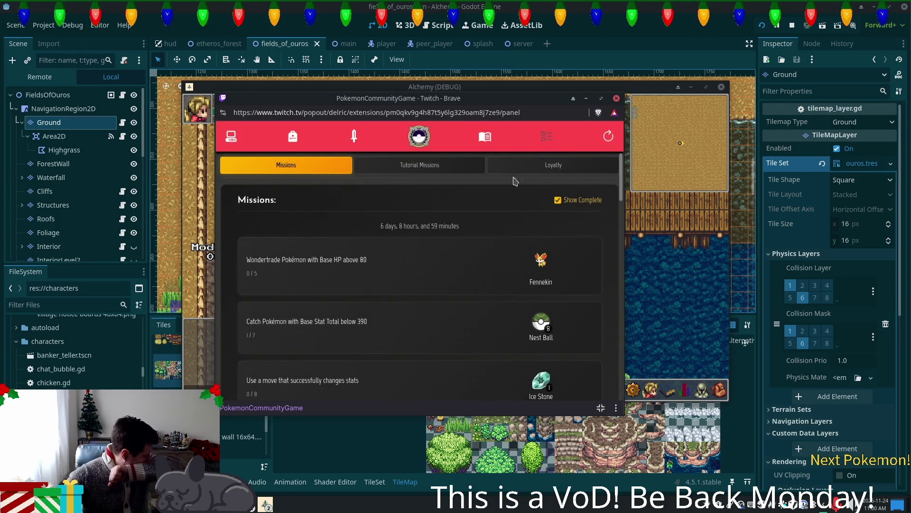
click(418, 166)
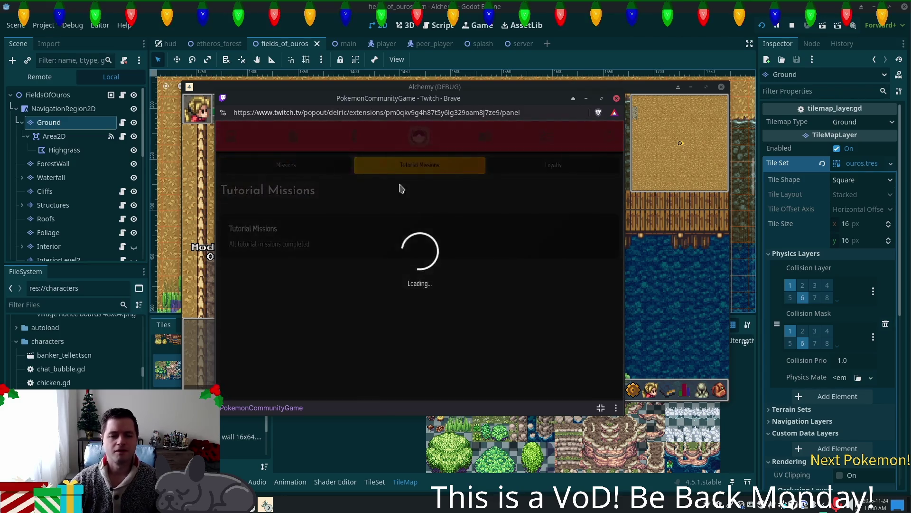
scroll(392, 277, down, 1)
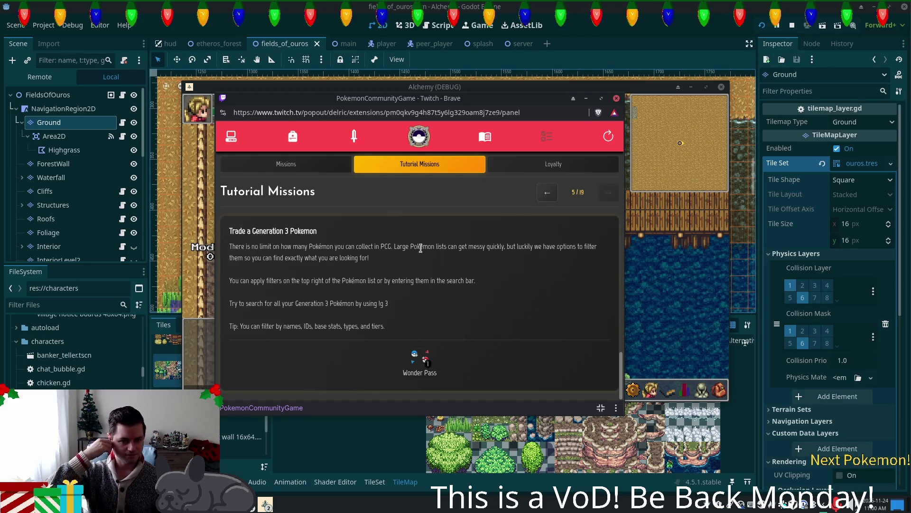
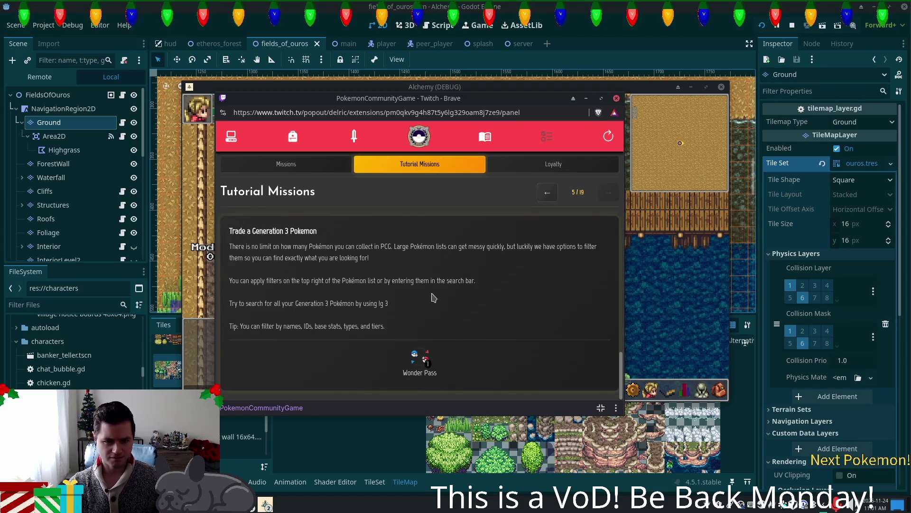
Review the tutorial's Generation 3 search example, then open the Pokémon collection
click(286, 164)
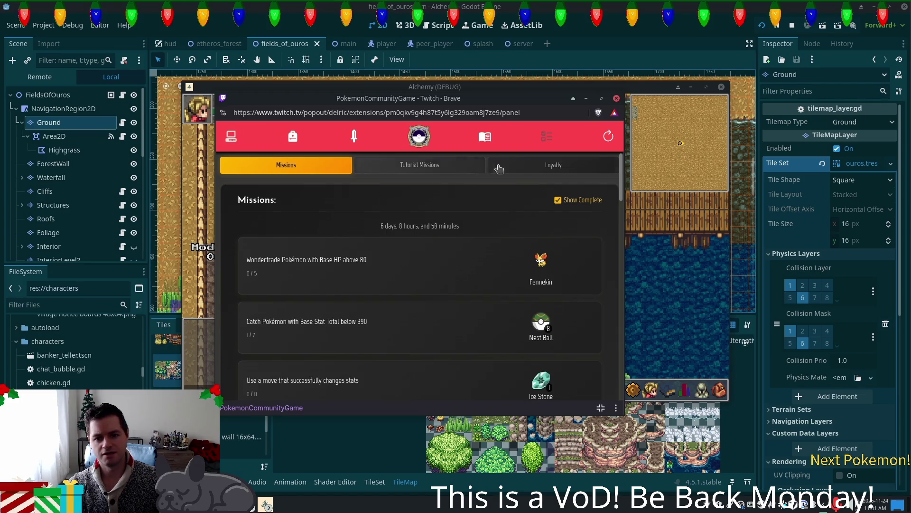
click(407, 169)
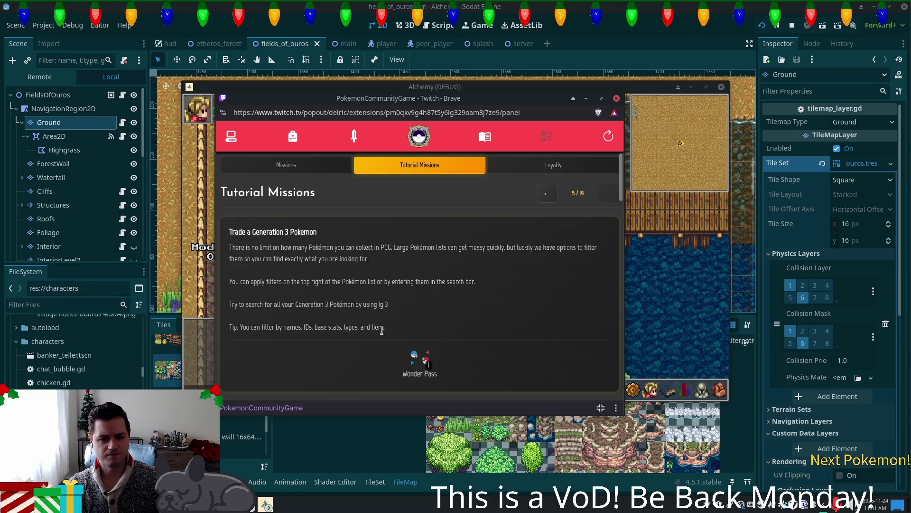
double_click(386, 305)
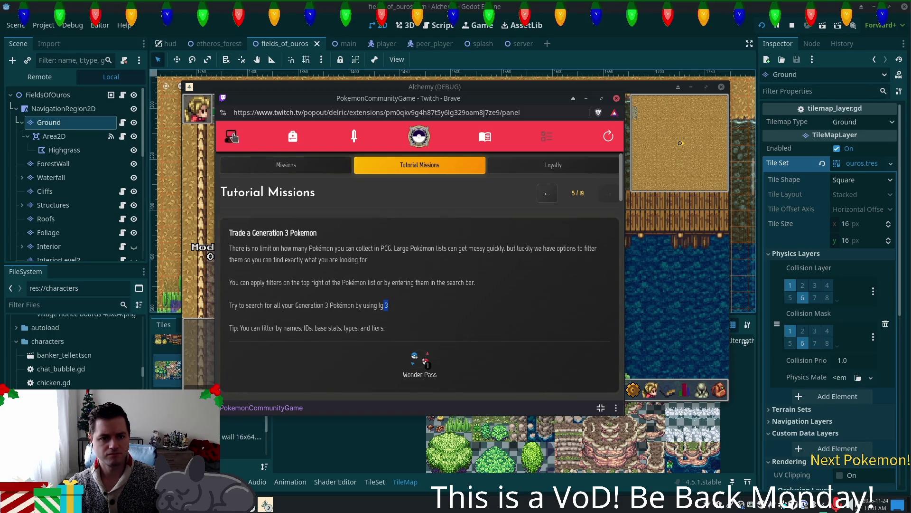
click(401, 324)
Try filtering the collection with '!c3', sorted by ID
click(422, 168)
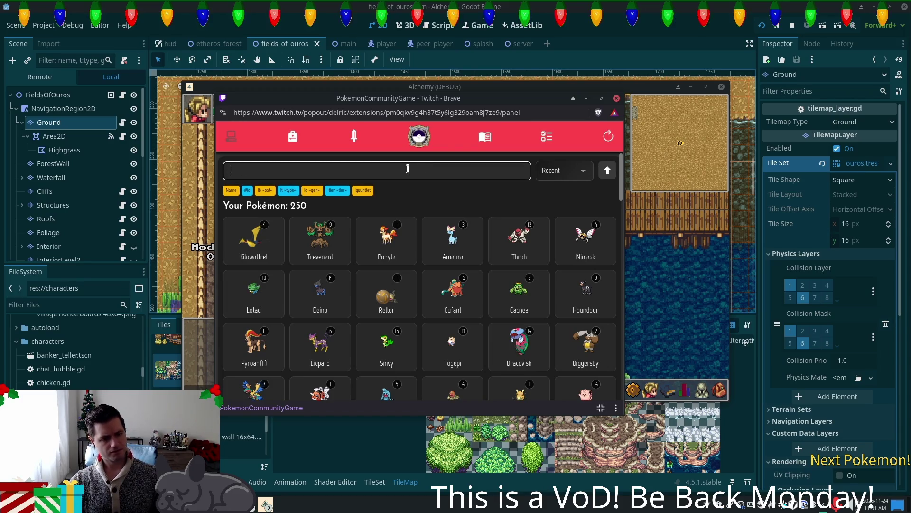
text(!c3)
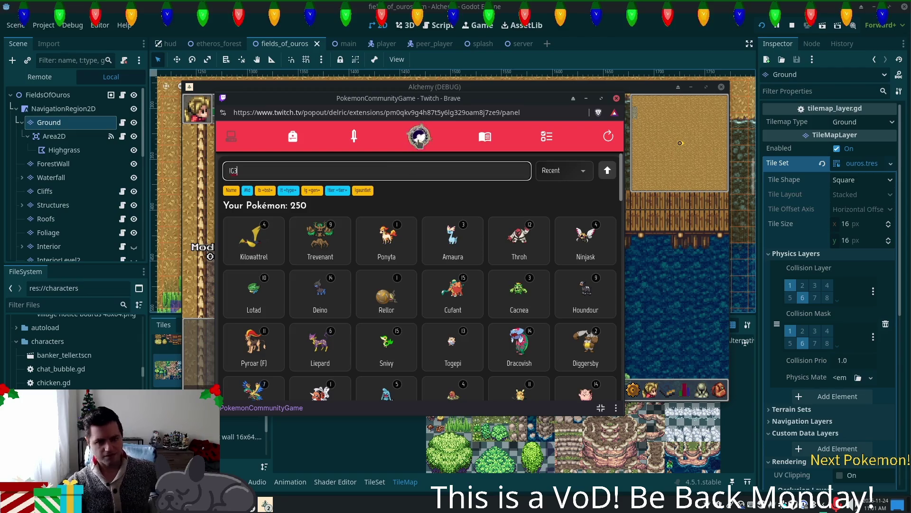
click(570, 176)
click(567, 208)
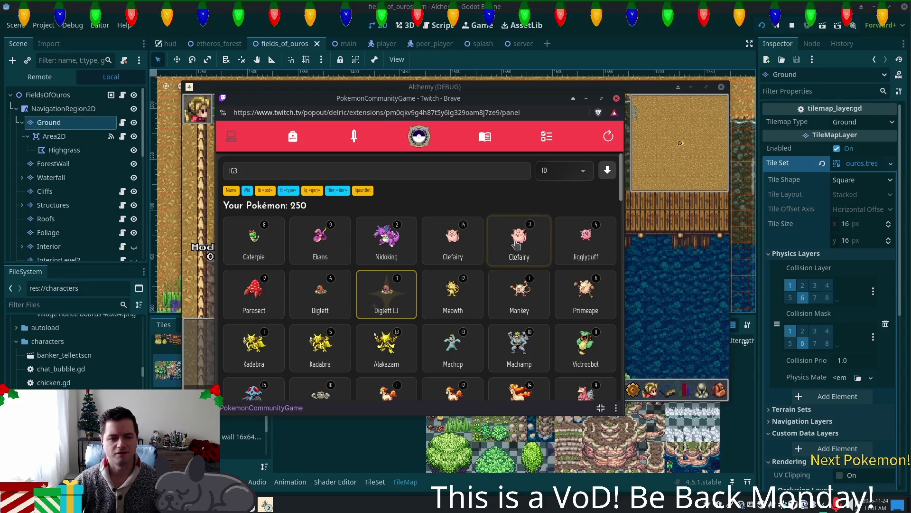
click(306, 166)
key(Return)
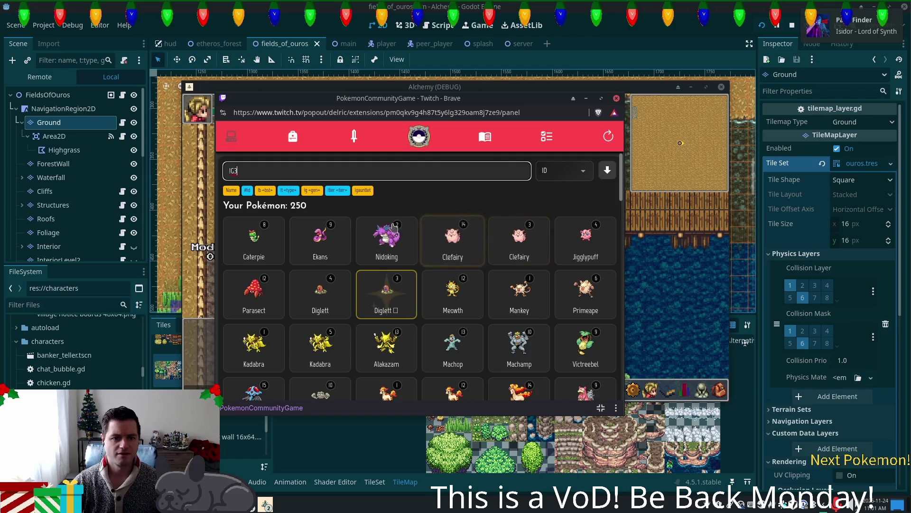
Revert the sort to most recent and change the search to '!g3'
click(564, 171)
click(560, 206)
click(458, 175)
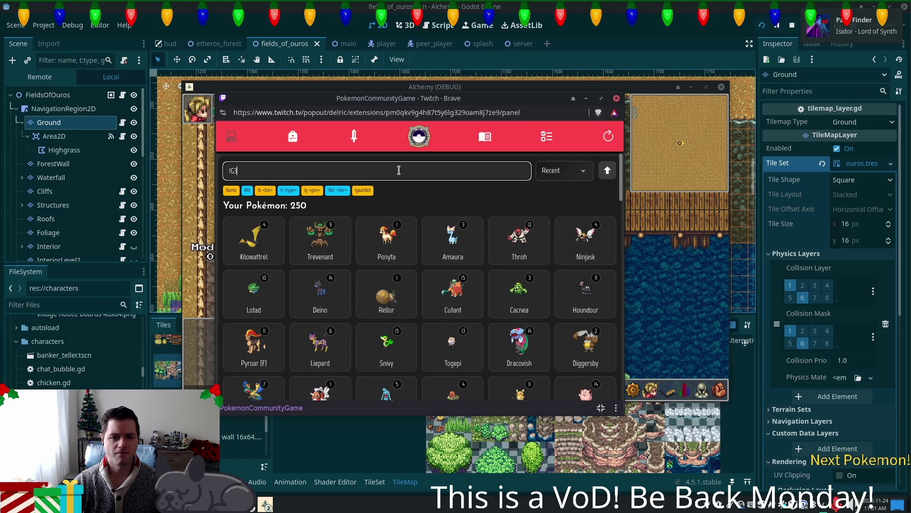
key(BackSpace)
key(BackSpace)
key(BackSpace)
text(!g3)
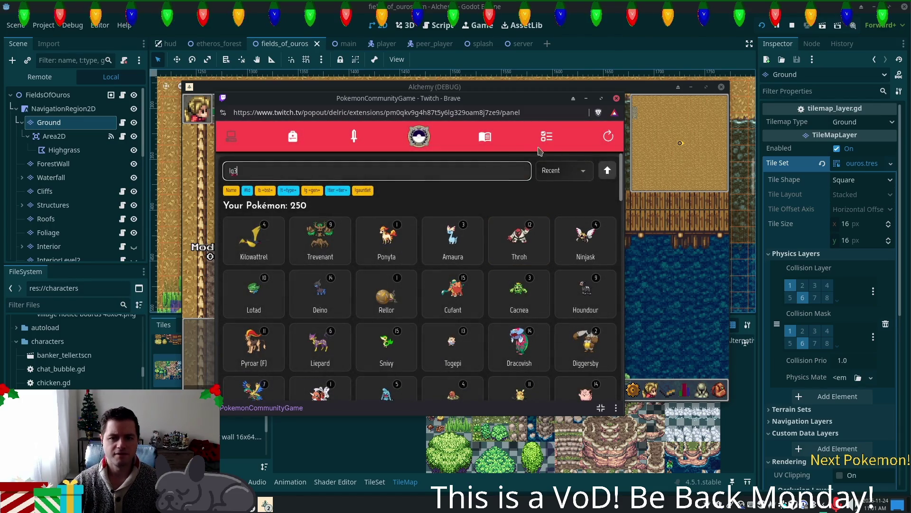
Recheck the Generation 3 search tutorial, then sort by ID and search 'lg 3'
click(546, 137)
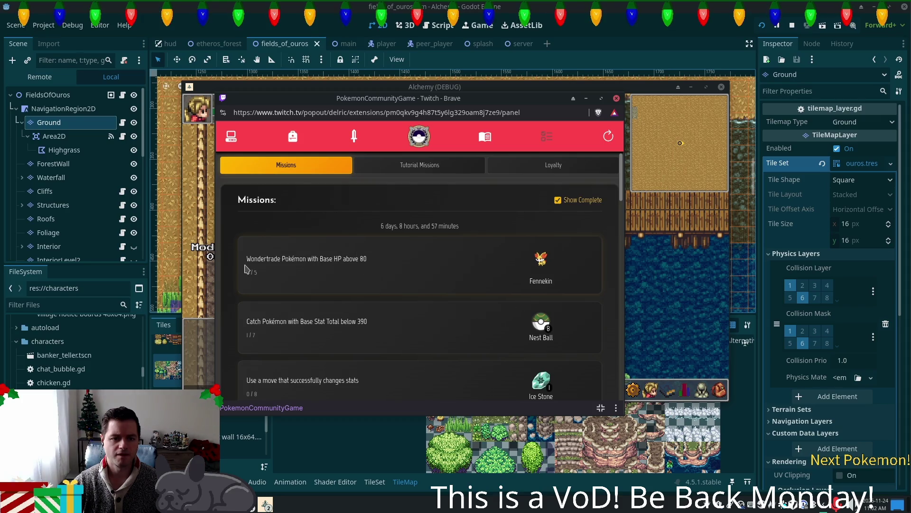
click(394, 166)
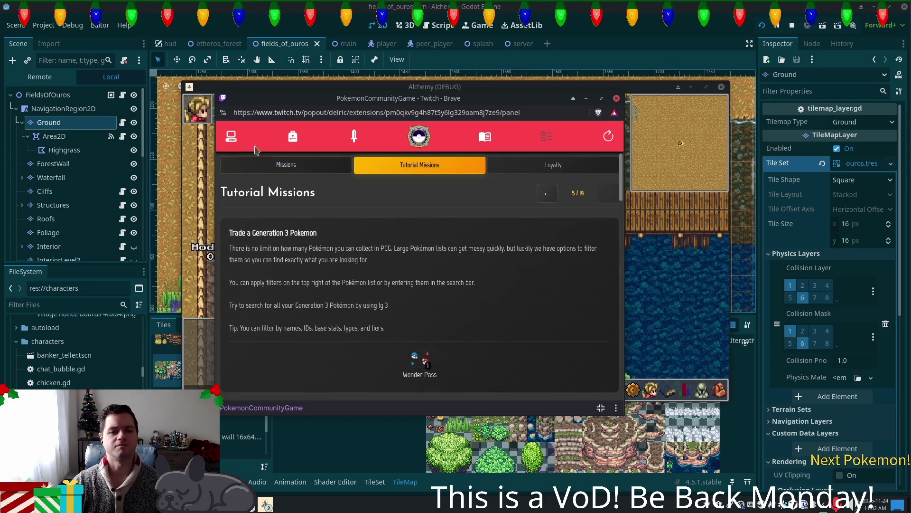
click(232, 138)
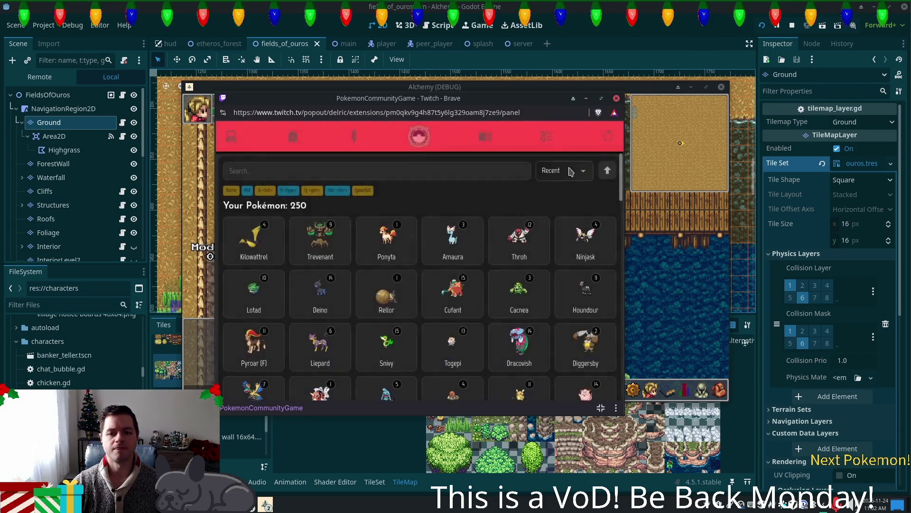
click(568, 176)
click(550, 199)
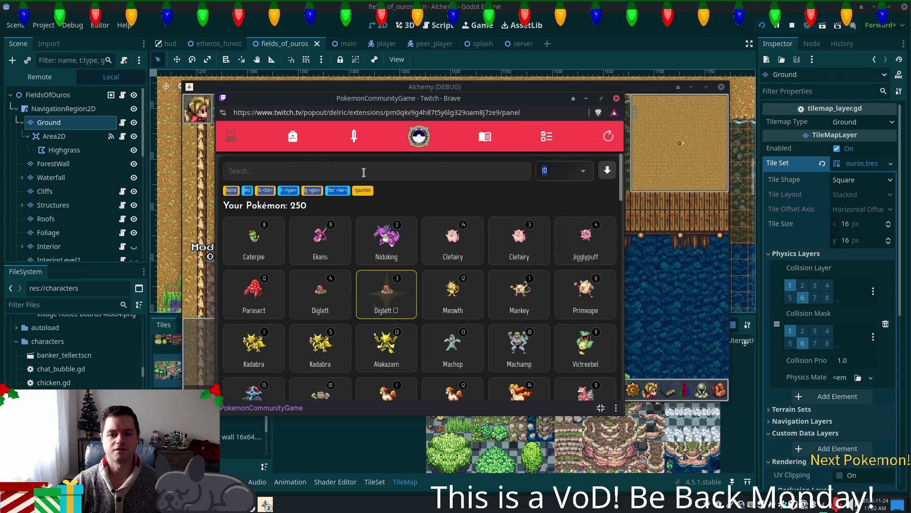
click(287, 171)
text(lg 3)
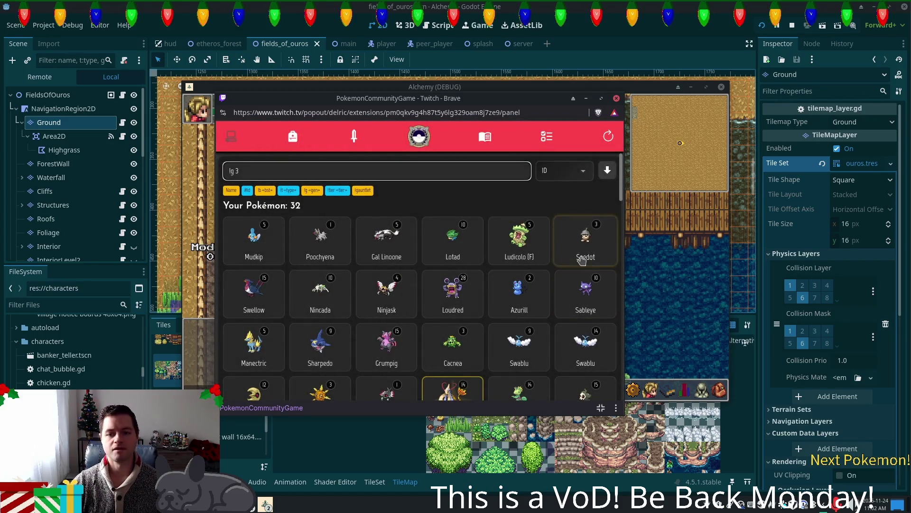
Compare the Absol cards' IVs by opening each one's details
scroll(582, 261, down, 3)
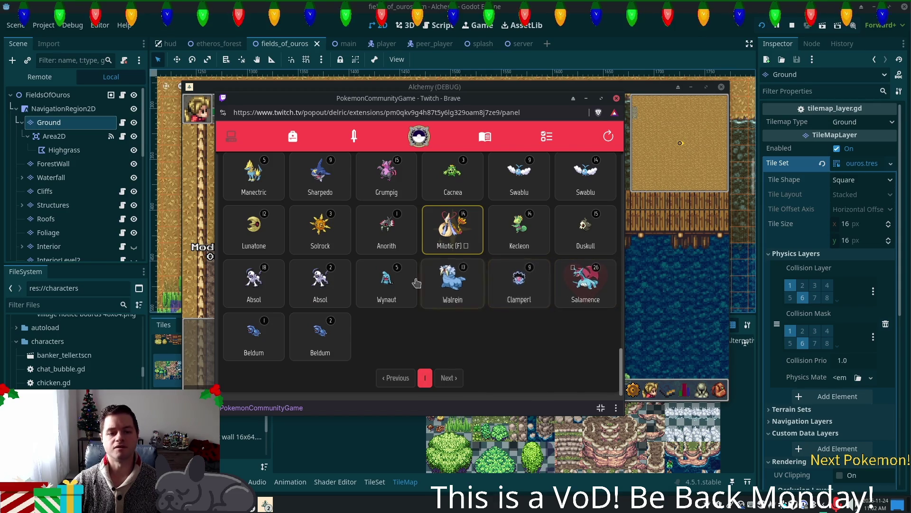
click(331, 288)
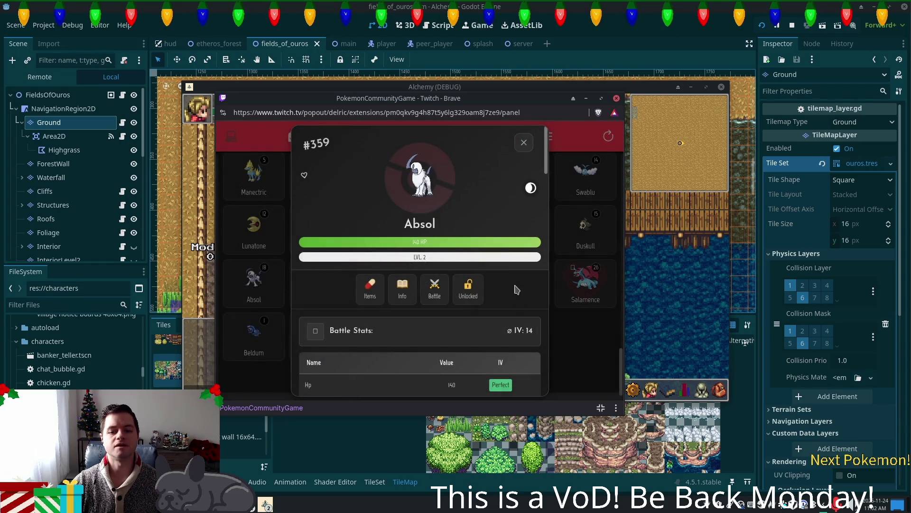
scroll(517, 290, down, 3)
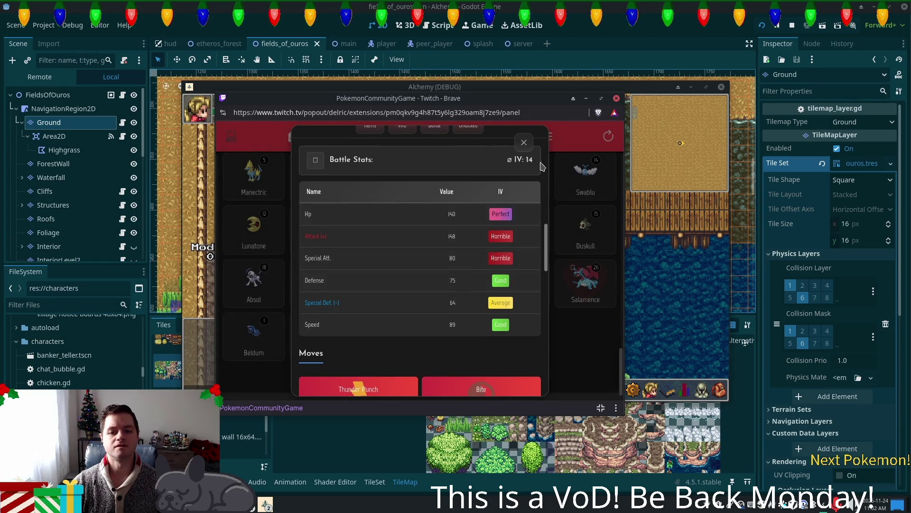
click(523, 143)
click(255, 279)
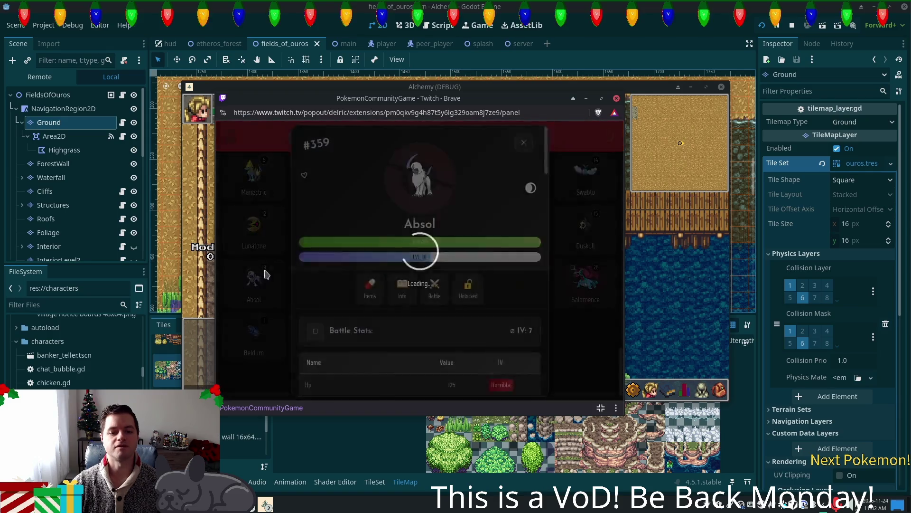
scroll(467, 273, down, 4)
scroll(457, 251, up, 1)
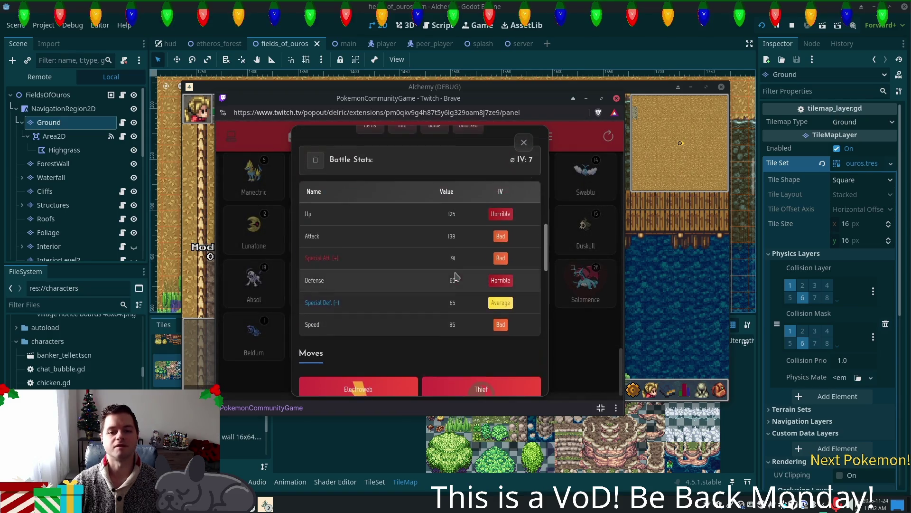
click(523, 142)
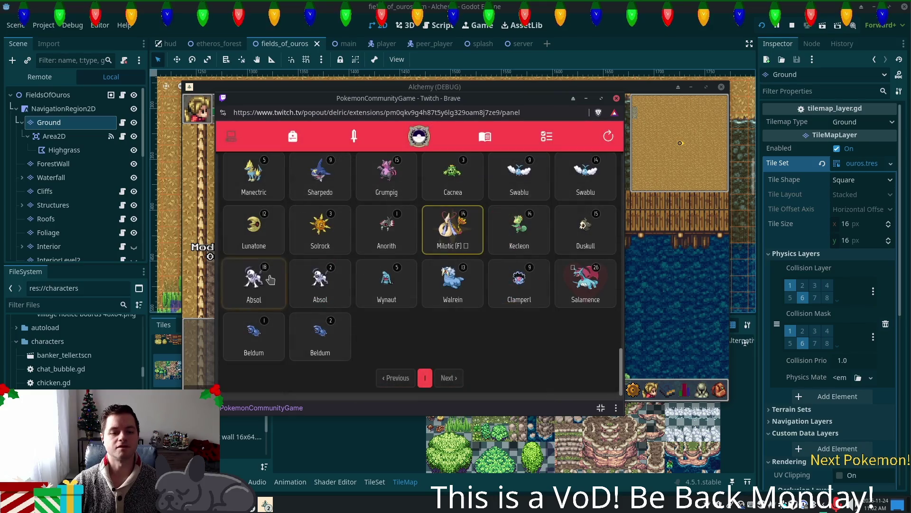
click(305, 274)
scroll(429, 247, down, 4)
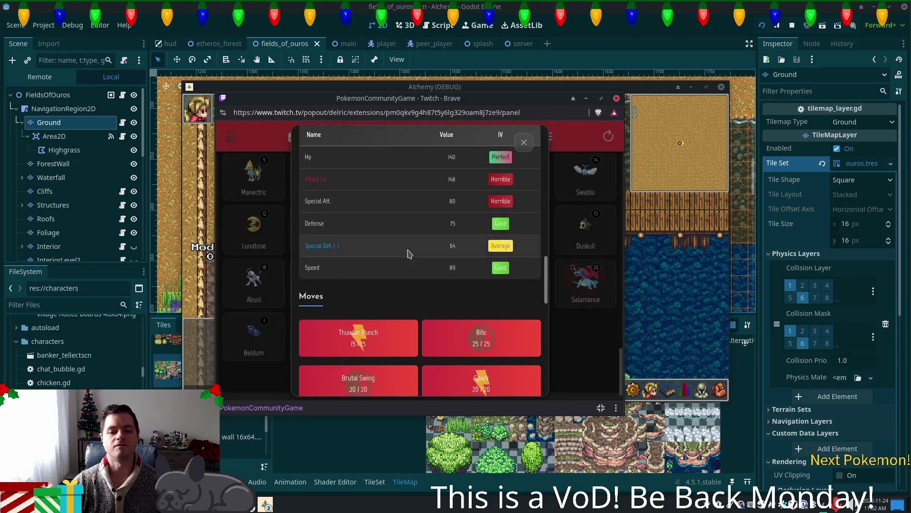
scroll(432, 235, up, 2)
click(524, 143)
Wonder trade the level 18 Absol for a Hariyama and check the next tutorial mission
click(247, 295)
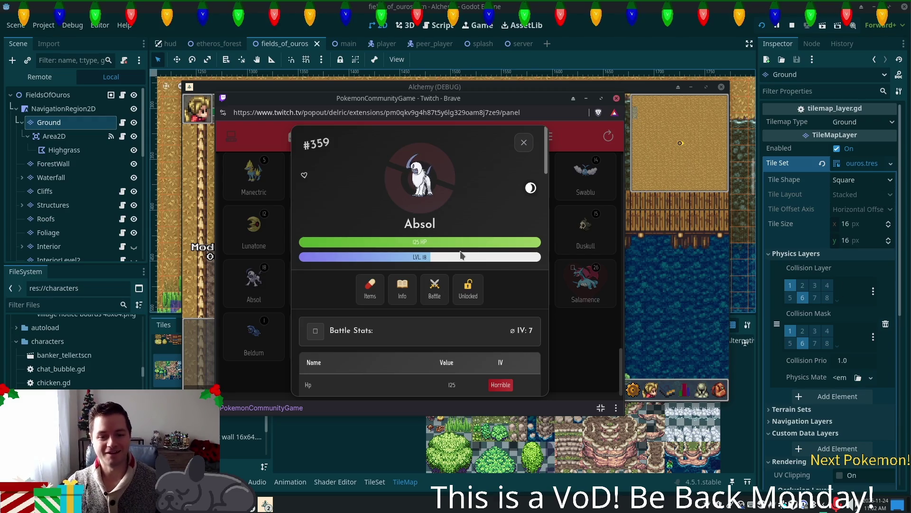
scroll(433, 306, down, 5)
scroll(433, 306, down, 4)
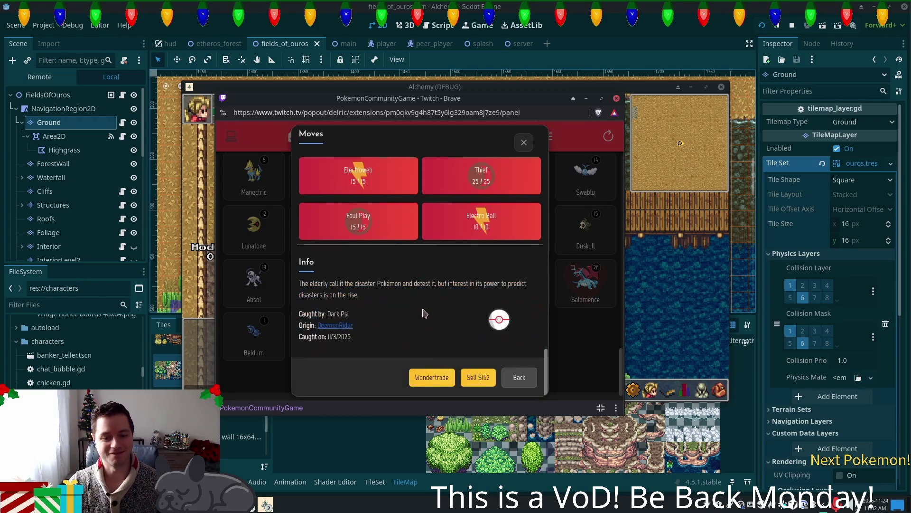
click(429, 374)
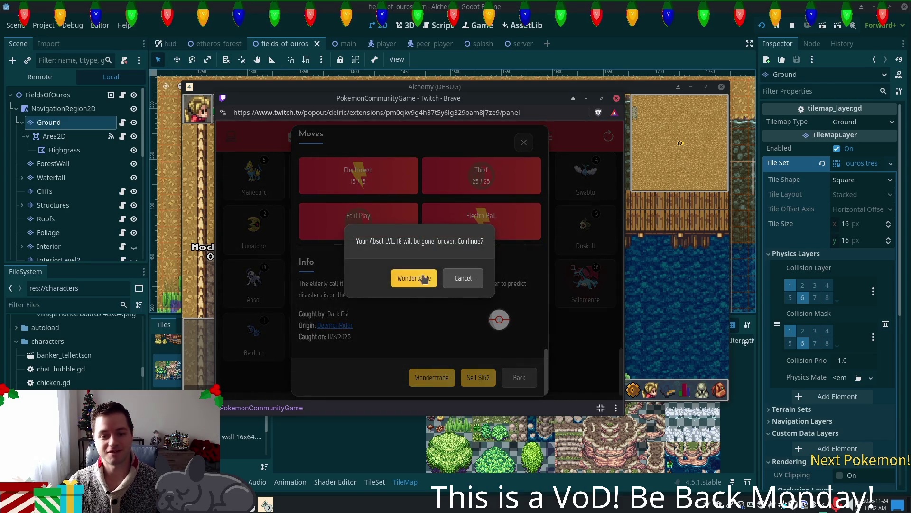
click(422, 276)
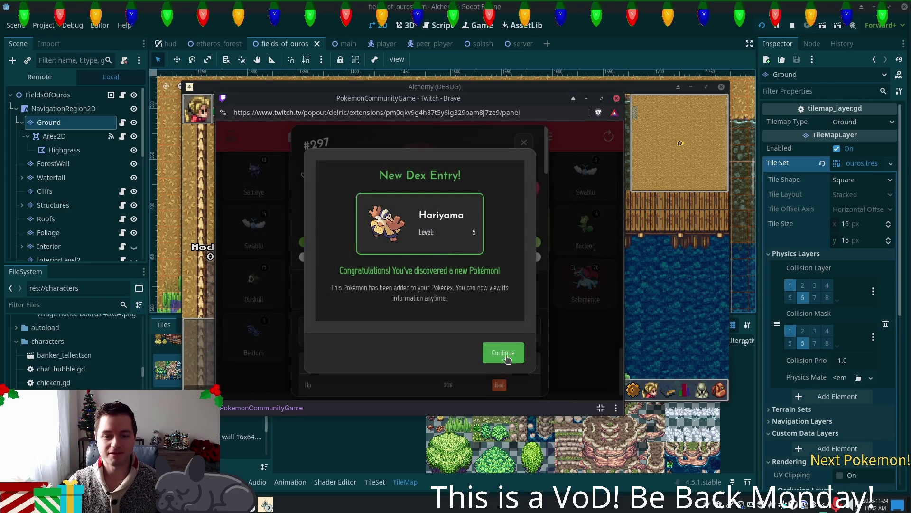
click(503, 356)
click(524, 142)
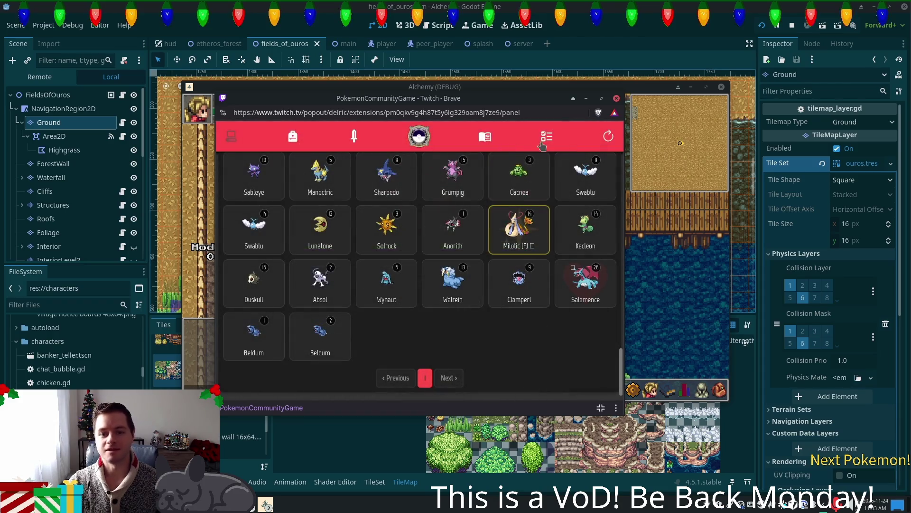
click(546, 136)
click(413, 165)
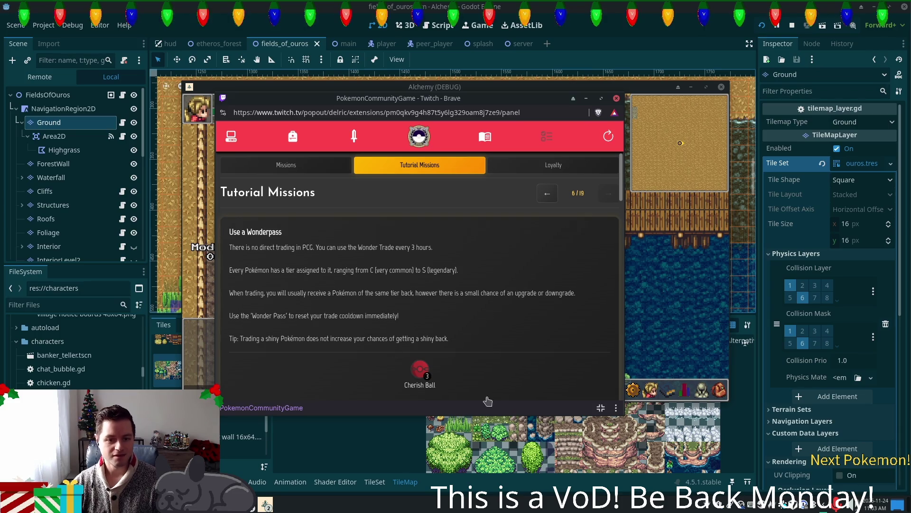
Read the Cherish Ball reward description and return to the tutorial missions
click(421, 377)
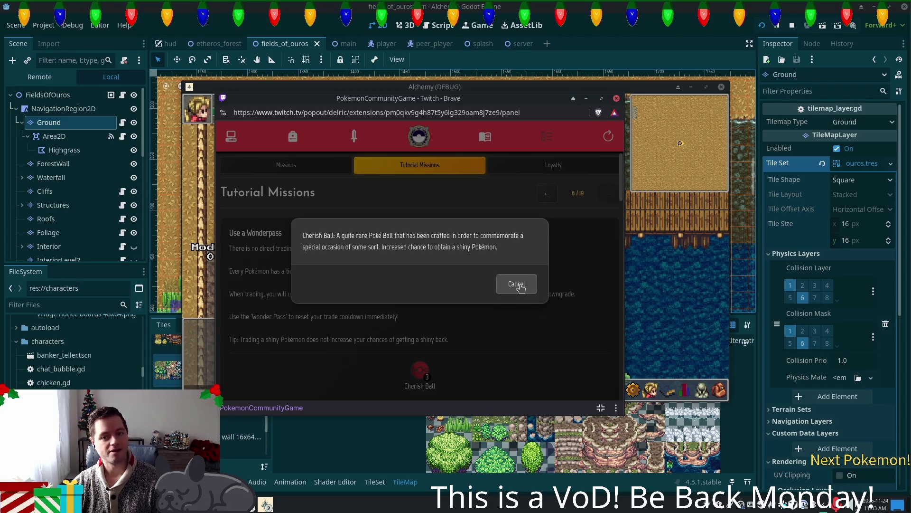
click(521, 285)
click(294, 165)
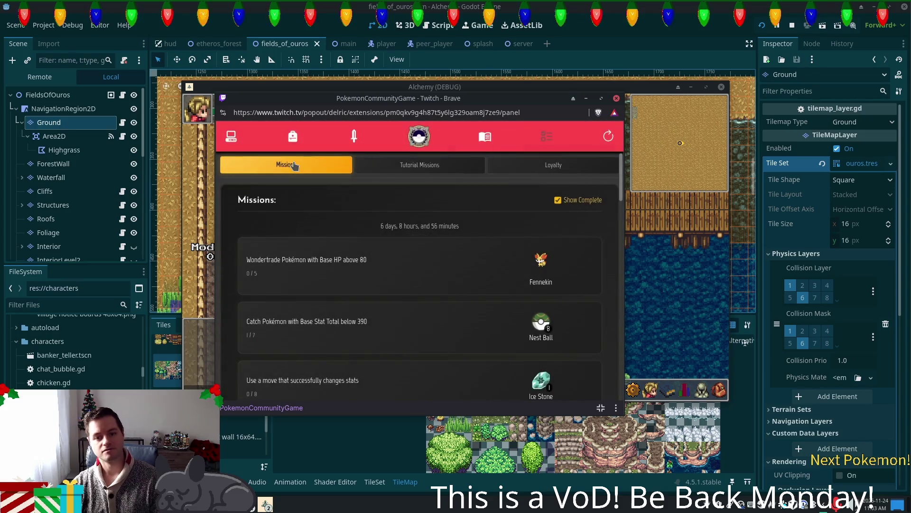
click(418, 167)
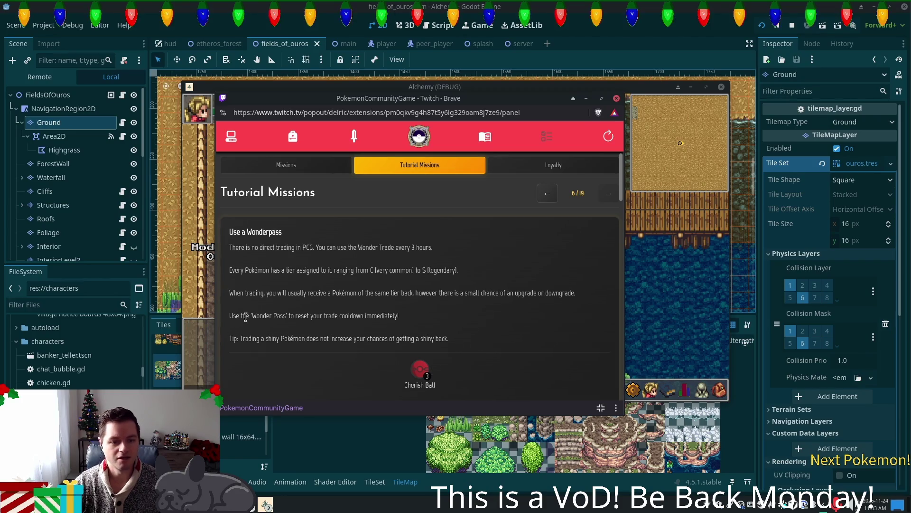
Highlight the Wonder Pass instruction sentence, then open the item inventory
drag(289, 314, 435, 325)
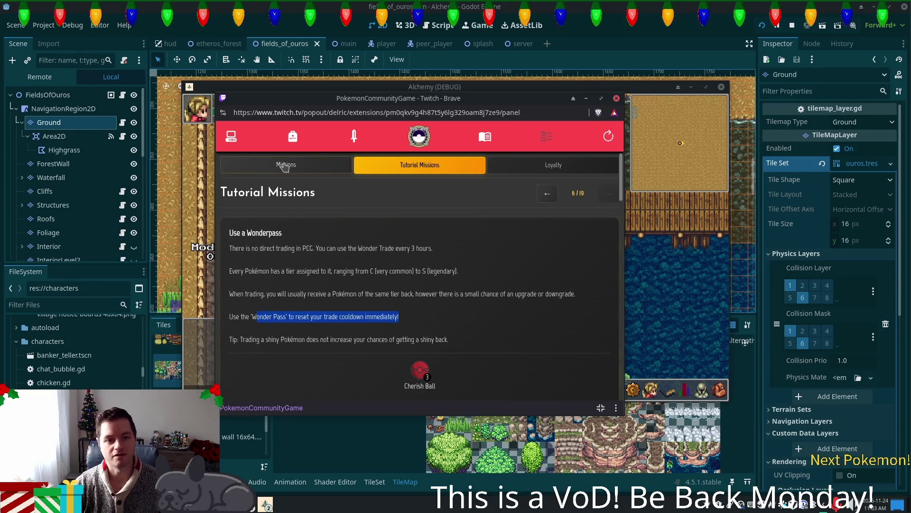
click(293, 137)
click(293, 138)
scroll(294, 202, down, 3)
Use the Wonder Pass to reset the wonder trade cooldown
click(295, 204)
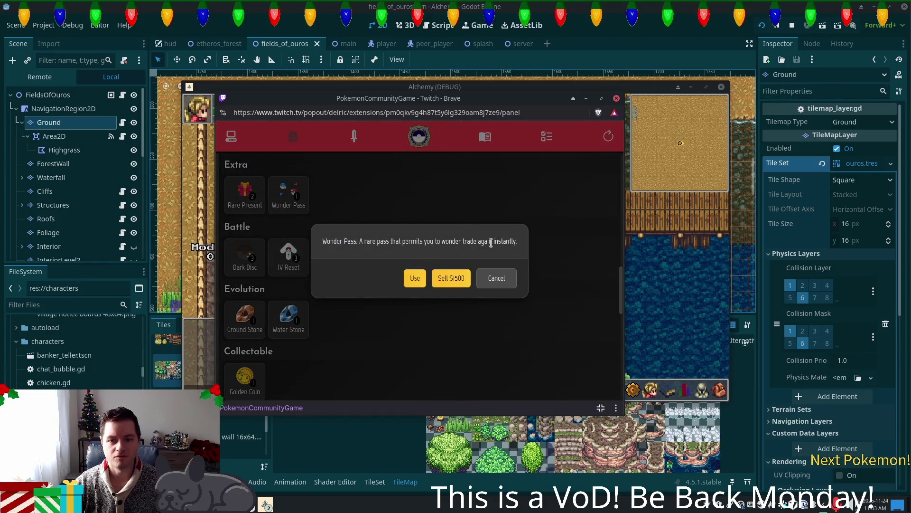
click(415, 280)
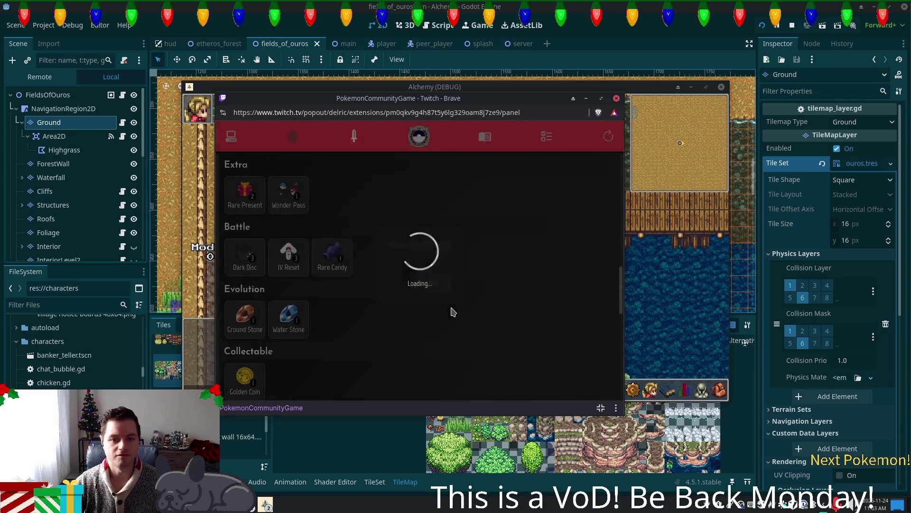
click(426, 280)
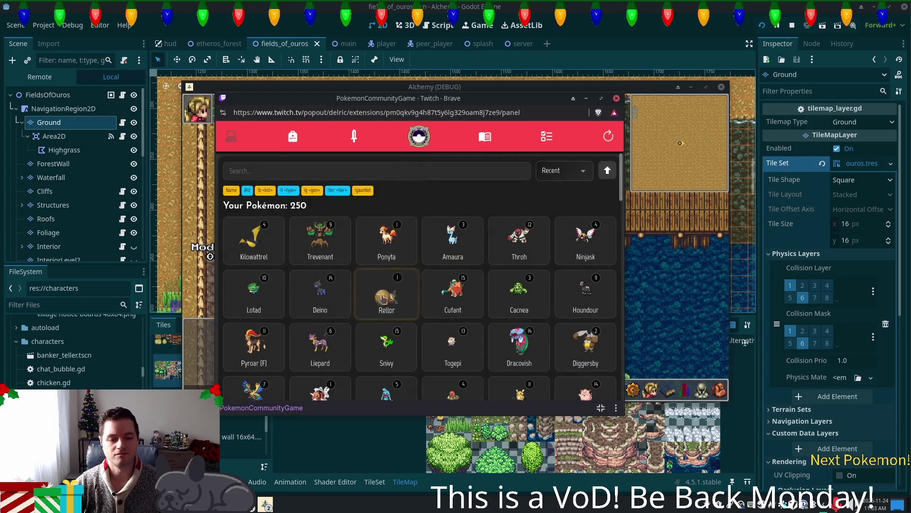
Sort the collection by ID, search 'lg 3', and check the level 9 Swablu
click(564, 171)
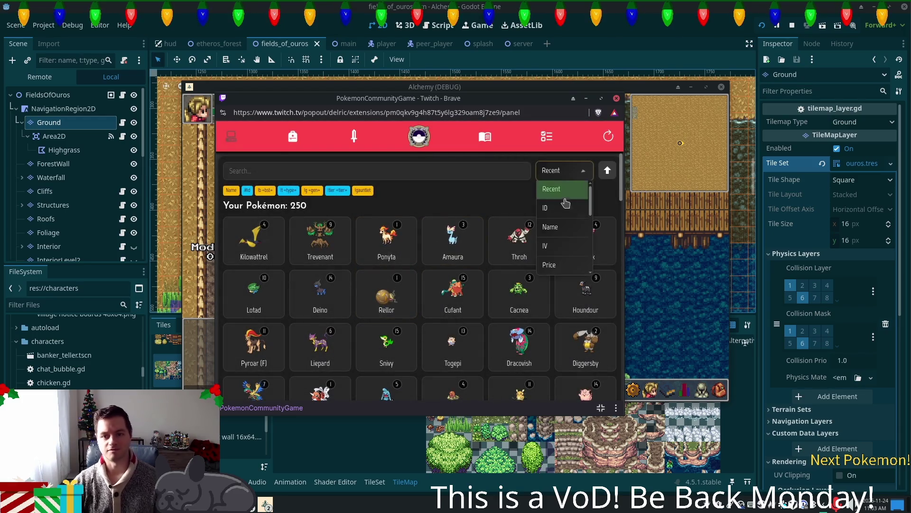
click(553, 206)
click(288, 169)
text(lg 3)
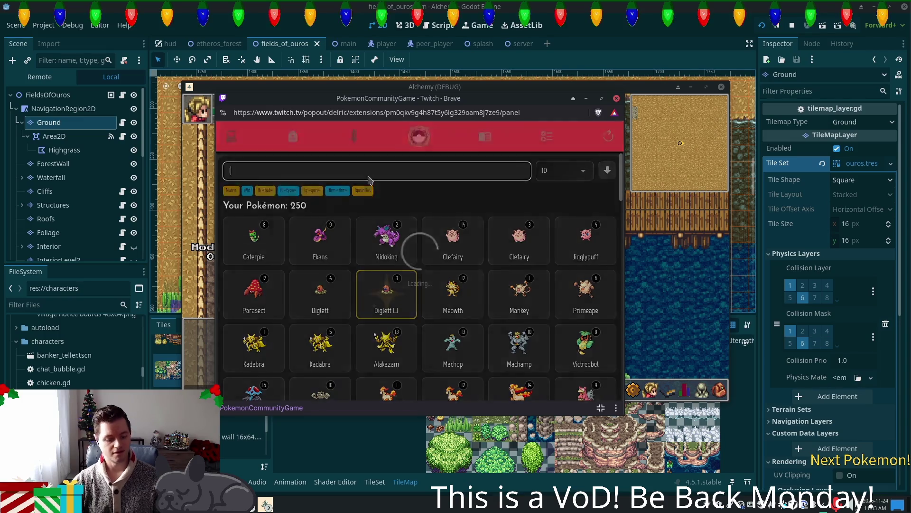
scroll(474, 246, down, 5)
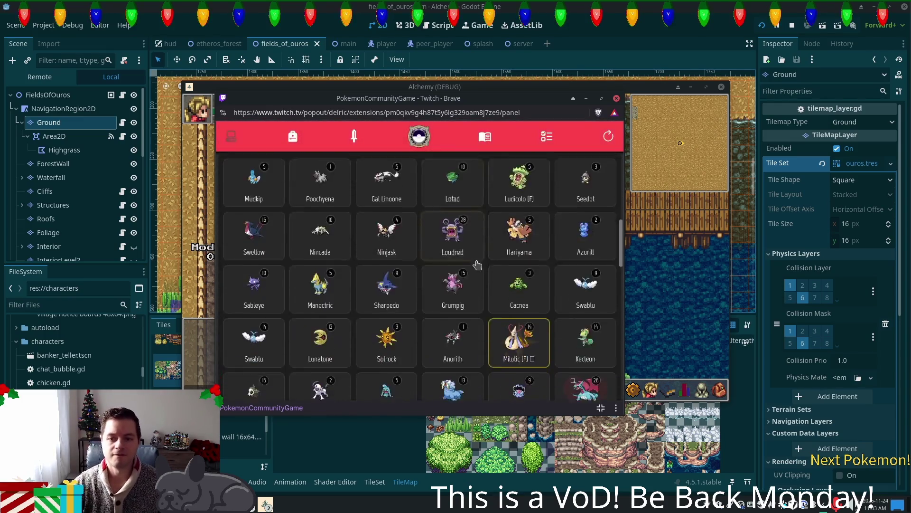
click(586, 231)
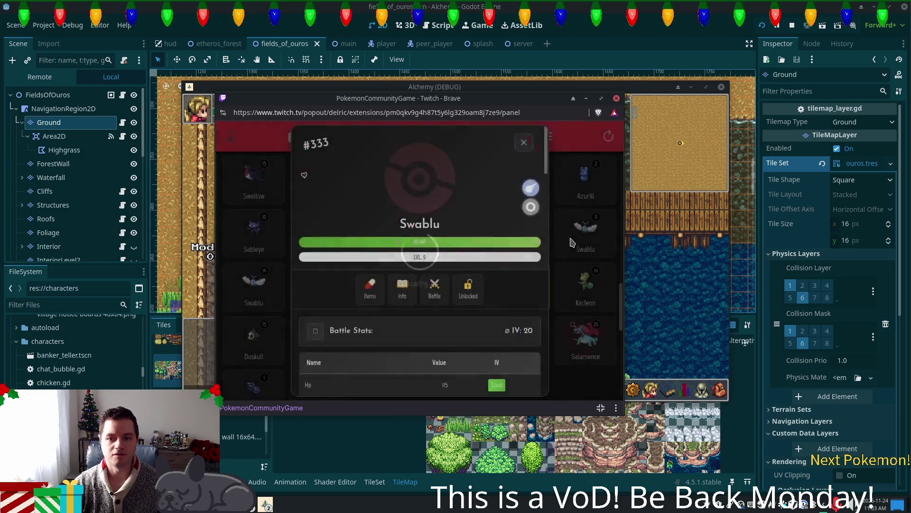
click(524, 142)
Wonder trade the level 14 Swablu for an Arctozolt and view the Tutorial Missions
click(256, 299)
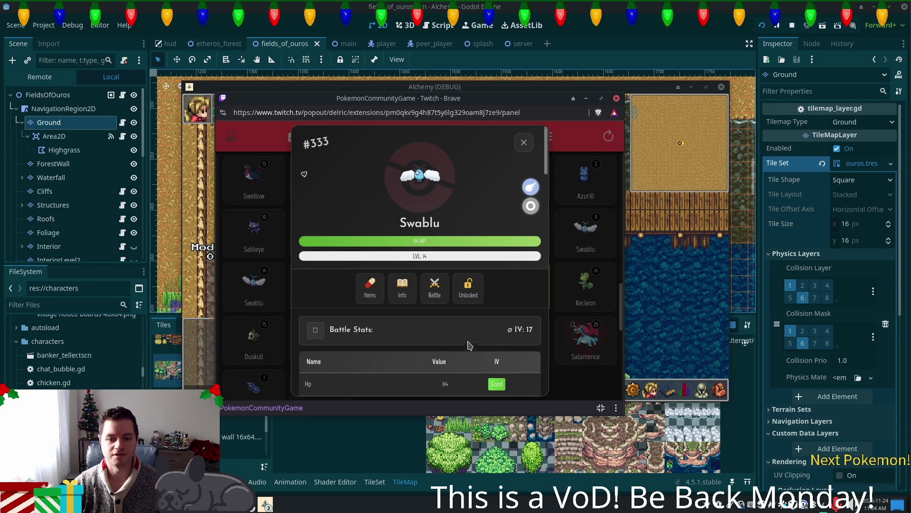
scroll(479, 294, down, 2)
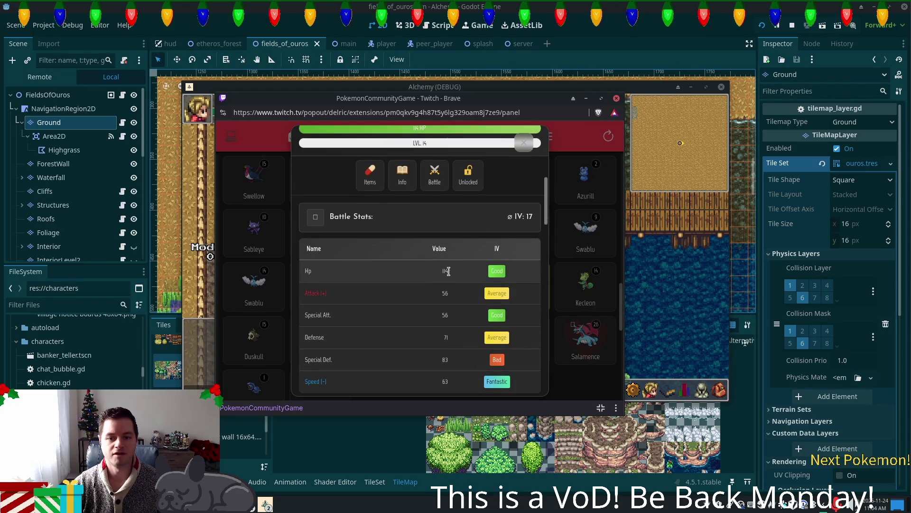
scroll(456, 292, up, 2)
scroll(463, 308, down, 2)
scroll(467, 313, down, 6)
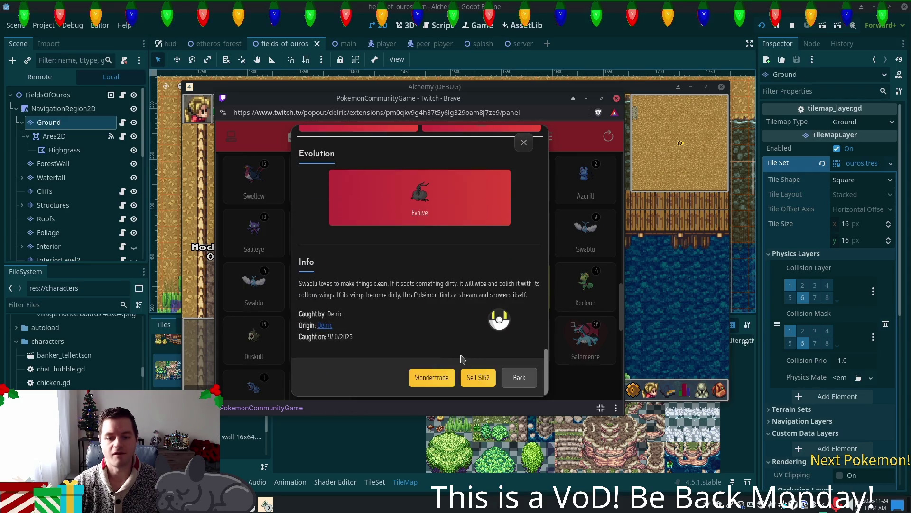
click(442, 378)
click(407, 280)
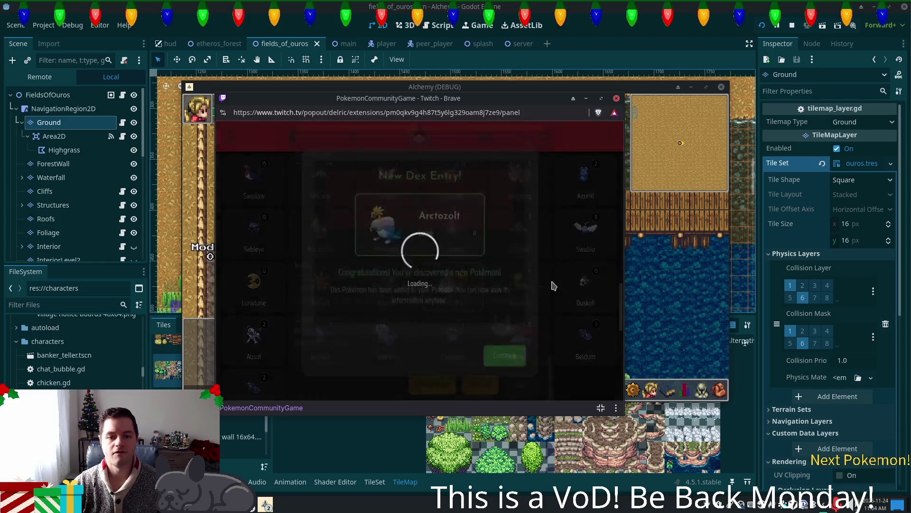
click(501, 356)
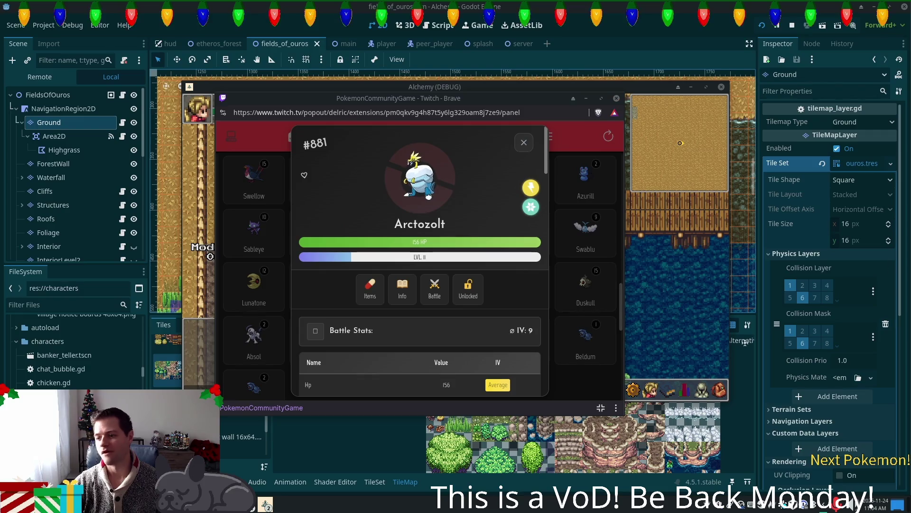
click(518, 147)
click(545, 138)
click(418, 165)
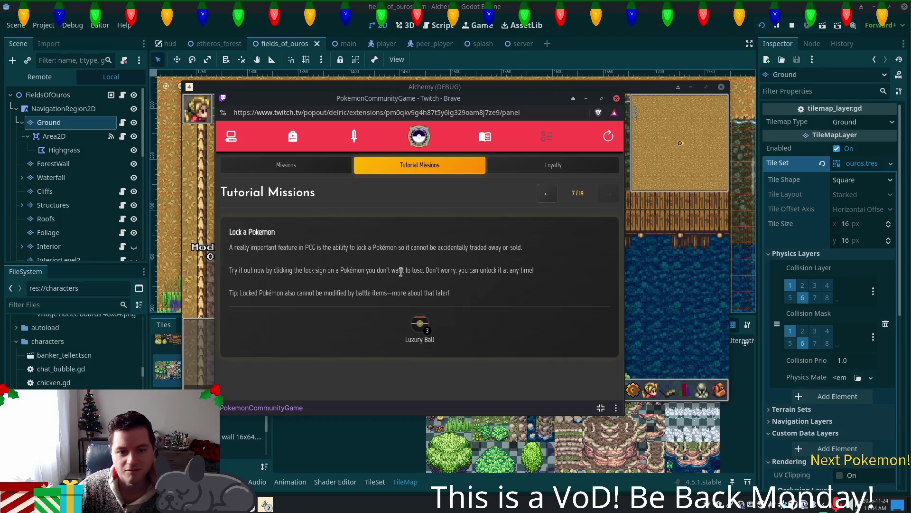
Open the Pokémon collection and sort it by Base stats
click(231, 136)
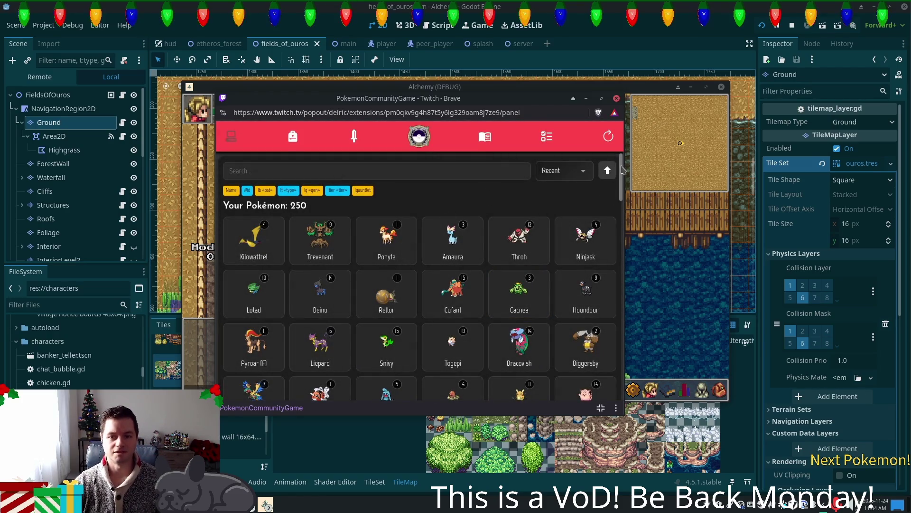
drag(622, 170, 624, 181)
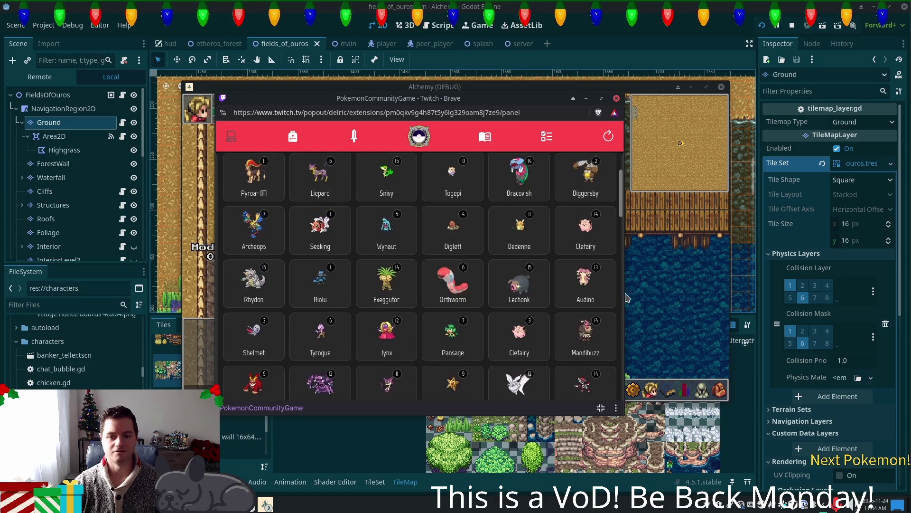
scroll(570, 238, up, 3)
click(581, 171)
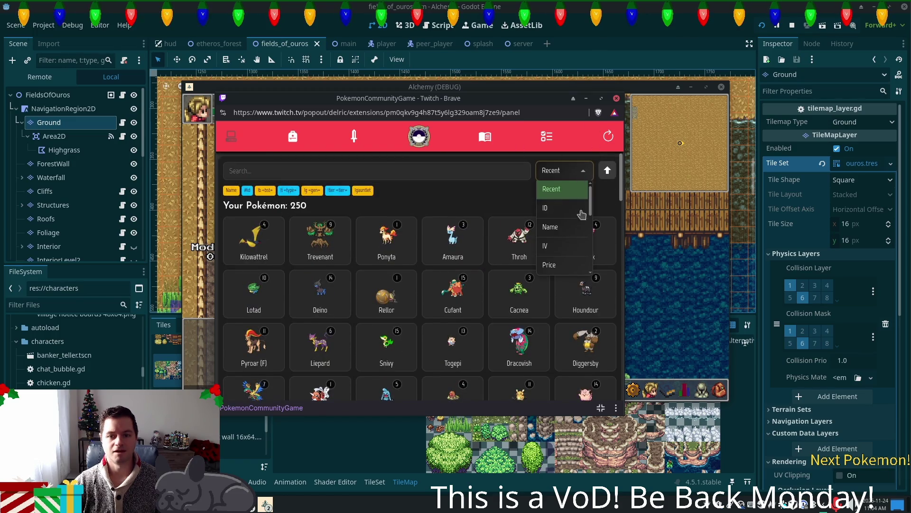
scroll(579, 203, down, 5)
scroll(583, 218, down, 3)
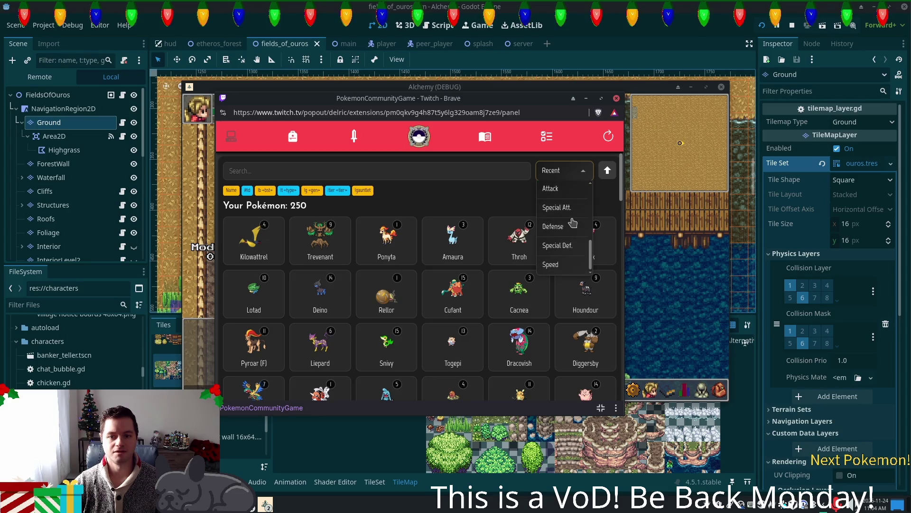
scroll(573, 222, up, 3)
click(565, 207)
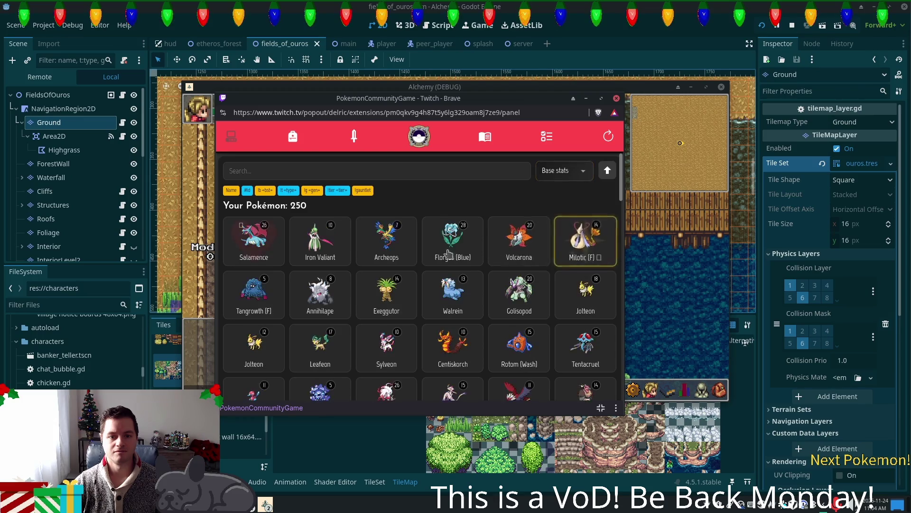
Inspect Salamence's details, then minimize the extension popup to return to the game
click(256, 248)
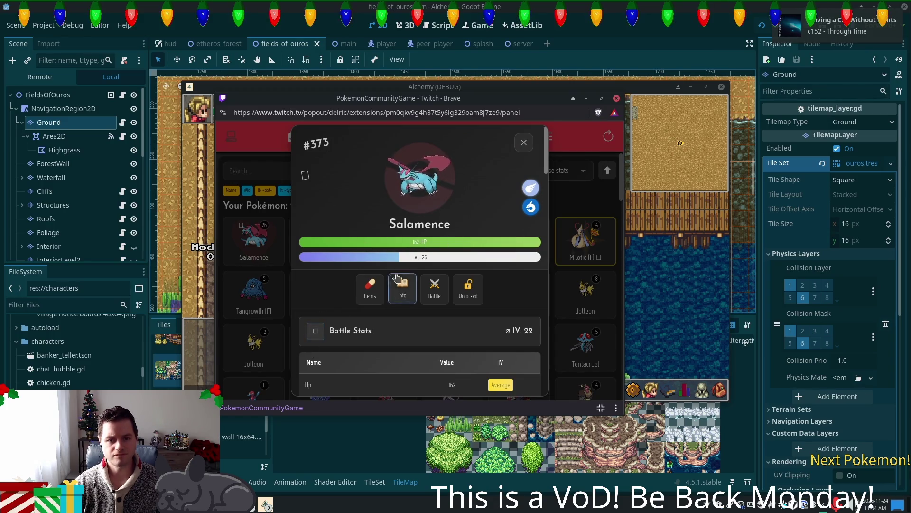
scroll(456, 242, down, 7)
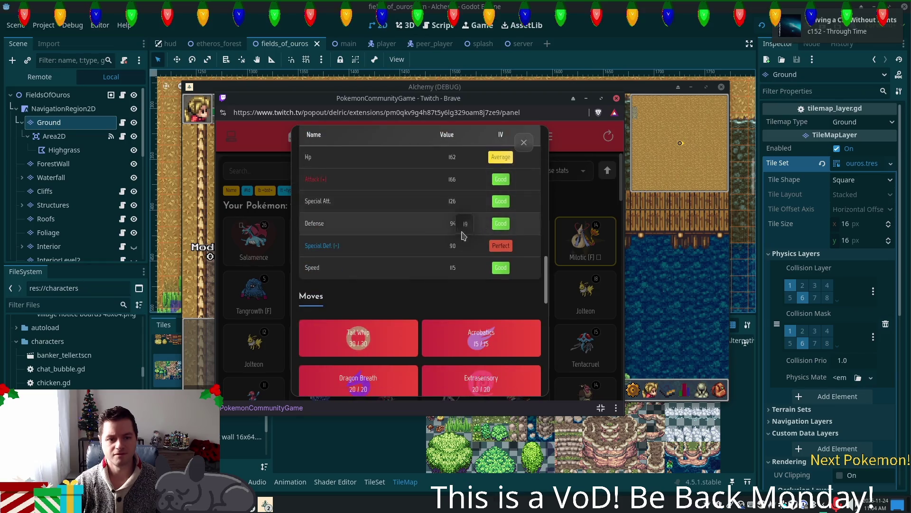
scroll(456, 244, down, 2)
scroll(522, 152, up, 3)
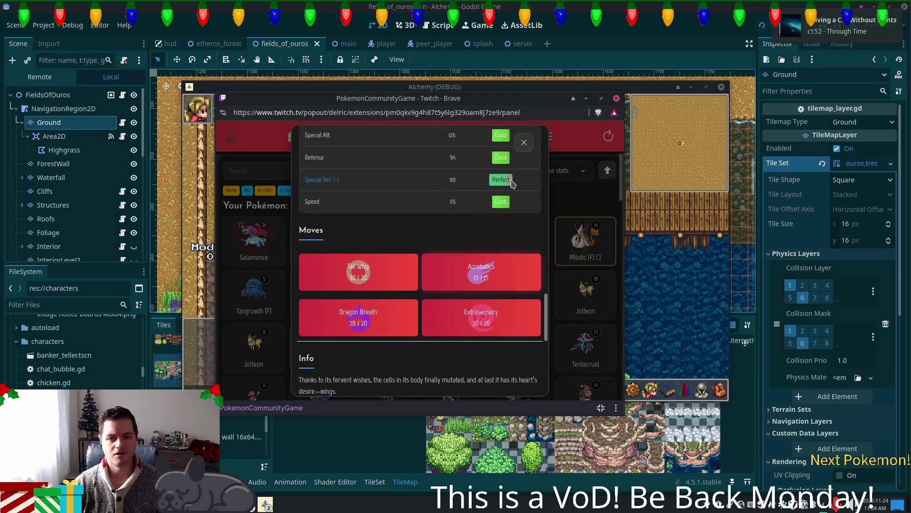
click(525, 143)
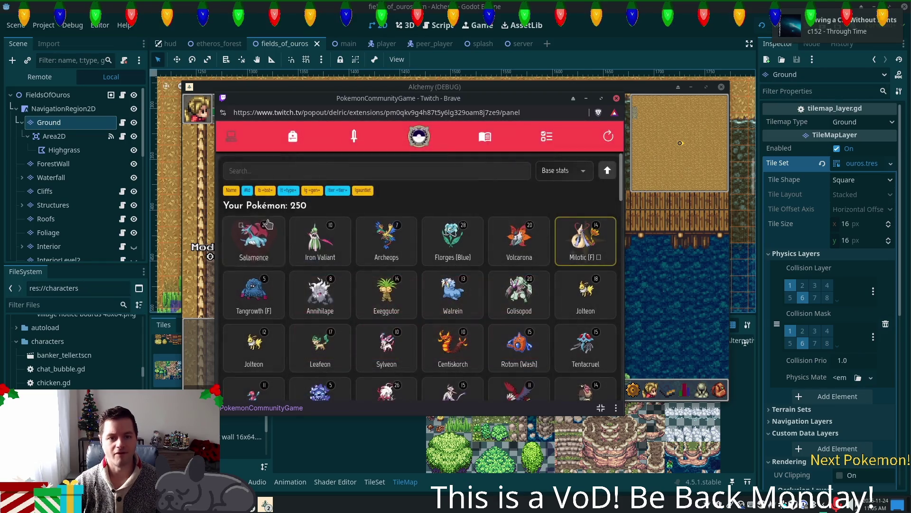
click(242, 232)
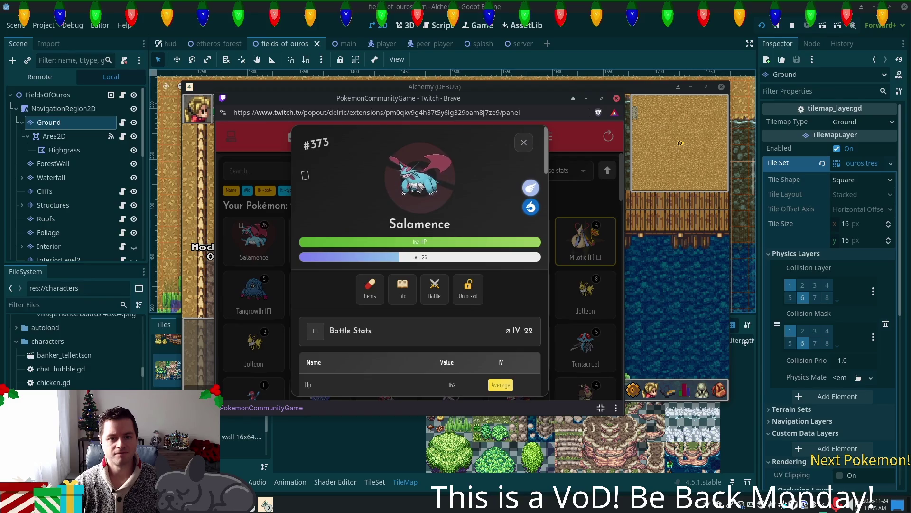
click(524, 143)
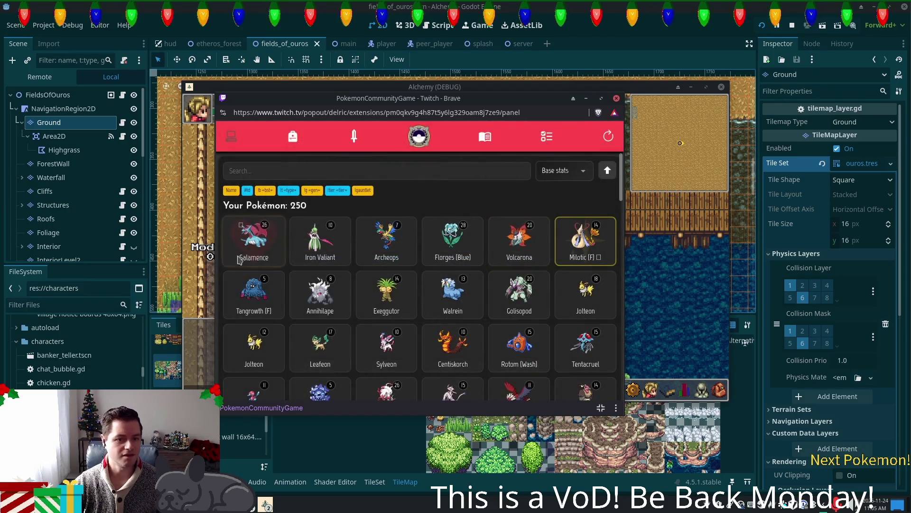
click(250, 243)
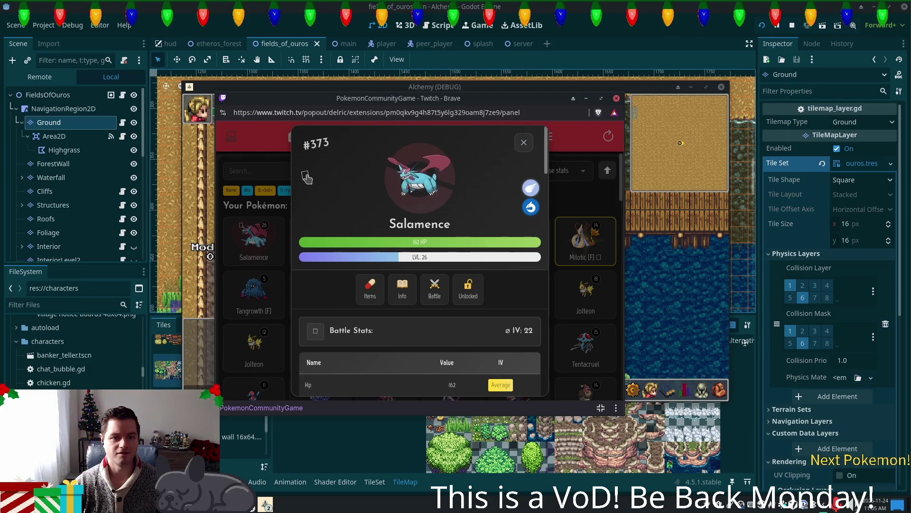
click(586, 98)
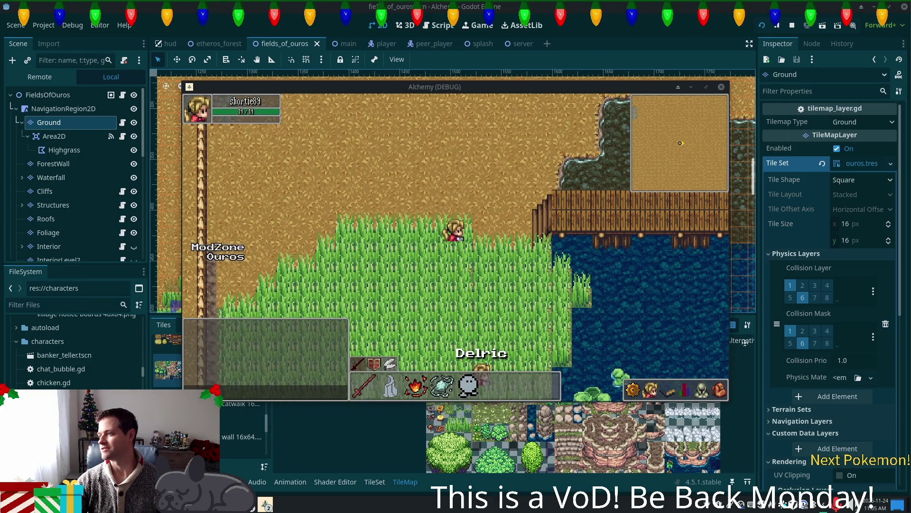
Open the streamer's Twitch channel in a new, maximized browser window
click(266, 504)
mouse_move(480, 112)
mouse_down()
mouse_move(221, 81)
mouse_move(241, 72)
mouse_up()
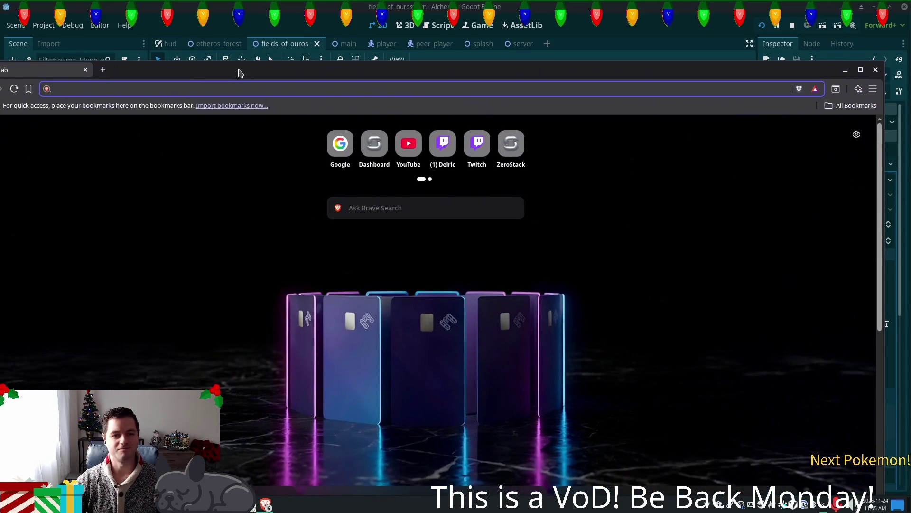
click(443, 142)
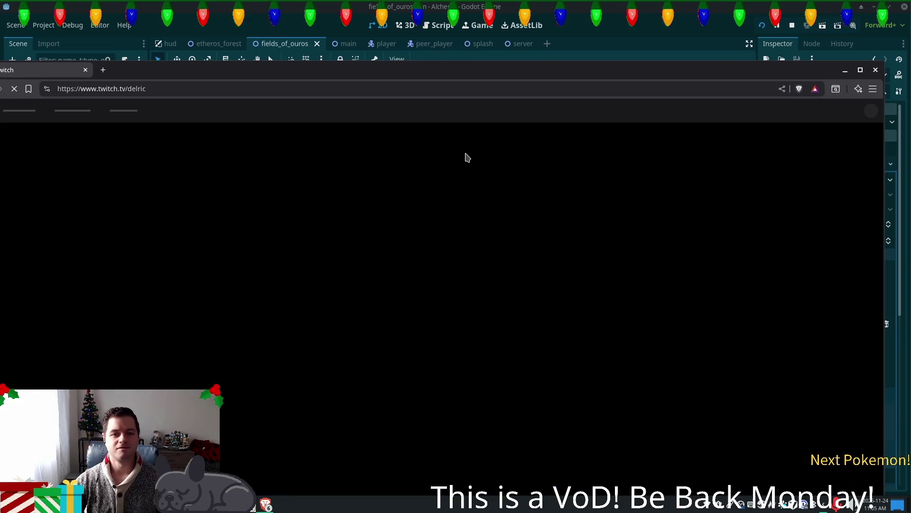
double_click(344, 77)
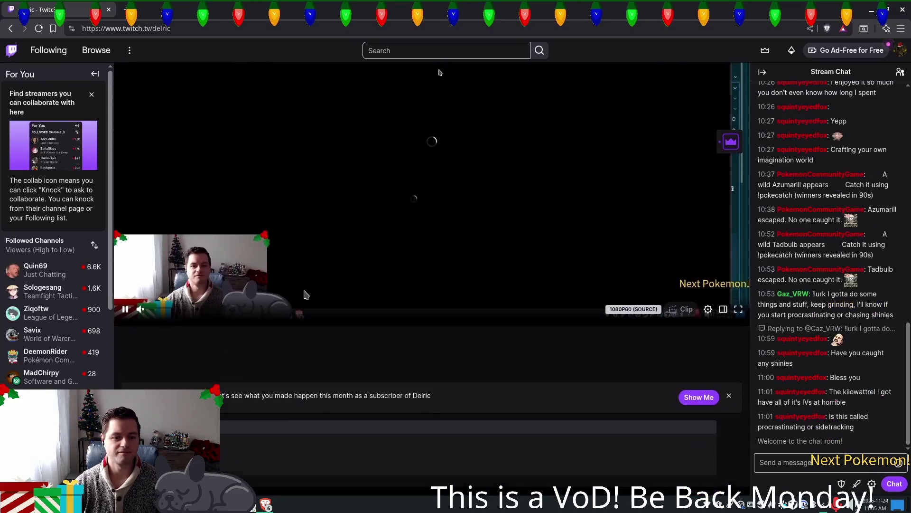
Pop out the Pokémon extension and move its window over the game view
scroll(257, 340, down, 4)
scroll(266, 340, down, 2)
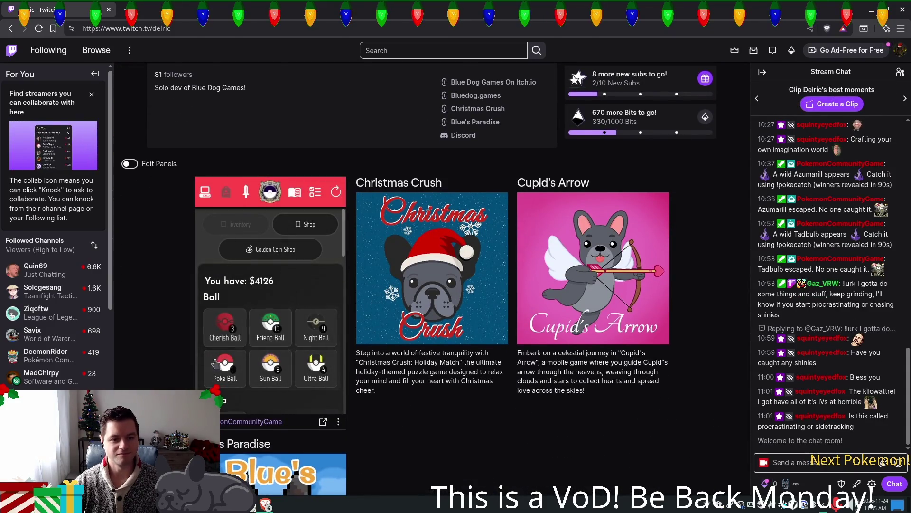
click(323, 422)
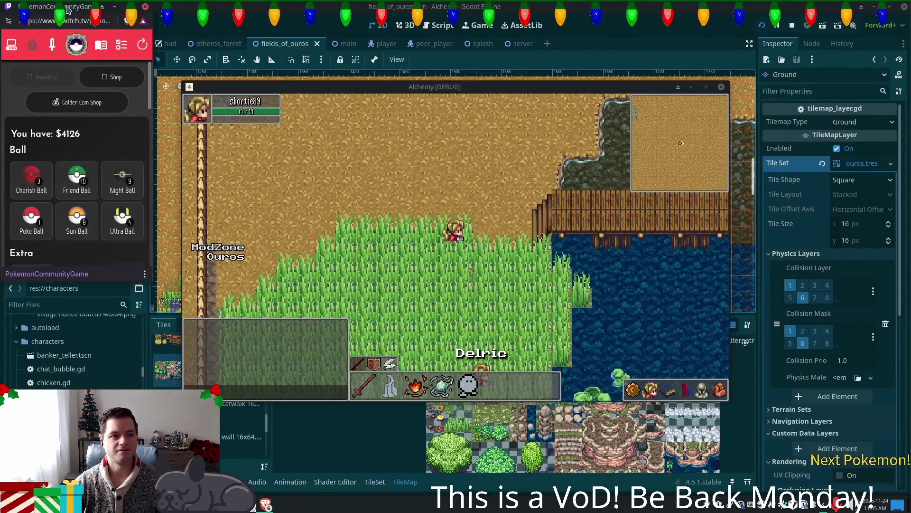
mouse_move(67, 10)
mouse_down()
mouse_move(300, 93)
mouse_move(333, 117)
mouse_up()
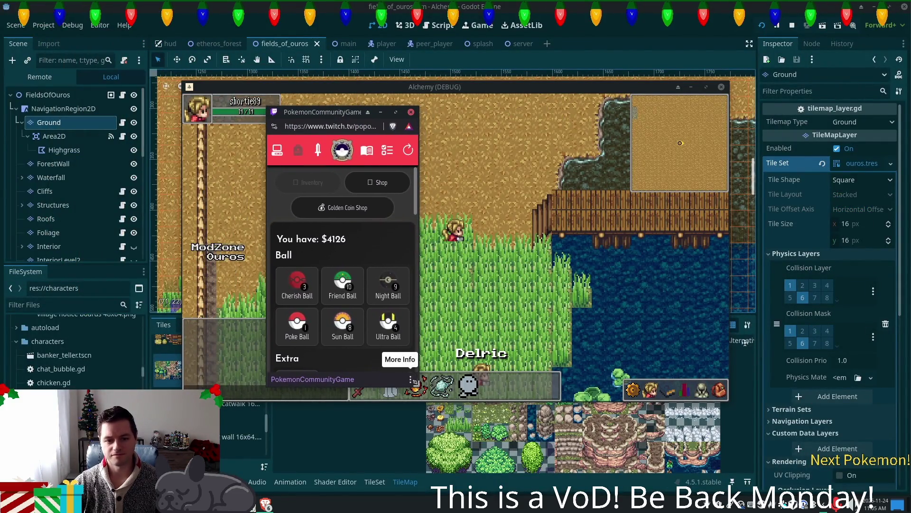
Enlarge the extension window and sort the owned Pokémon by base stats
drag(415, 383, 714, 410)
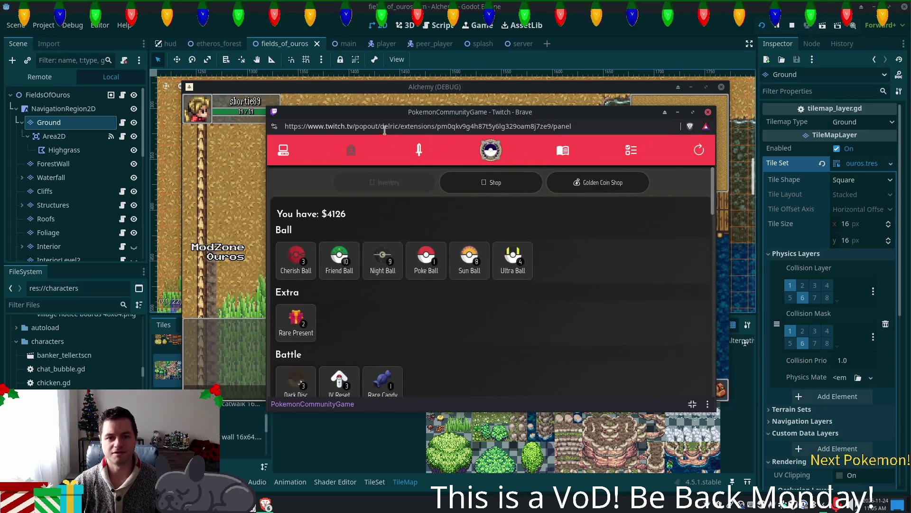
click(298, 152)
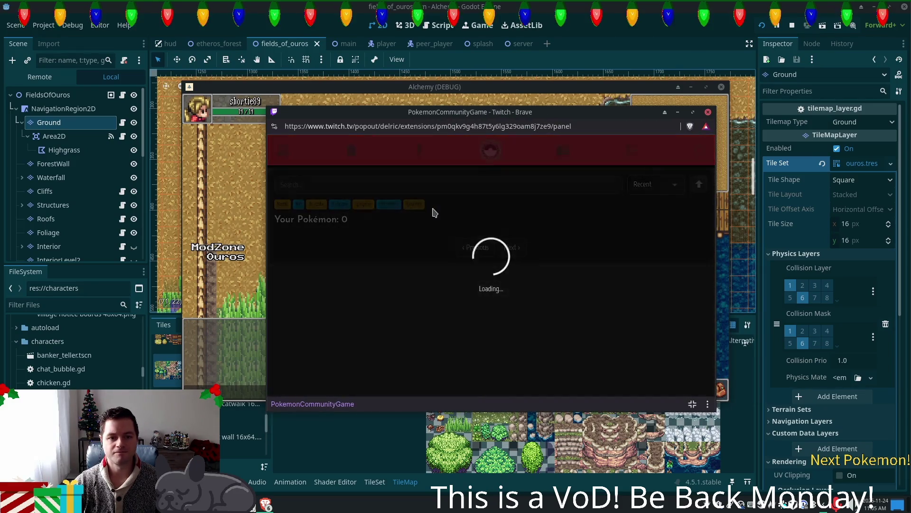
click(672, 185)
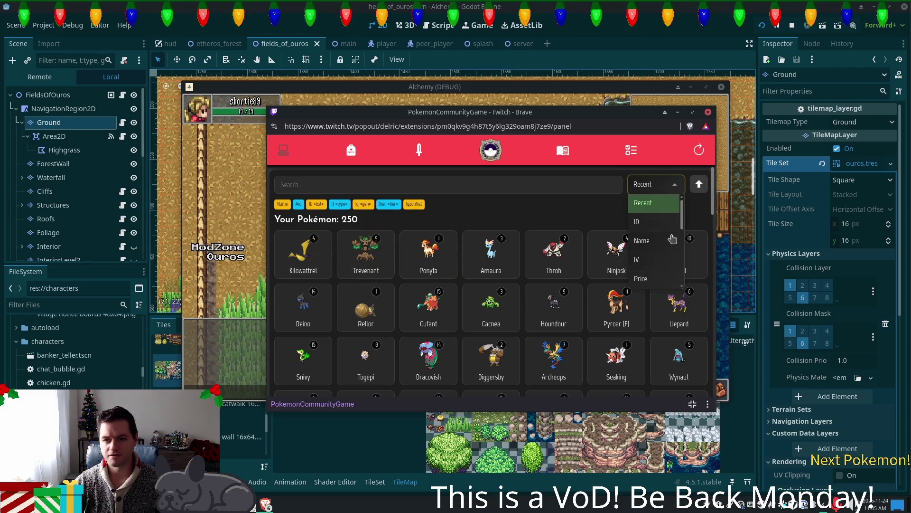
scroll(664, 256, down, 2)
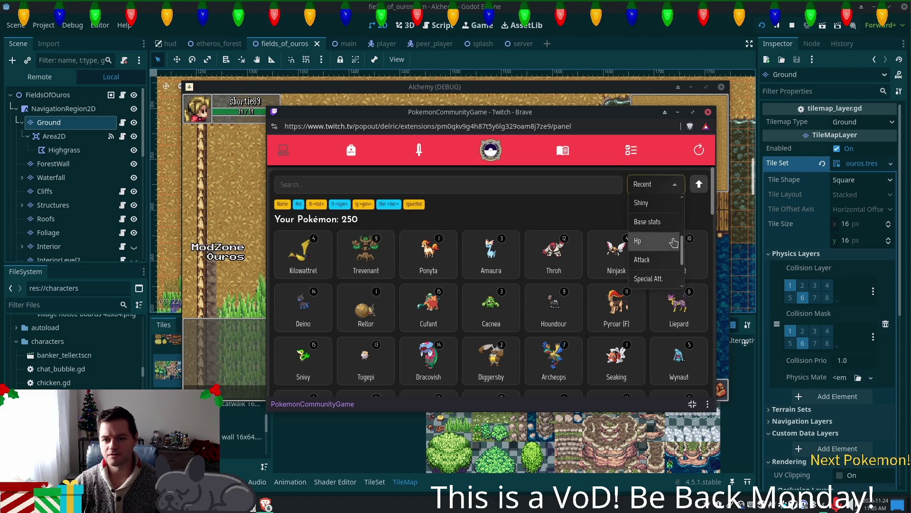
click(652, 221)
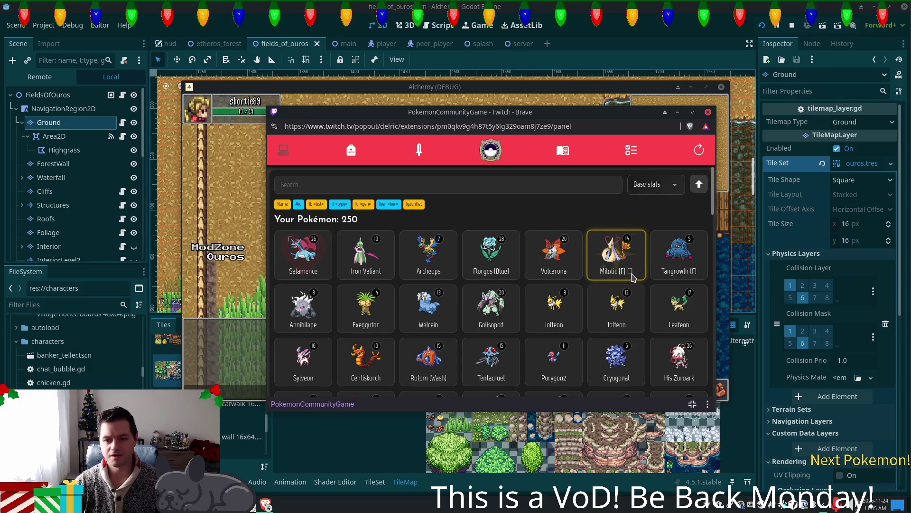
Inspect Milotic's details without renaming it, then go to the Missions page
click(595, 273)
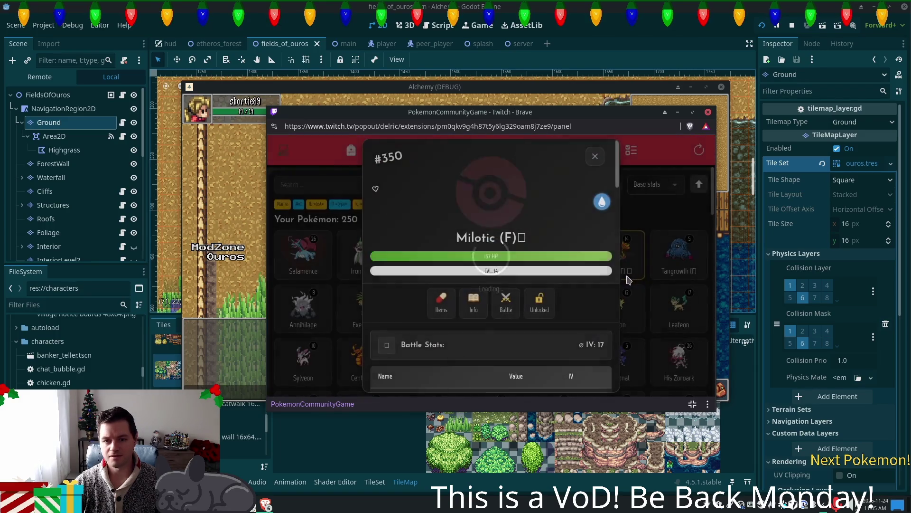
click(521, 239)
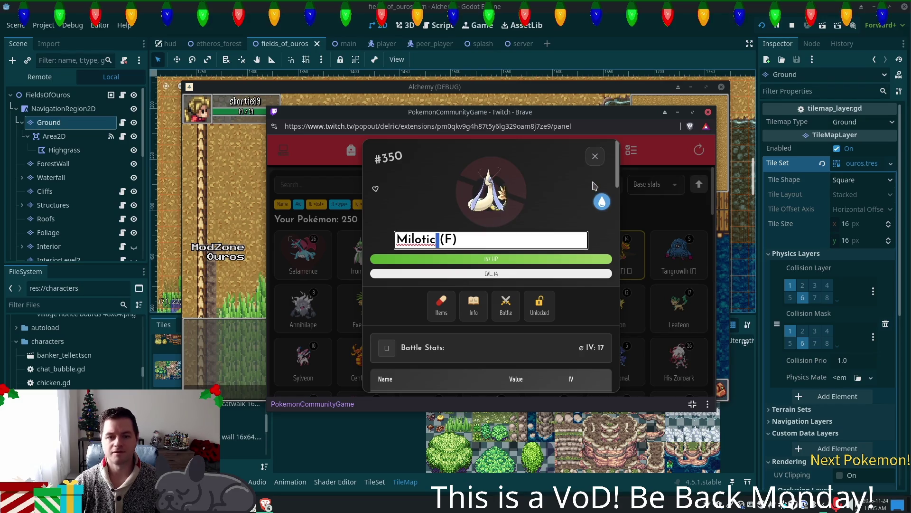
key(Return)
click(594, 159)
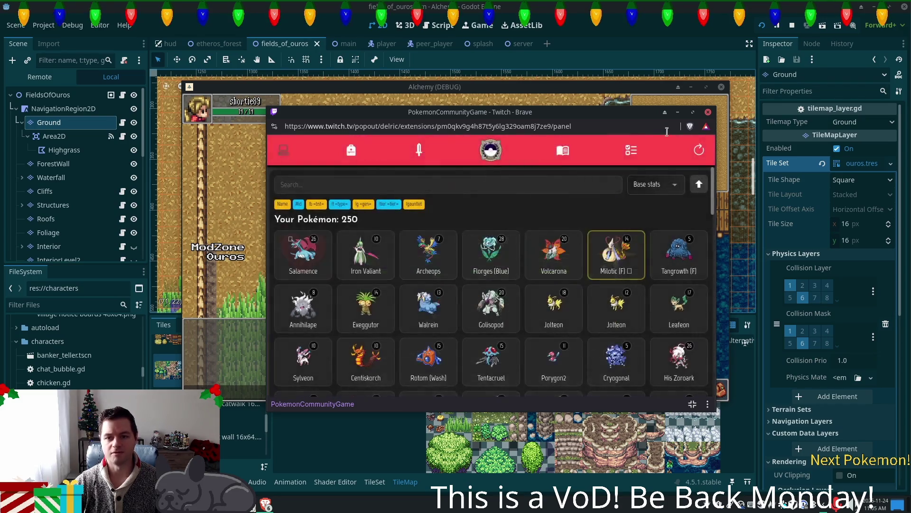
click(630, 150)
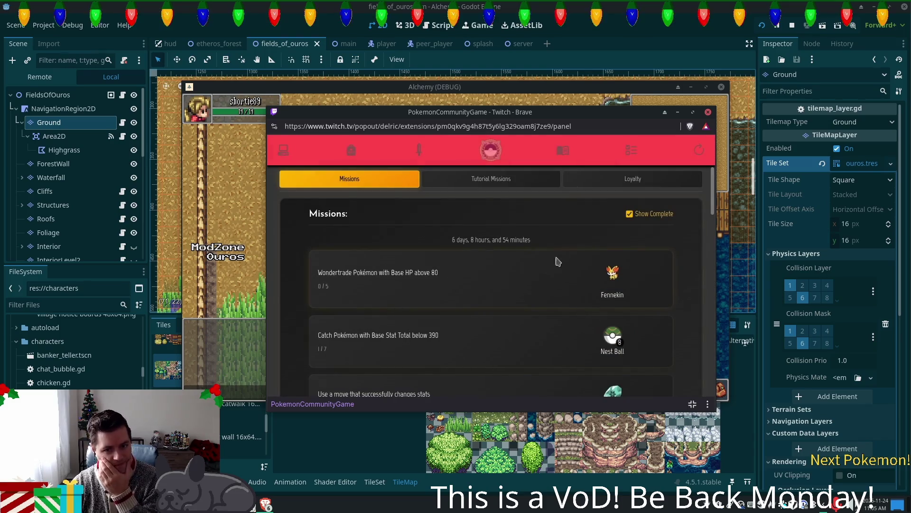
Review the tutorial missions and check Trevenant's details in the Pokémon list
click(470, 180)
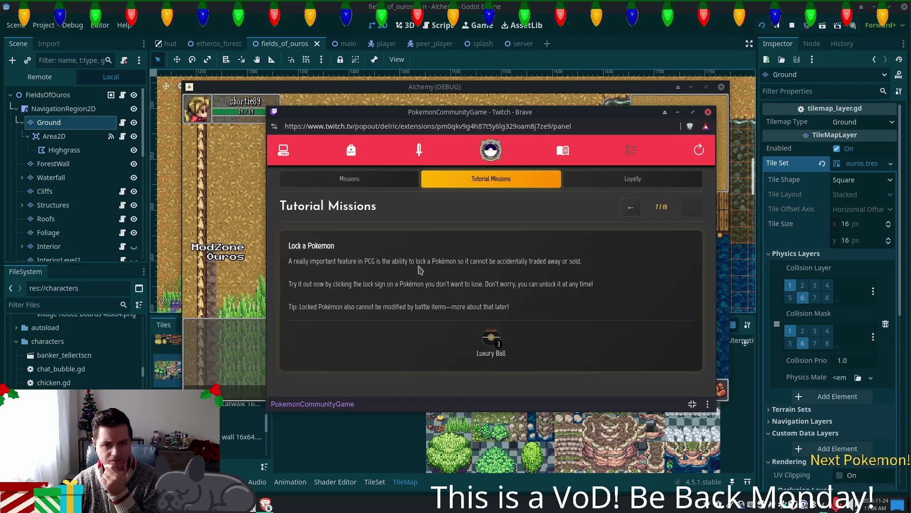
click(283, 150)
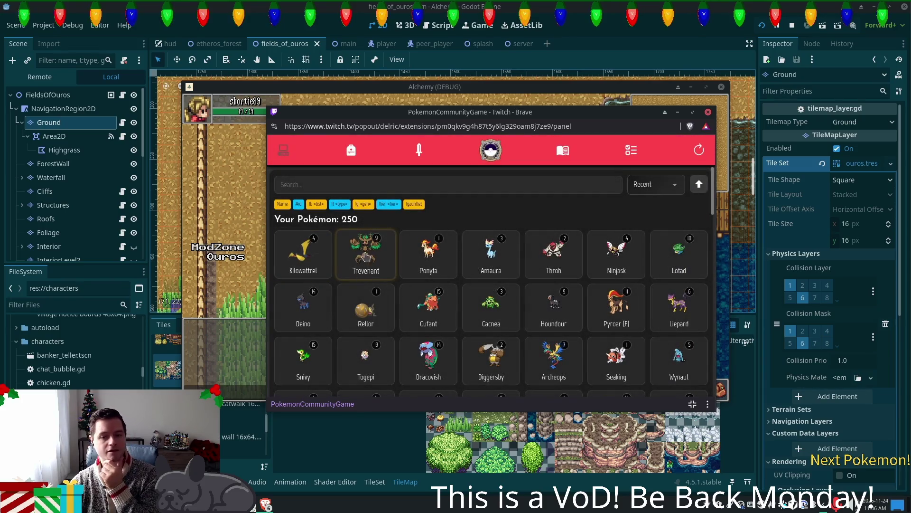
click(392, 273)
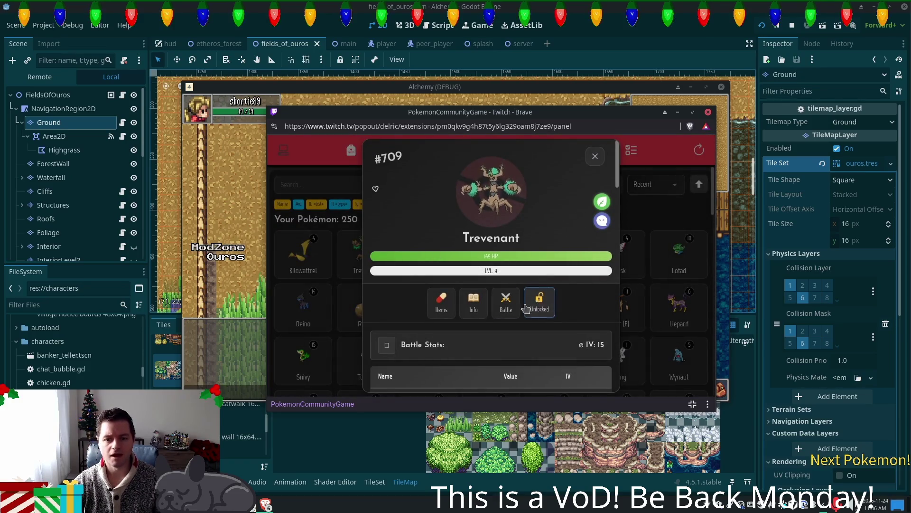
click(709, 160)
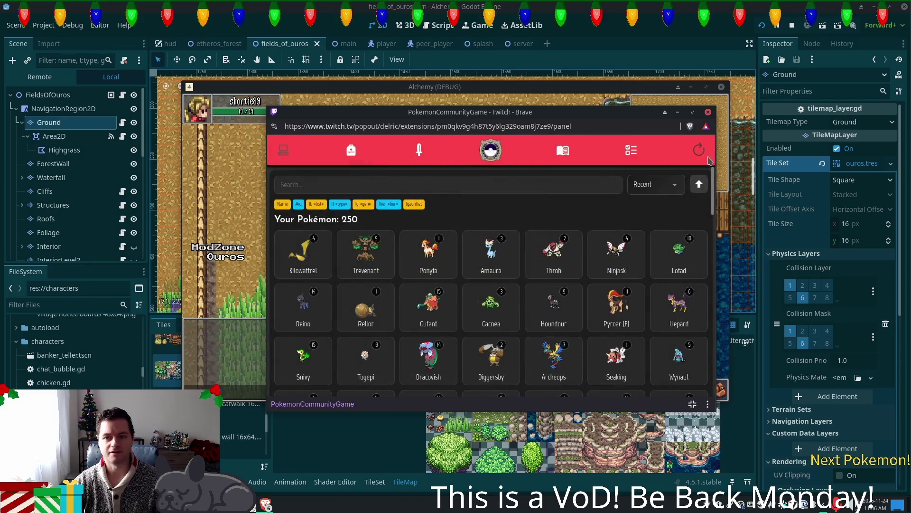
Search 'sala', lock Salamence, and check the current tutorial mission
click(492, 183)
text(sala)
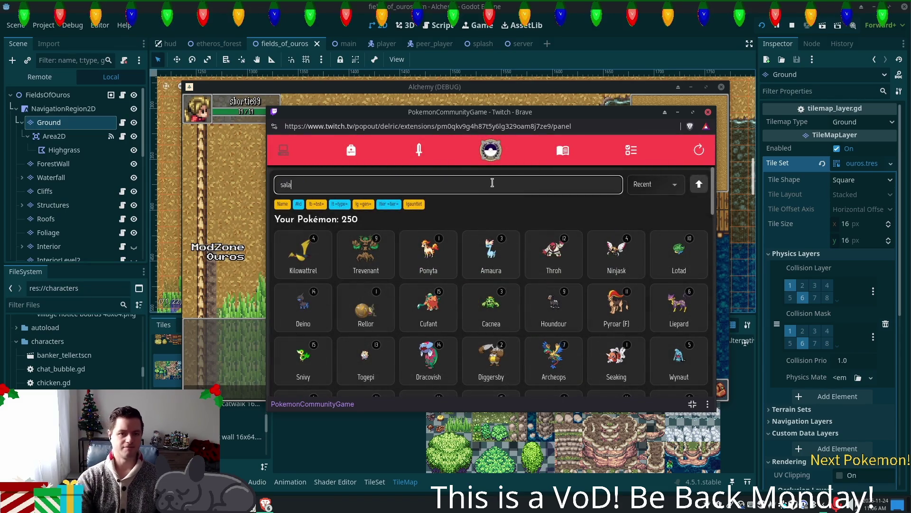
key(Return)
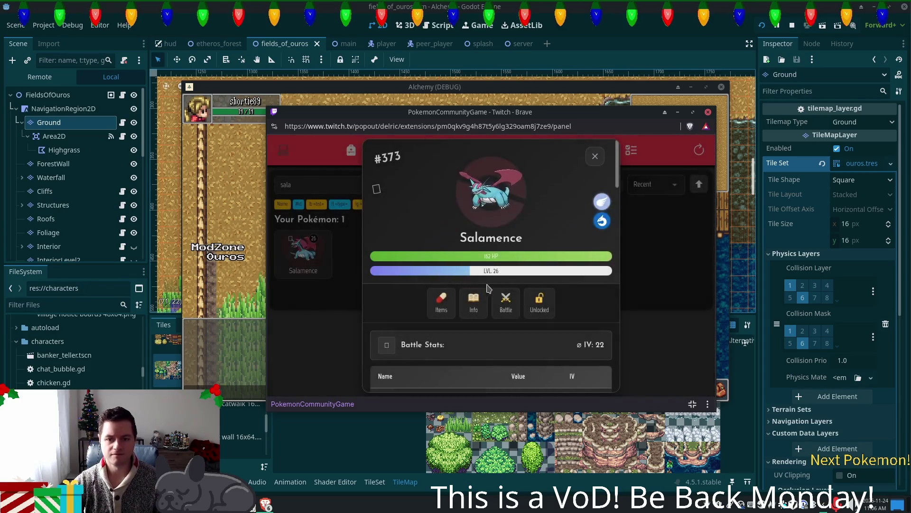
click(540, 302)
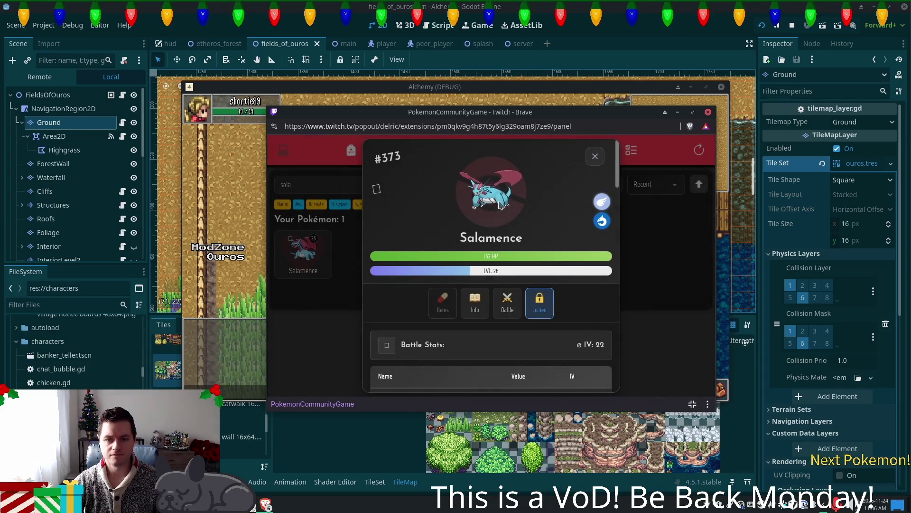
click(595, 156)
click(631, 150)
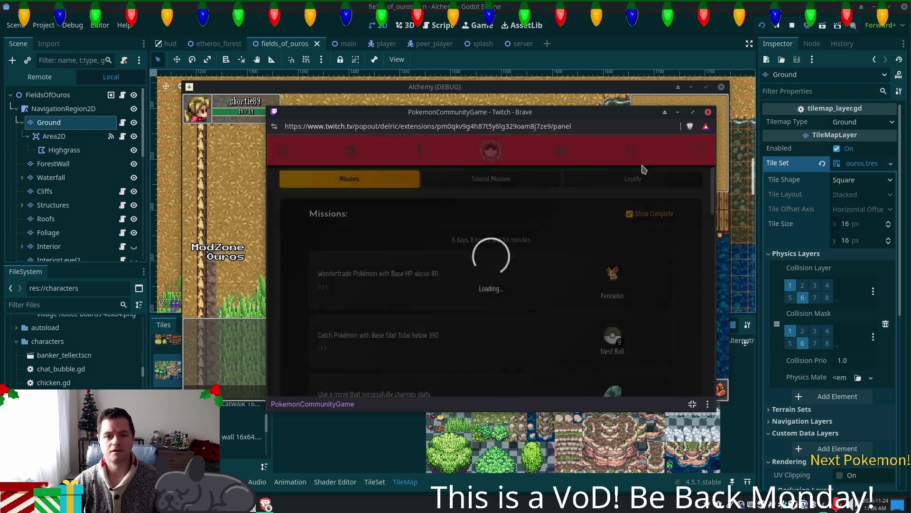
click(489, 179)
Search the owned Pokémon for 'egg' and browse the Sparkling Egg's details
scroll(555, 298, down, 1)
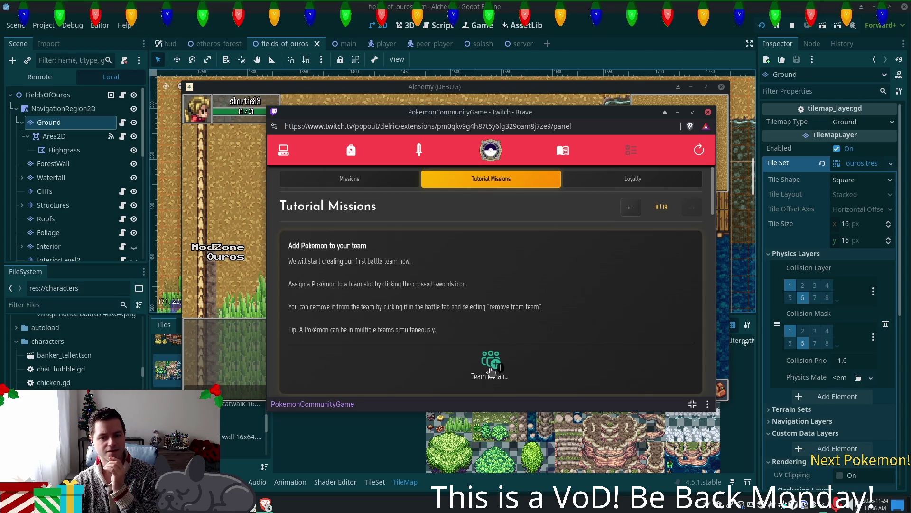
click(283, 151)
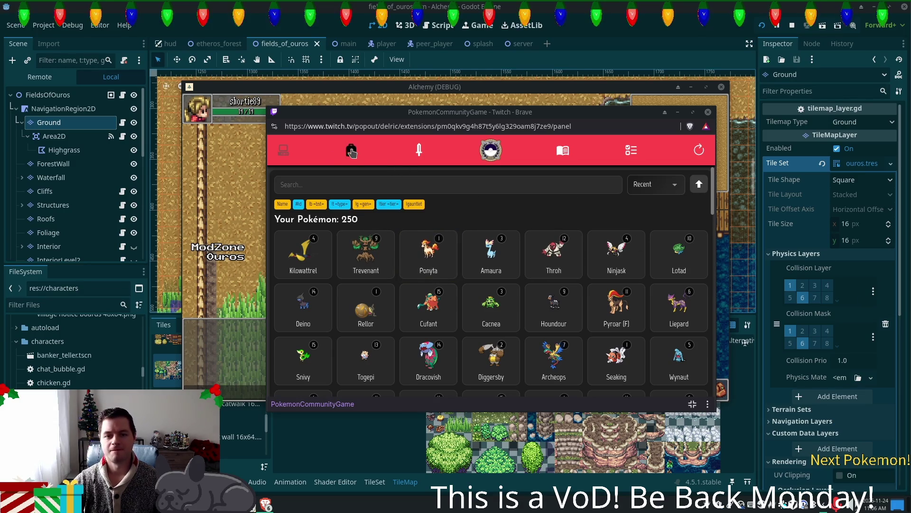
click(433, 188)
text(egg)
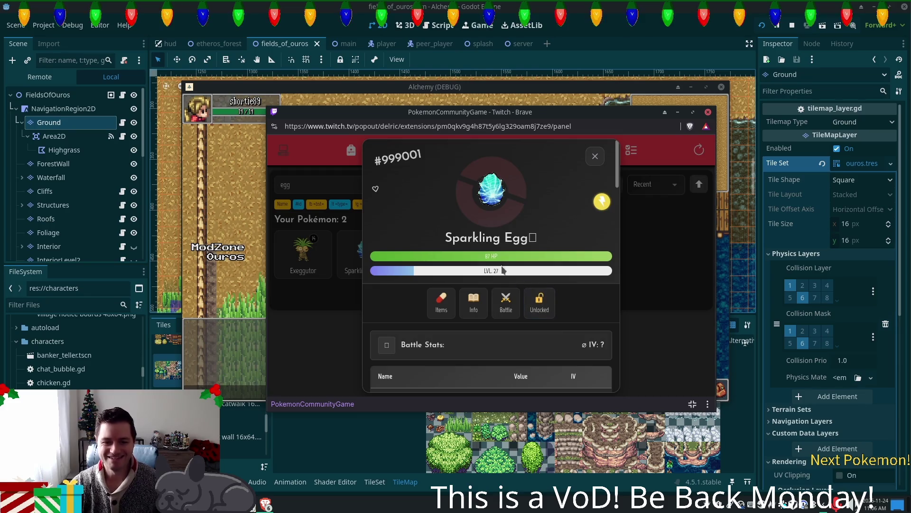
scroll(565, 276, down, 10)
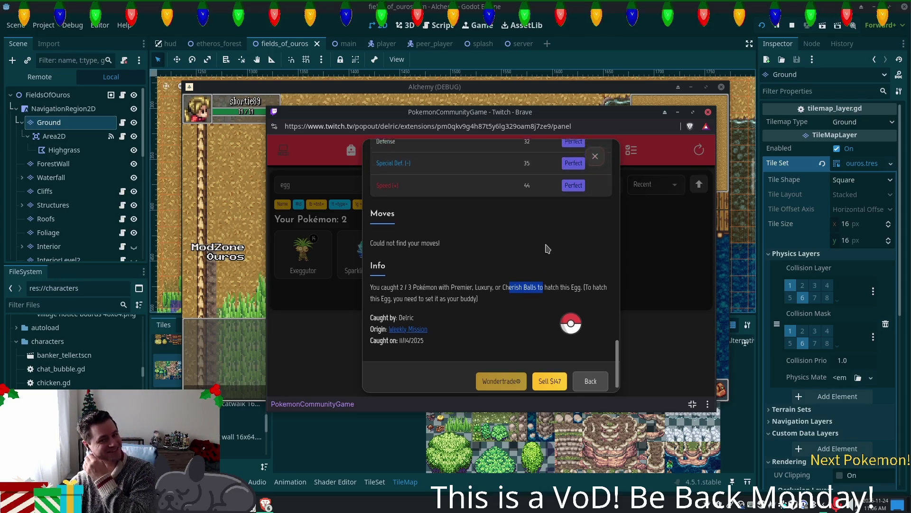
scroll(548, 249, up, 3)
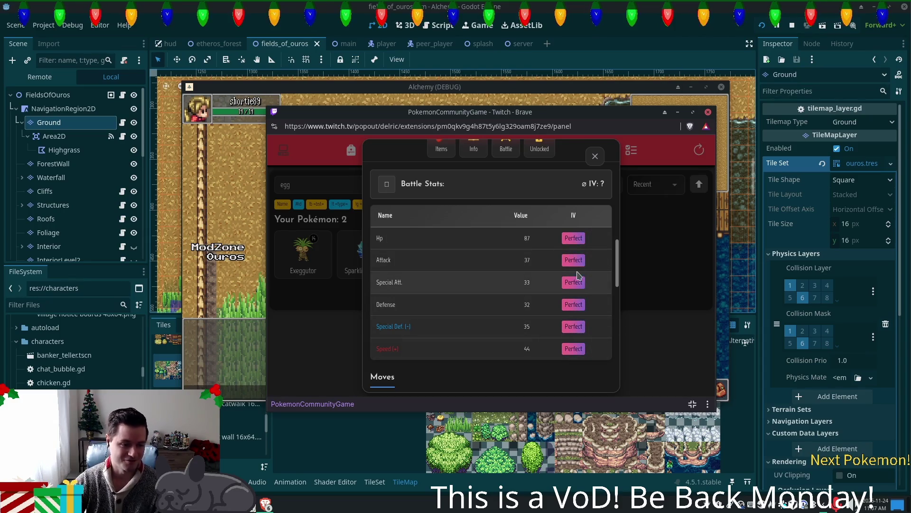
scroll(550, 283, down, 3)
drag(543, 280, 505, 290)
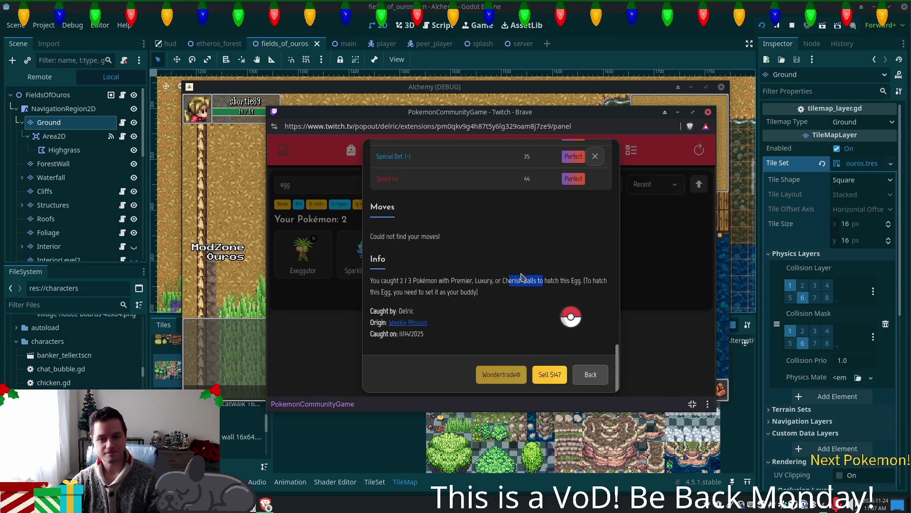
scroll(522, 277, up, 5)
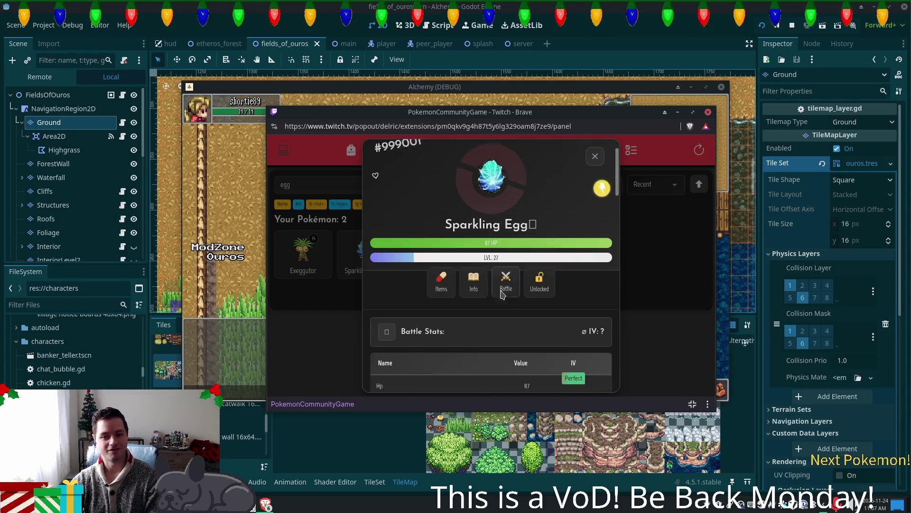
scroll(502, 294, down, 5)
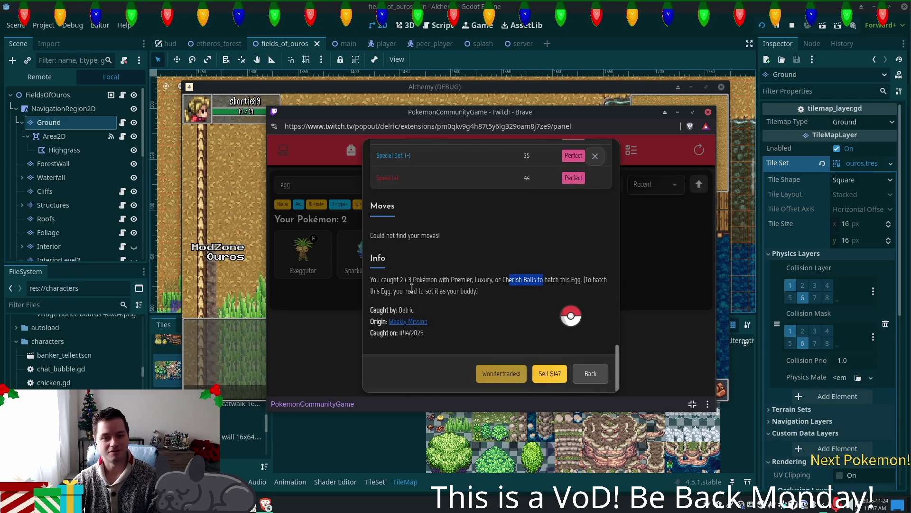
scroll(381, 197, up, 5)
Favourite the Sparkling Egg and delete the 'egg' search text
click(379, 193)
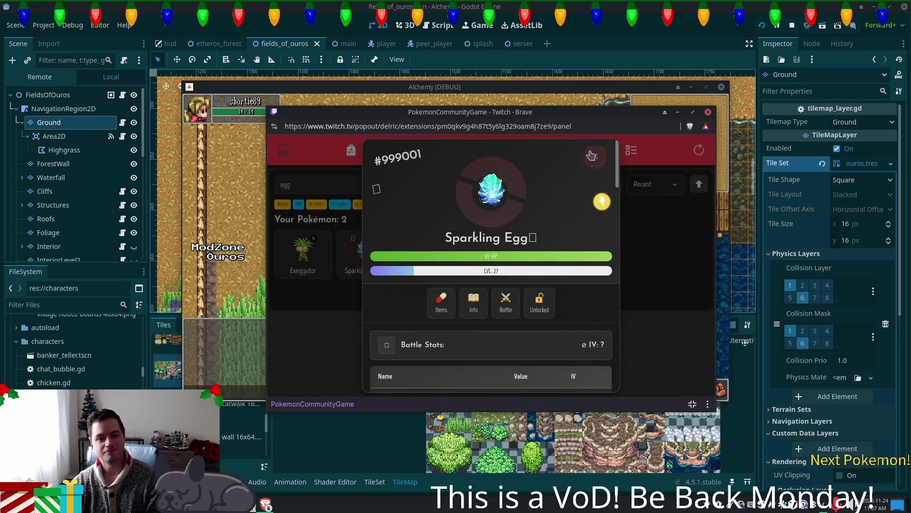
click(595, 157)
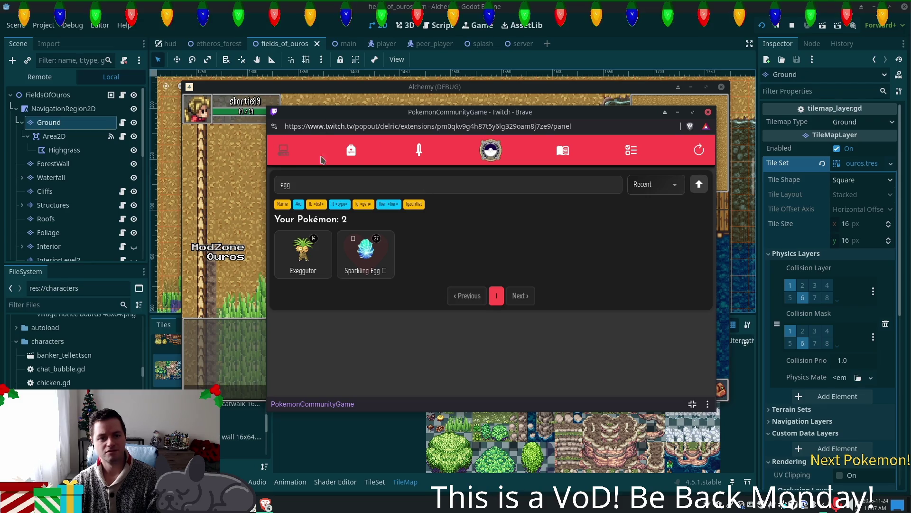
click(469, 183)
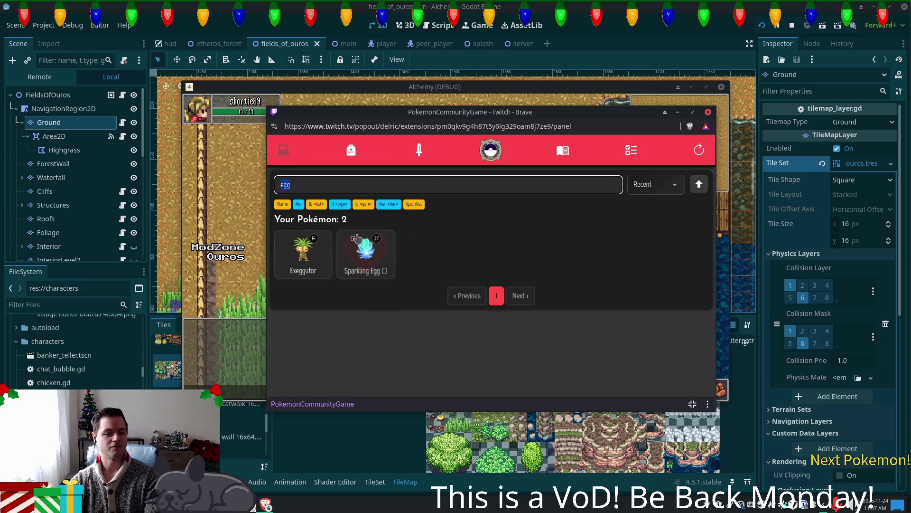
key(BackSpace)
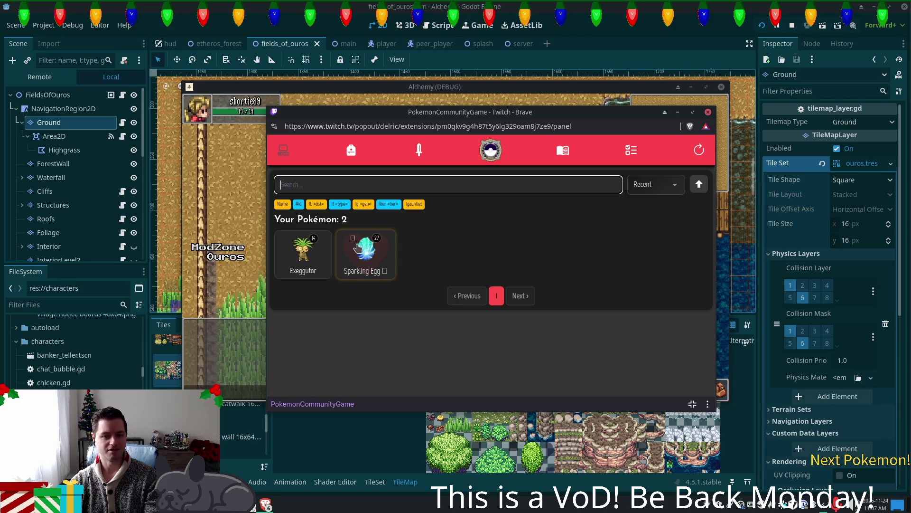
Scroll down the full unfiltered collection looking for the Sparkling Egg
scroll(612, 247, down, 4)
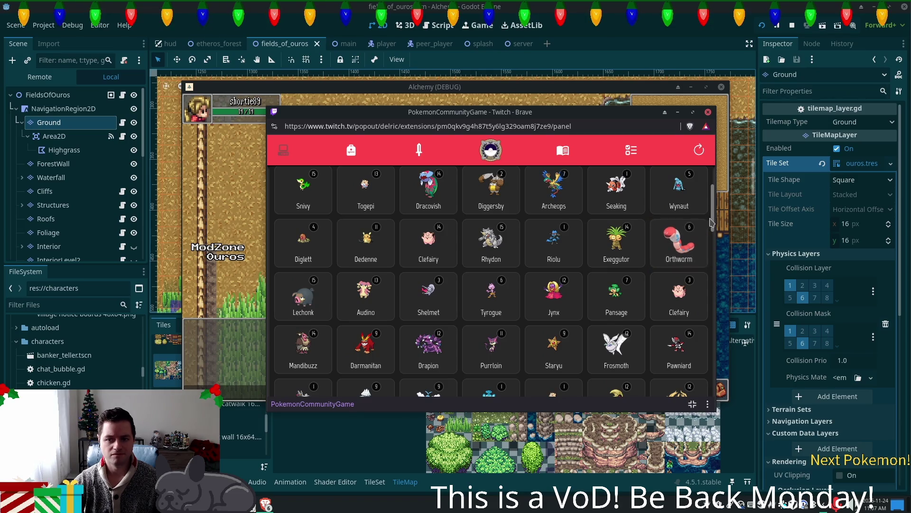
scroll(710, 222, down, 5)
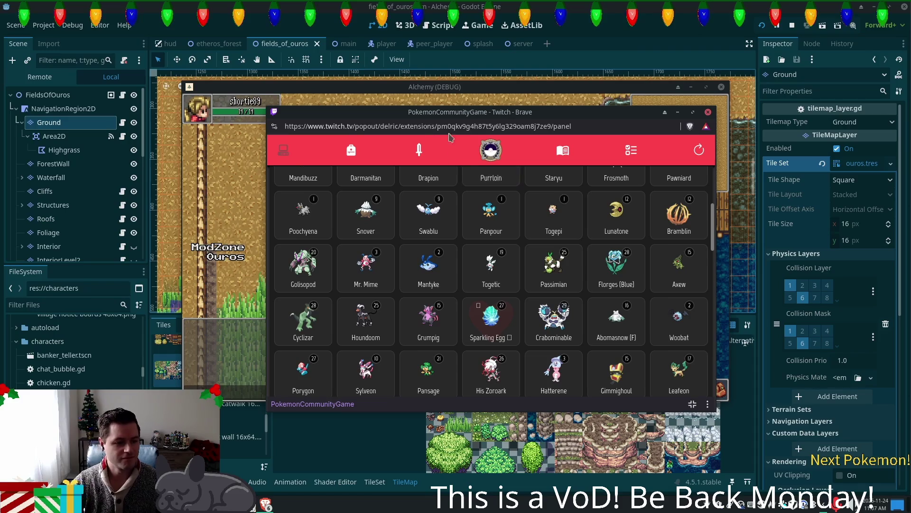
View the Cherish Ball's details in the Backpack without selling it, then return to Pokémon and Godot
click(351, 151)
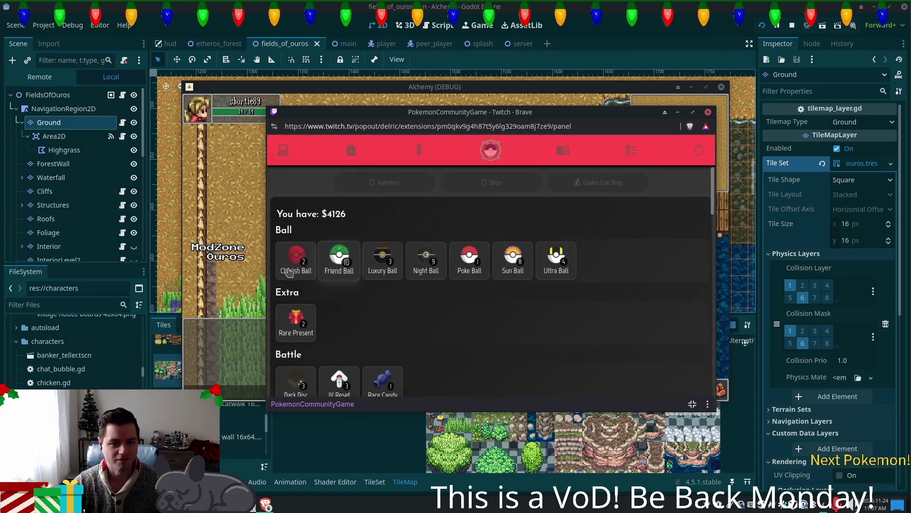
click(296, 258)
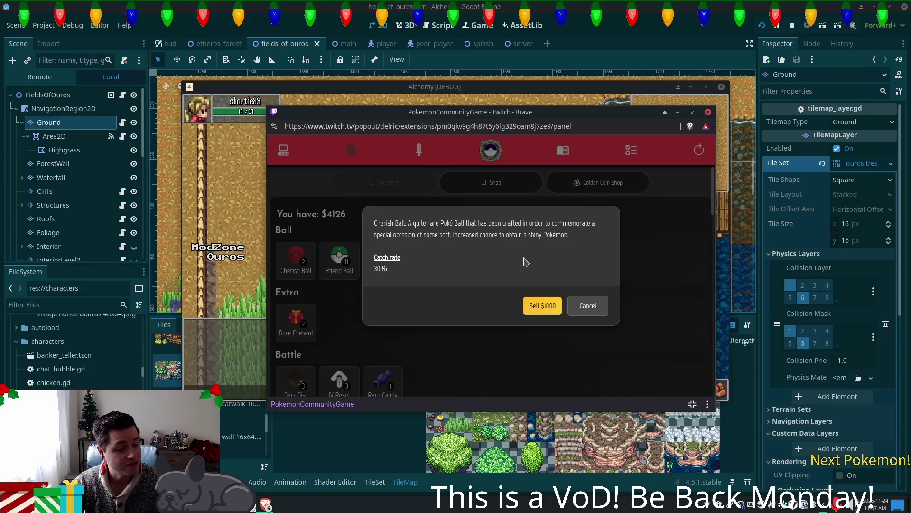
click(588, 306)
click(282, 157)
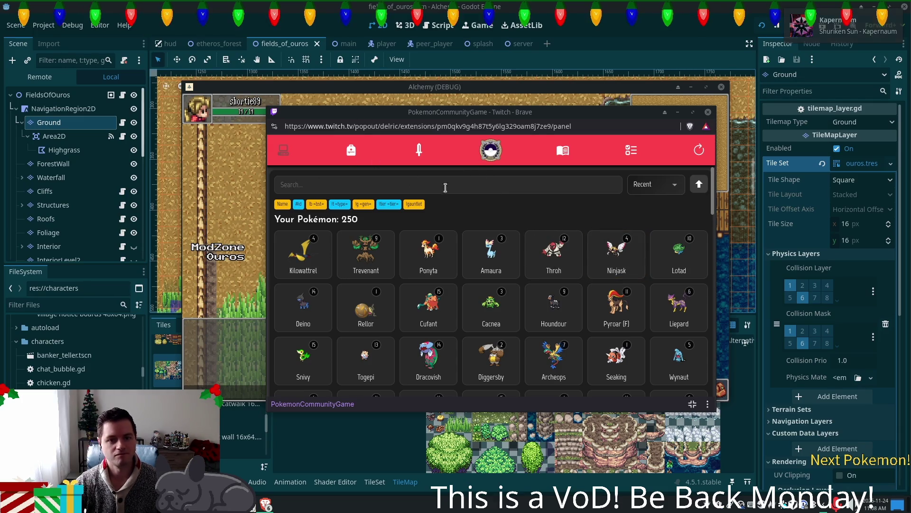
click(687, 18)
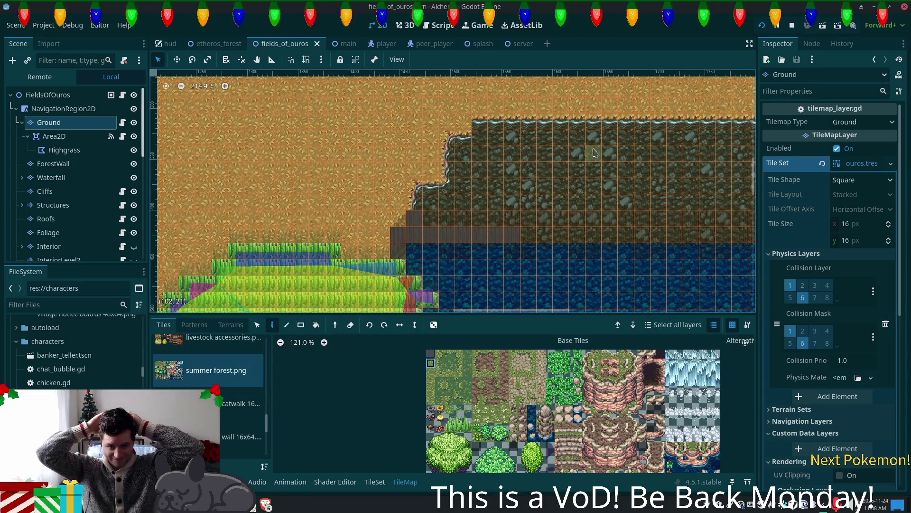
Paint wood tiles on the upper and lower bridge rows out to both shores
drag(578, 166, 508, 131)
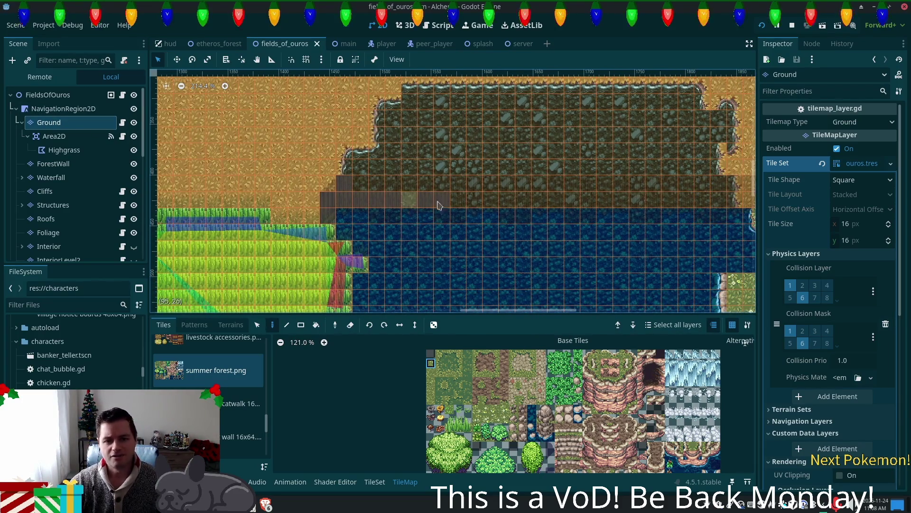
scroll(655, 208, up, 4)
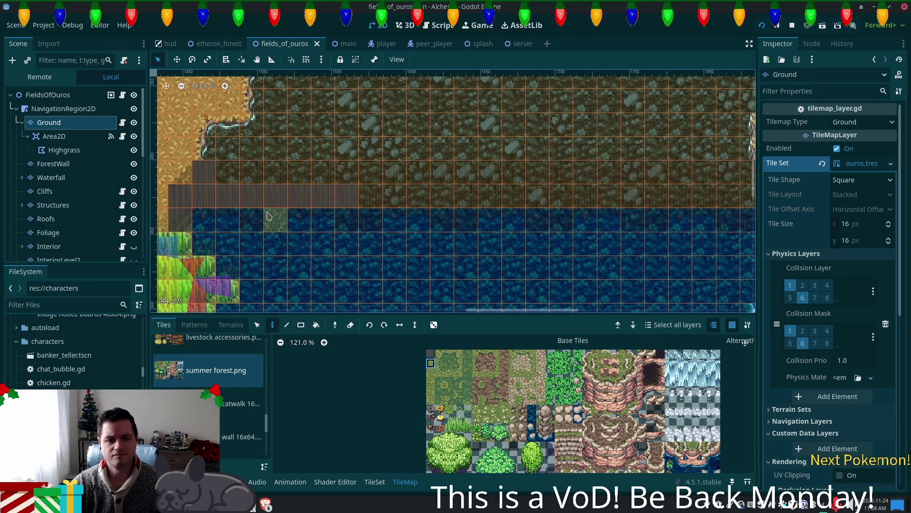
mouse_move(229, 175)
mouse_down()
mouse_move(539, 193)
mouse_move(397, 178)
mouse_move(691, 183)
mouse_move(651, 194)
mouse_up()
scroll(434, 230, right, 5)
mouse_move(399, 212)
mouse_down()
mouse_move(512, 206)
mouse_move(534, 187)
mouse_move(451, 190)
mouse_up()
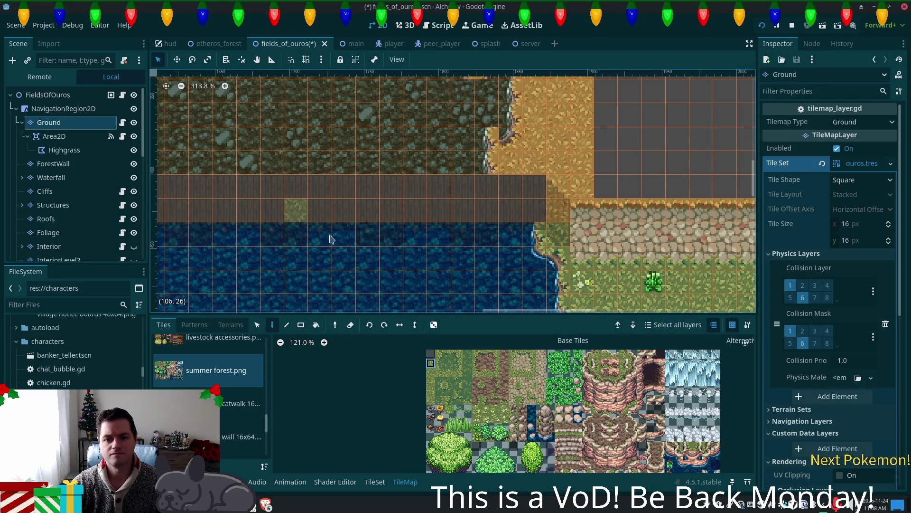
click(559, 210)
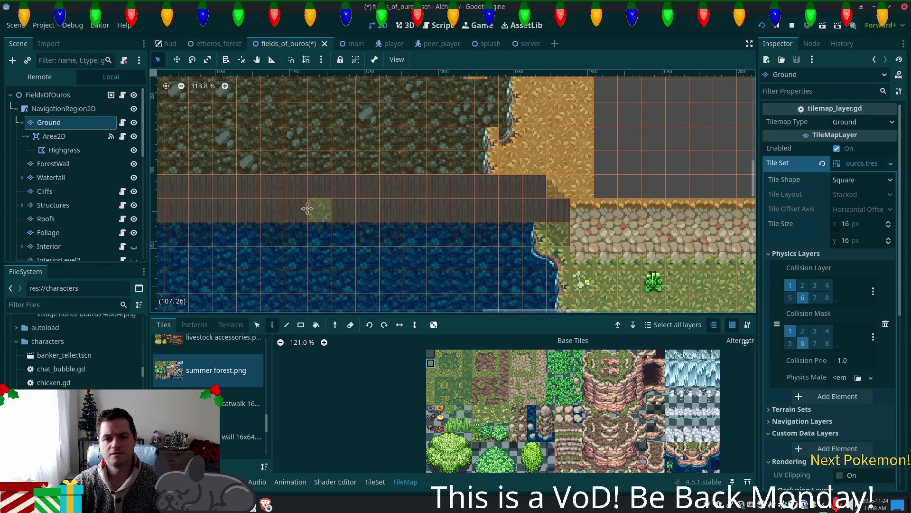
scroll(302, 208, left, 10)
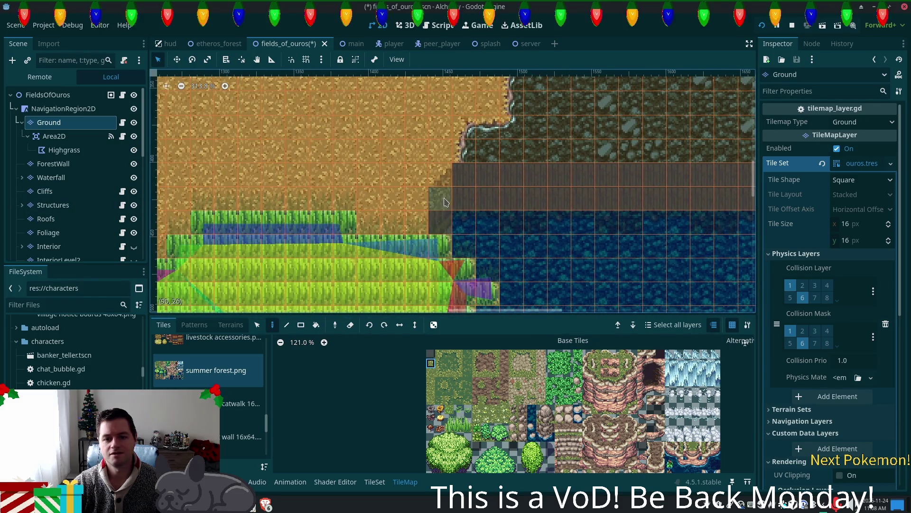
click(446, 202)
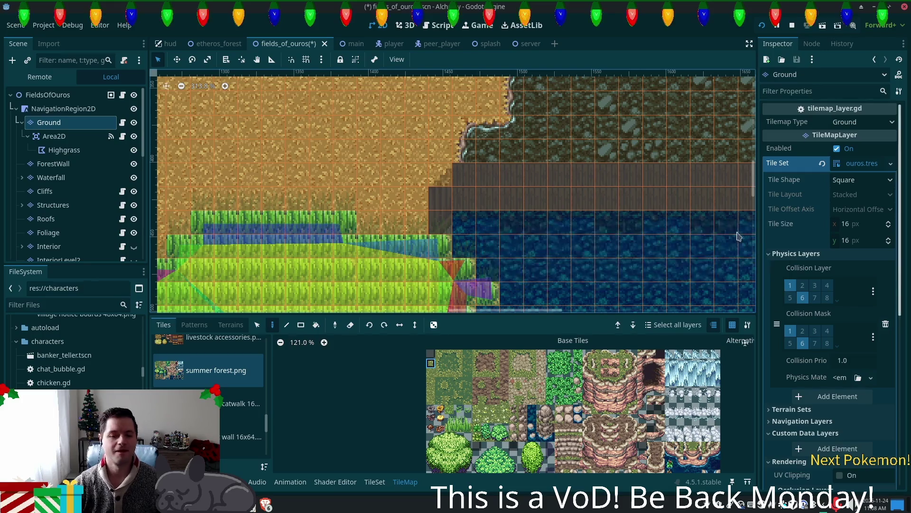
scroll(466, 178, down, 3)
scroll(421, 270, down, 1)
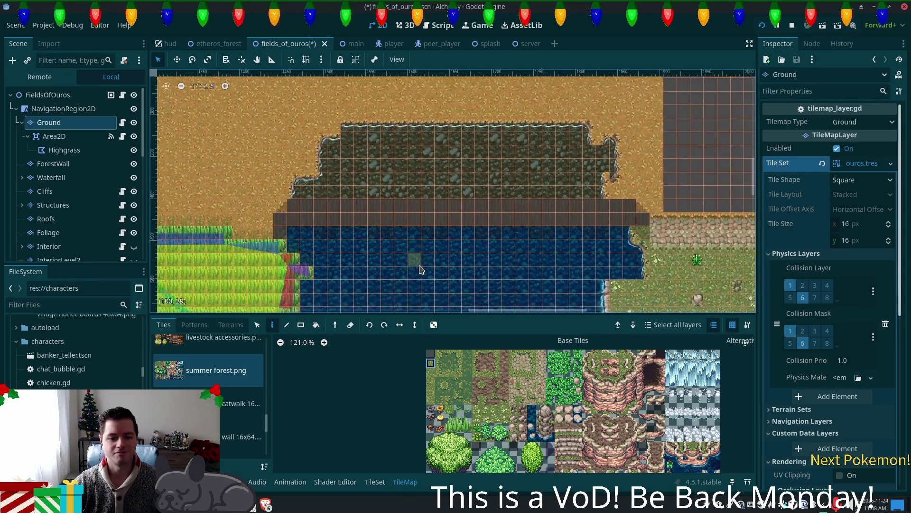
scroll(378, 244, up, 2)
Switch to the eraser and select tiles_16x16 as the tile source
key(e)
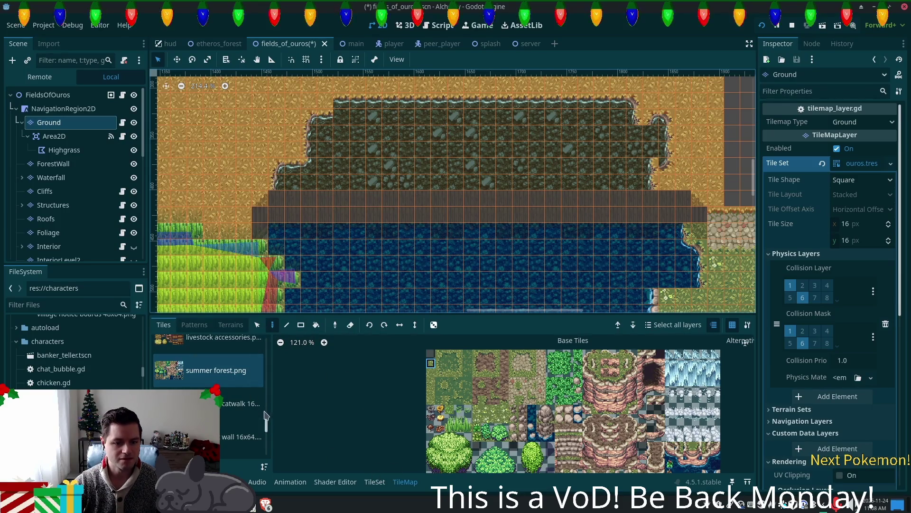
scroll(266, 415, up, 5)
click(242, 441)
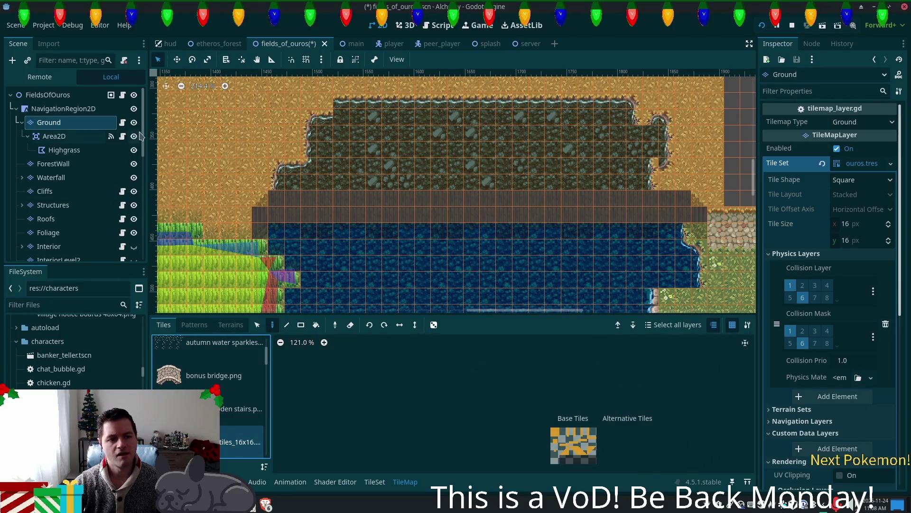
scroll(145, 143, down, 1)
scroll(145, 142, down, 2)
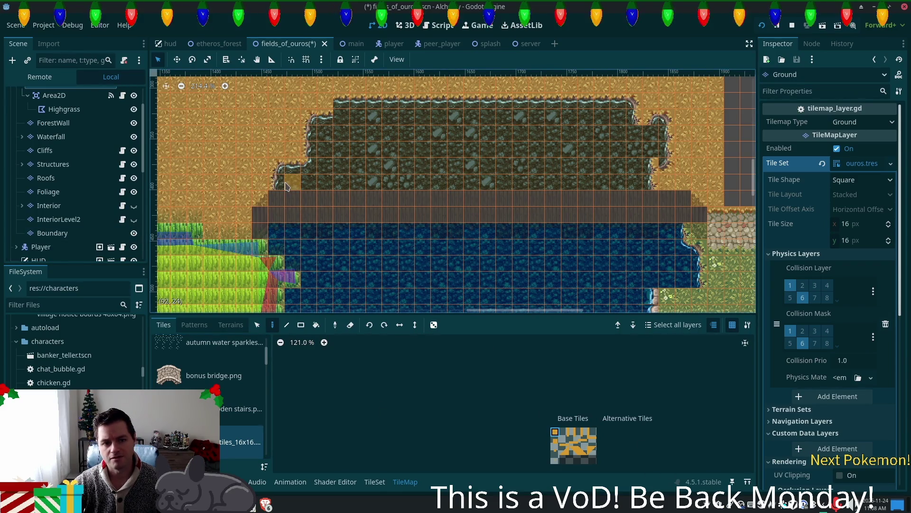
drag(280, 186, 620, 183)
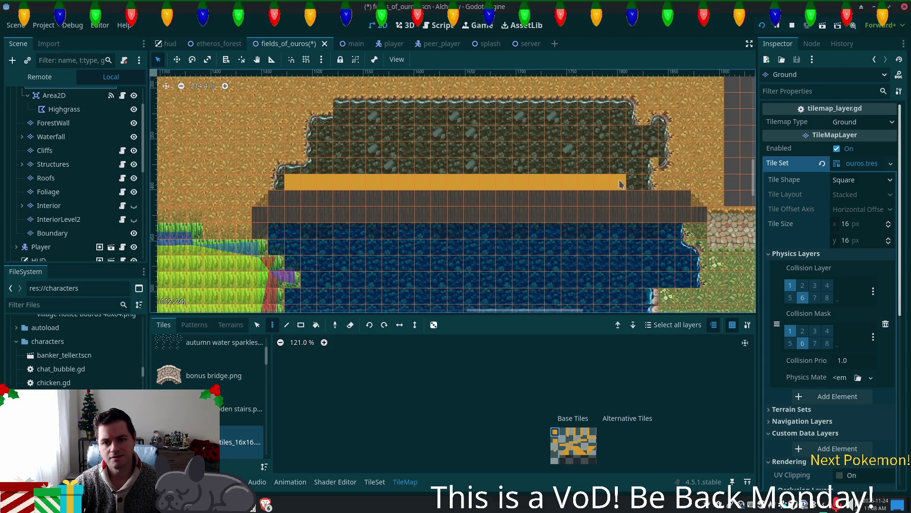
click(576, 435)
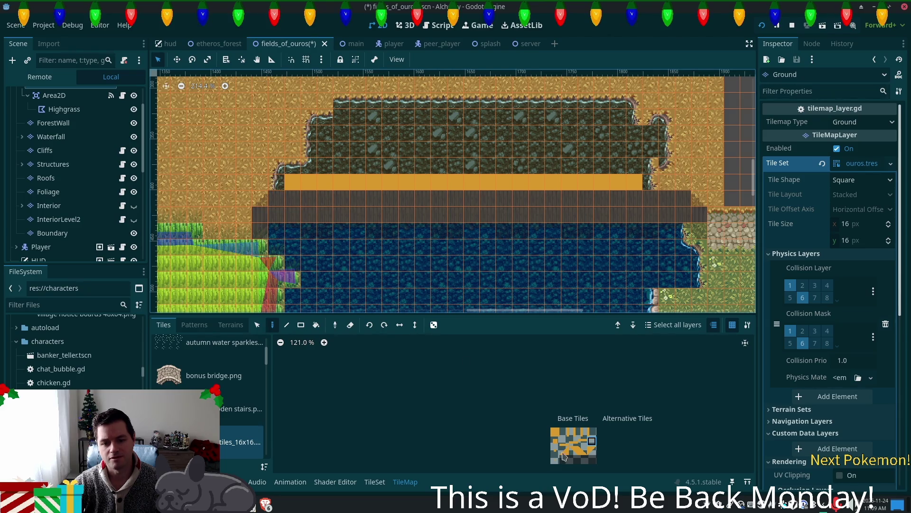
click(573, 441)
click(564, 441)
click(277, 182)
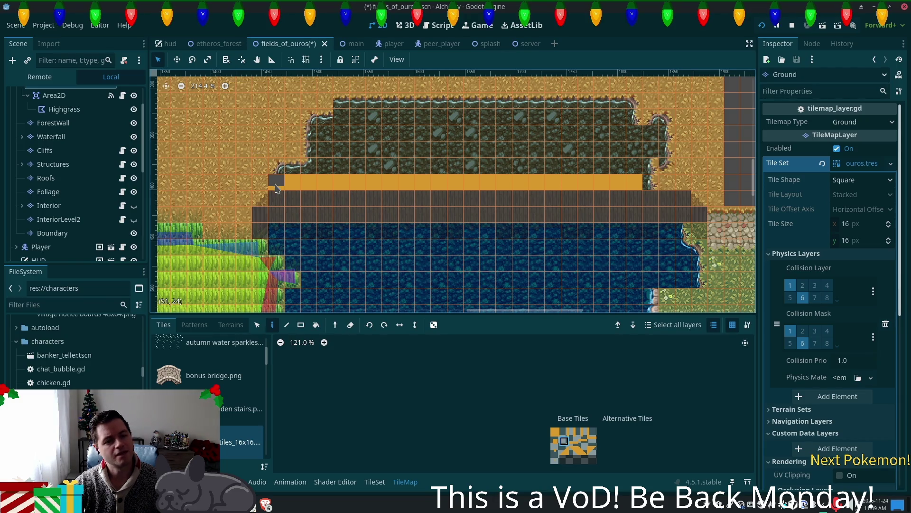
scroll(71, 156, up, 2)
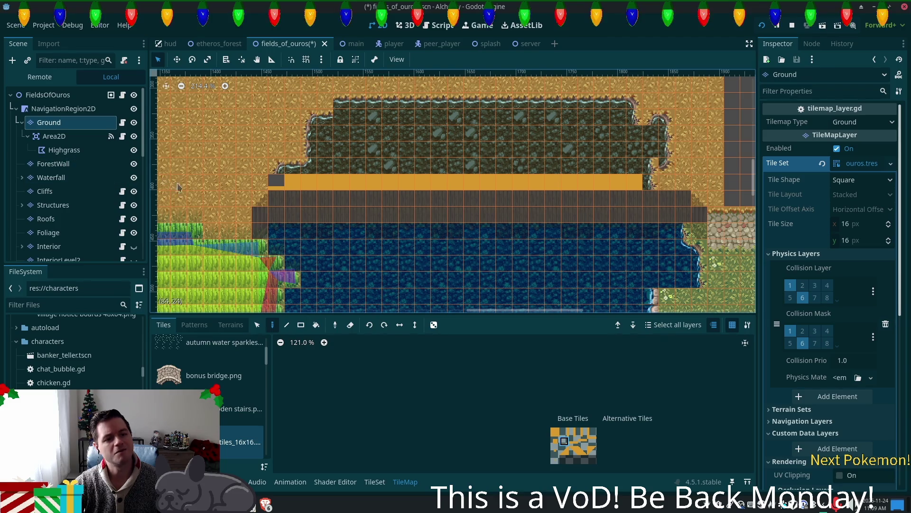
scroll(67, 209, down, 3)
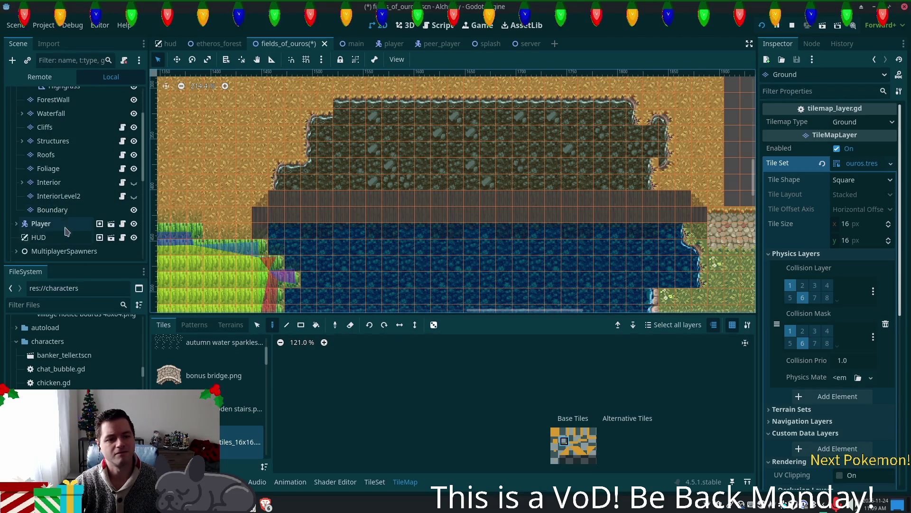
click(63, 212)
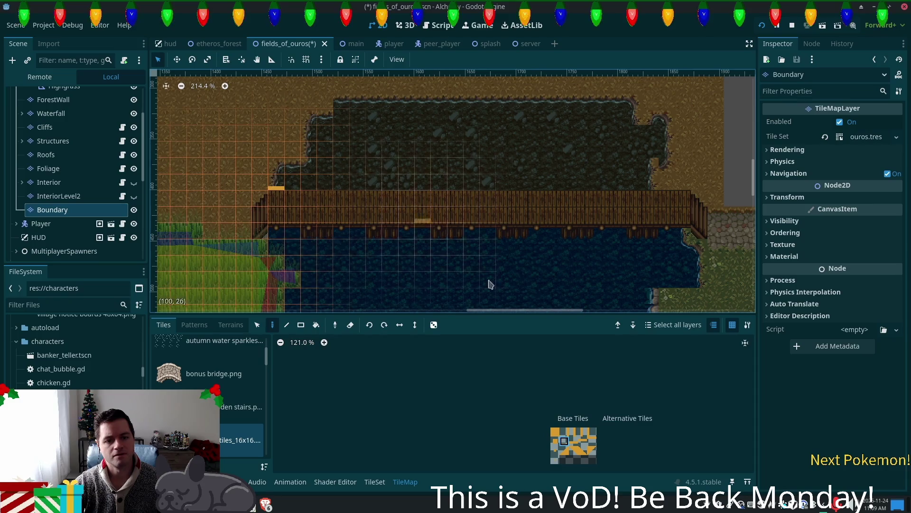
Pick the orange boundary tile and draw a straight line along the bridge's upper edge
click(555, 432)
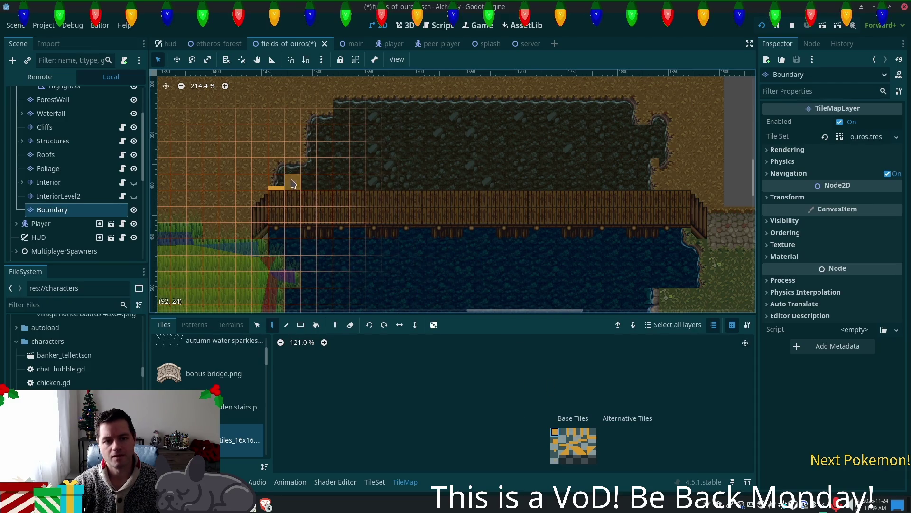
drag(291, 182, 522, 167)
drag(589, 177, 650, 183)
key(ctrl+z)
click(287, 324)
mouse_move(290, 182)
mouse_down()
mouse_move(672, 189)
mouse_move(641, 188)
mouse_up()
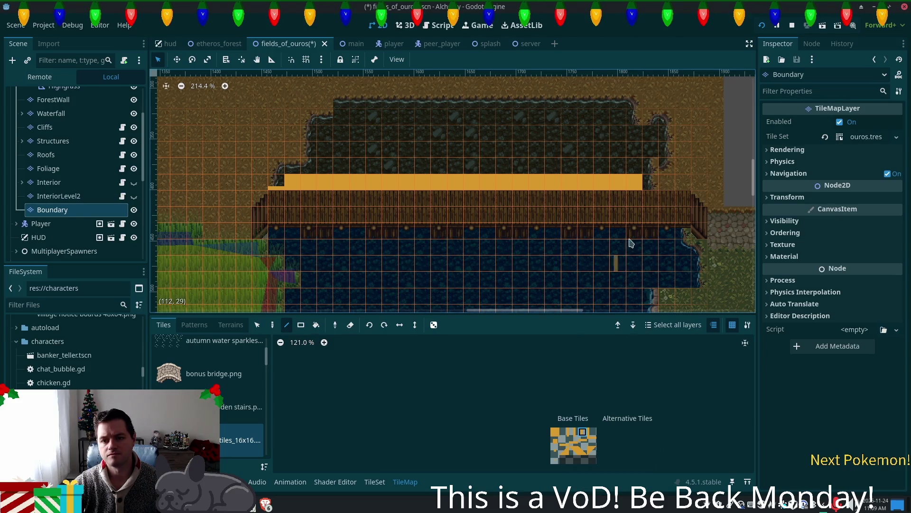
Rotate the boundary tile horizontally and extend the strip further right, then return to the Ground layer
key(x)
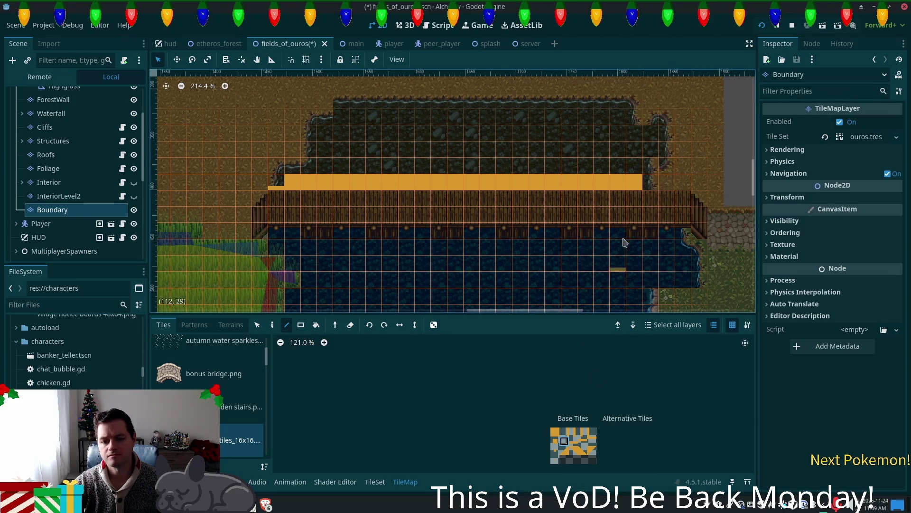
click(650, 185)
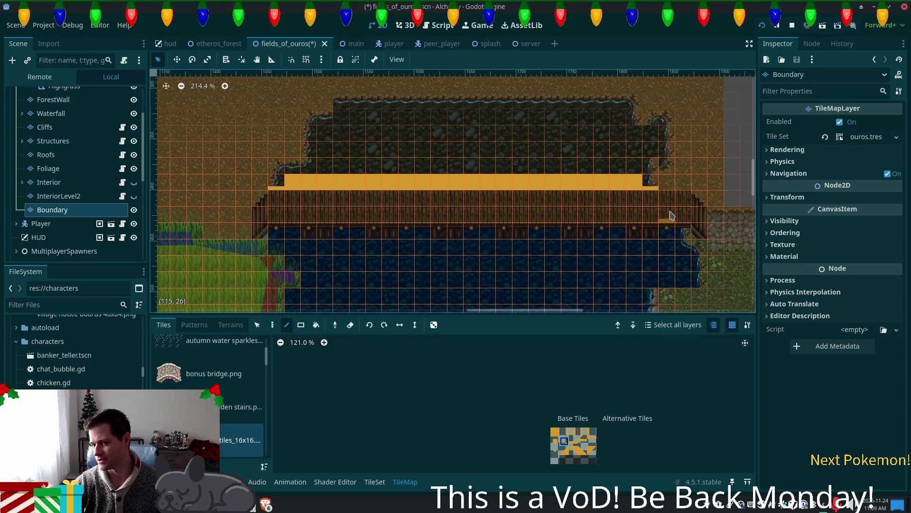
ctrl+click(660, 183)
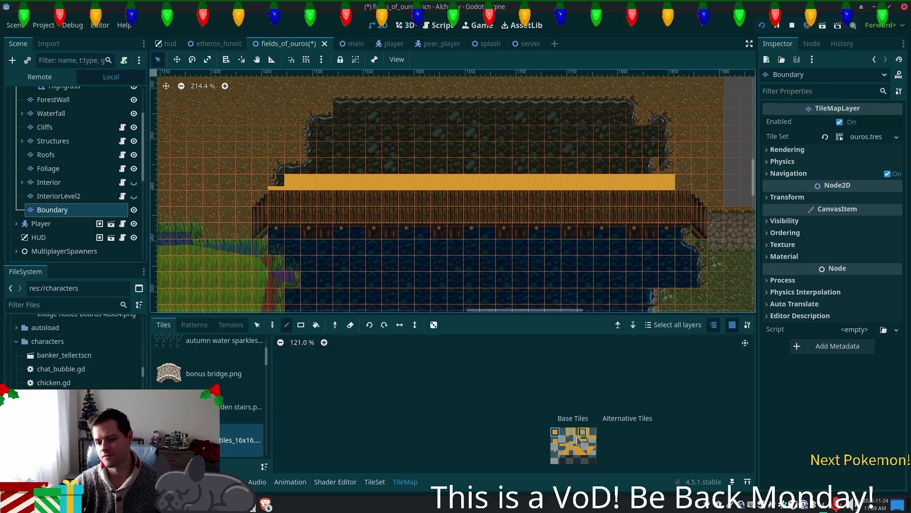
click(682, 188)
key(ctrl+Page_Up)
key(ctrl+Page_Up)
key(ctrl+Page_Up)
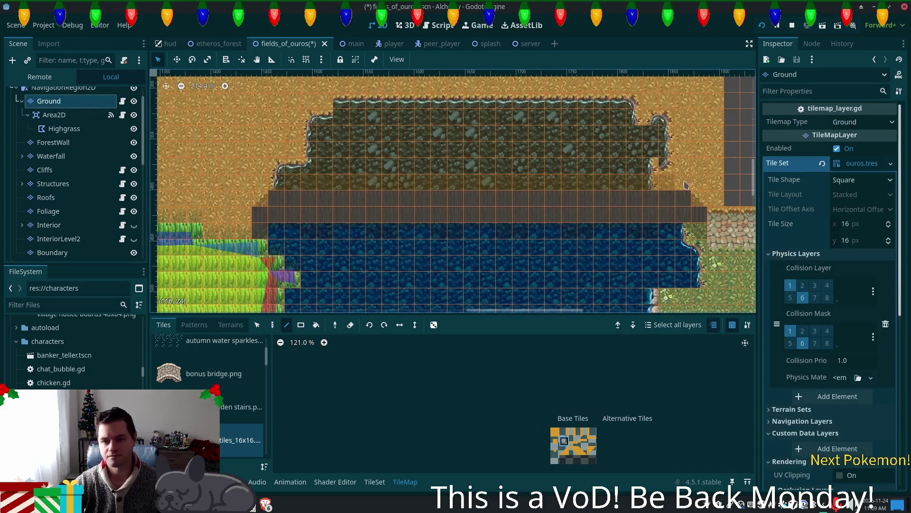
From the autumn forest (clean) atlas, paint dark stone tiles into the cliff corner
scroll(503, 228, up, 5)
scroll(499, 228, up, 3)
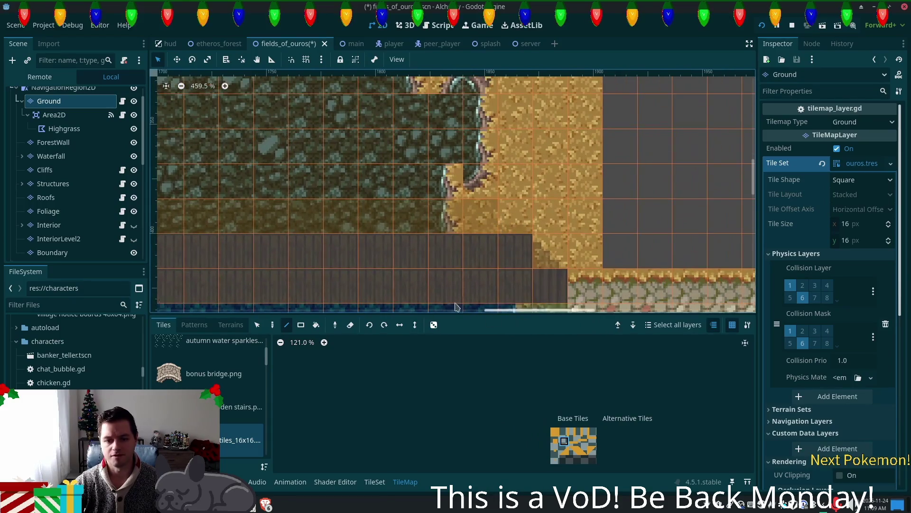
scroll(268, 367, up, 3)
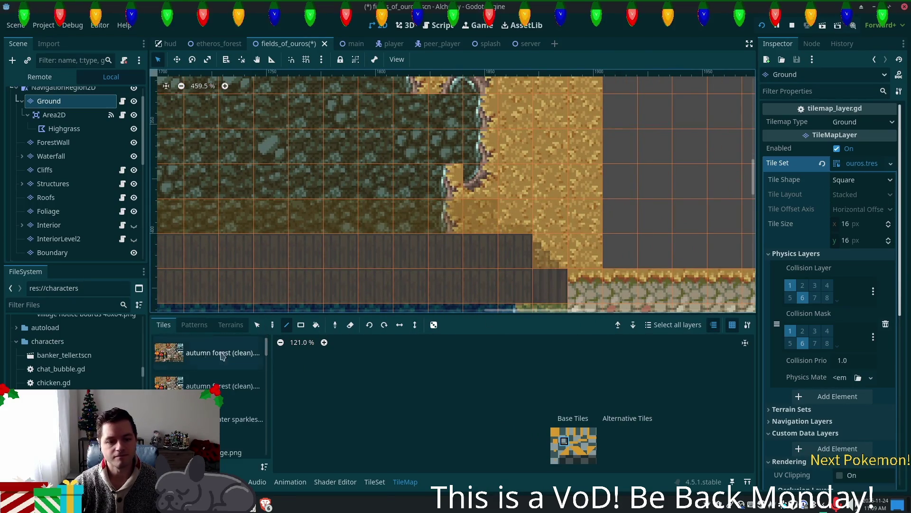
click(218, 352)
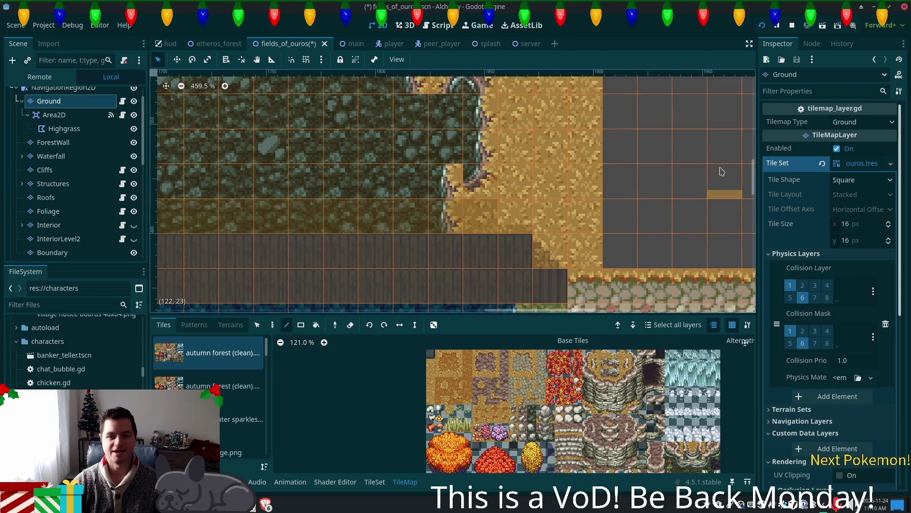
drag(669, 428, 720, 428)
scroll(720, 429, down, 4)
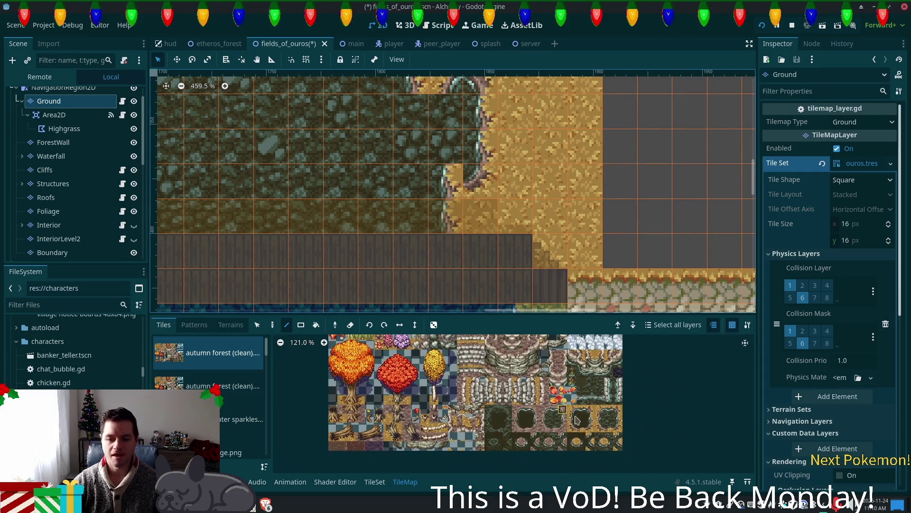
click(613, 419)
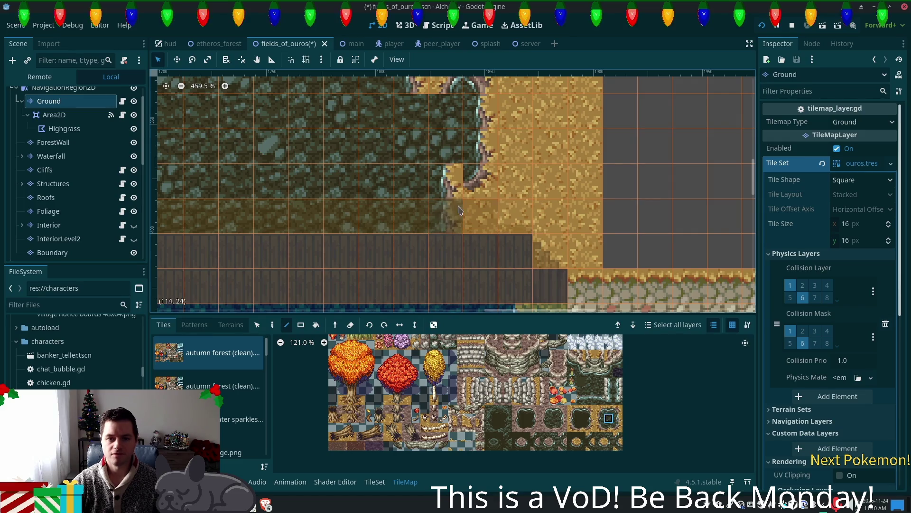
click(468, 195)
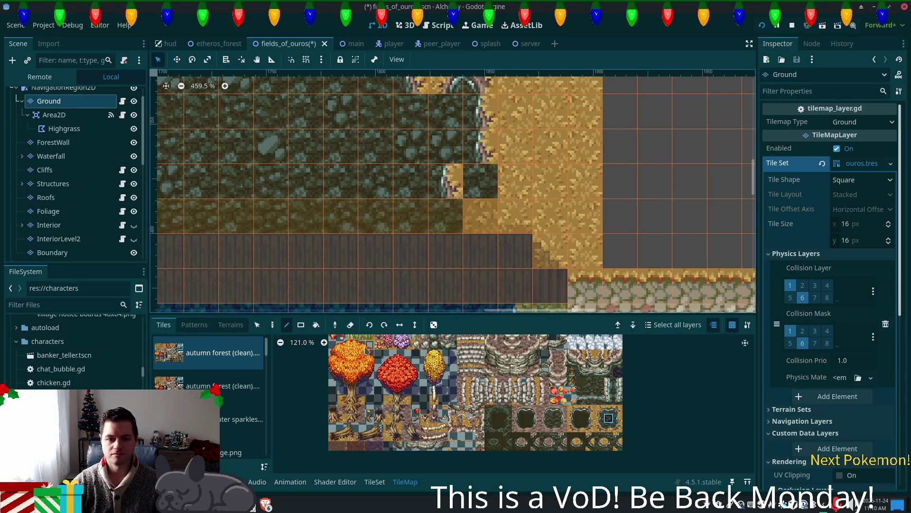
click(271, 325)
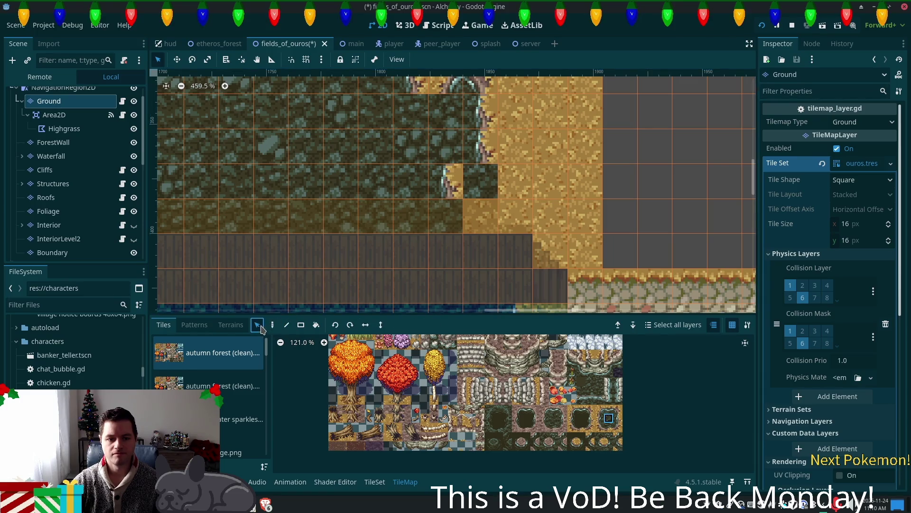
click(454, 182)
click(472, 211)
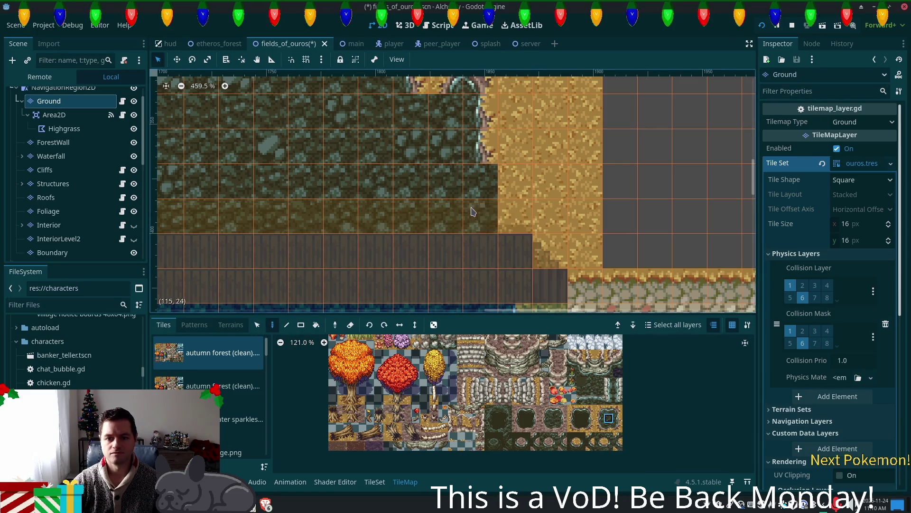
click(618, 417)
click(532, 247)
Paint a two-tile stone block and corner edge tiles along the cliff edge
drag(618, 409, 617, 399)
click(519, 194)
click(618, 409)
click(513, 178)
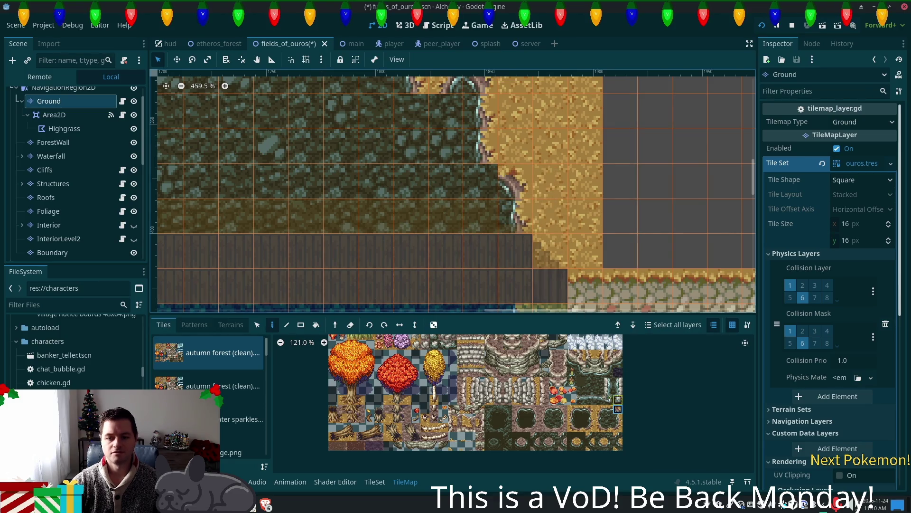
click(599, 445)
click(478, 173)
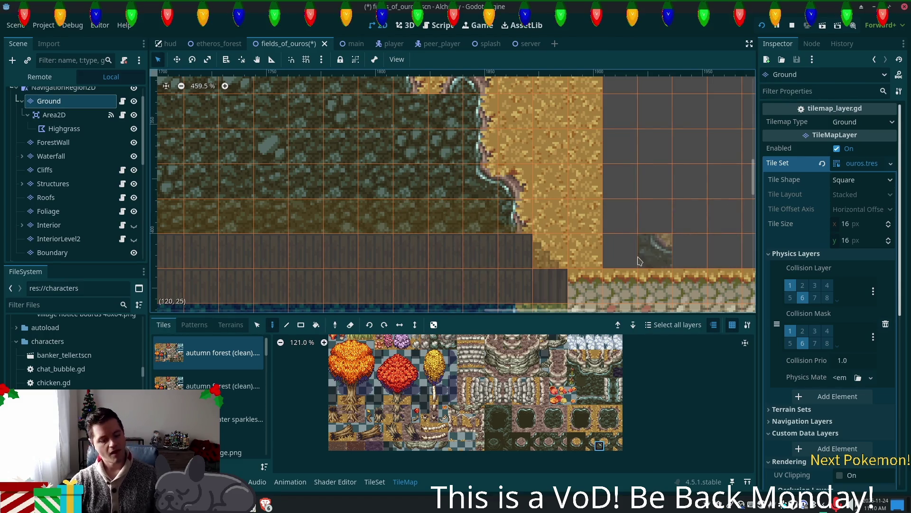
Save the fields_of_ouros scene and switch the palette to the terrain sets
key(ctrl+s)
scroll(393, 189, down, 2)
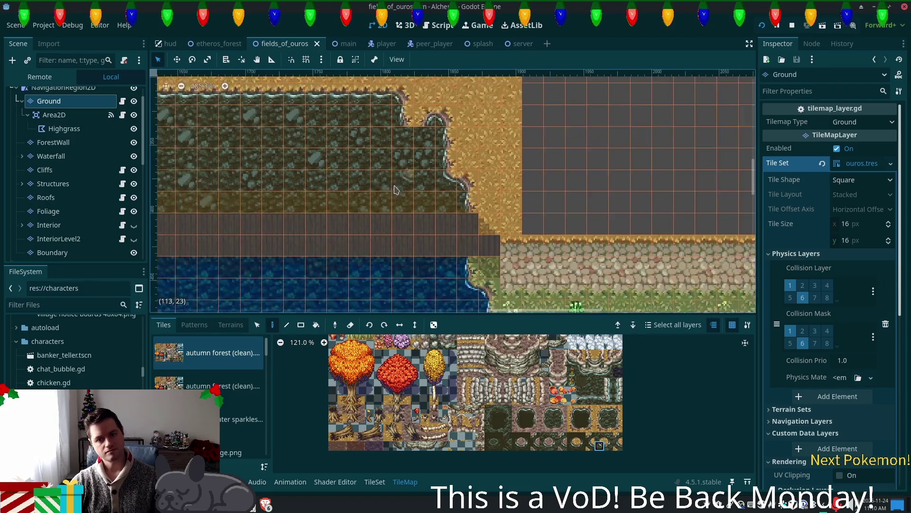
scroll(393, 189, down, 5)
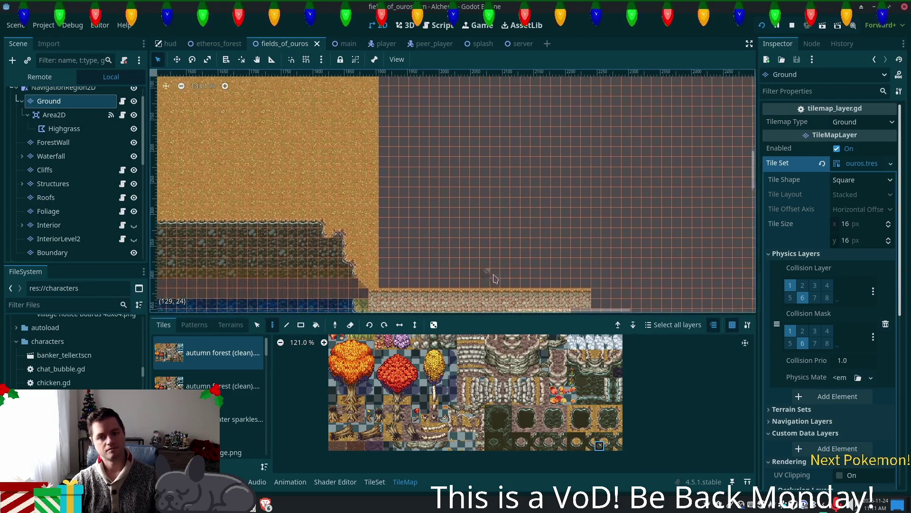
scroll(489, 406, up, 3)
click(443, 360)
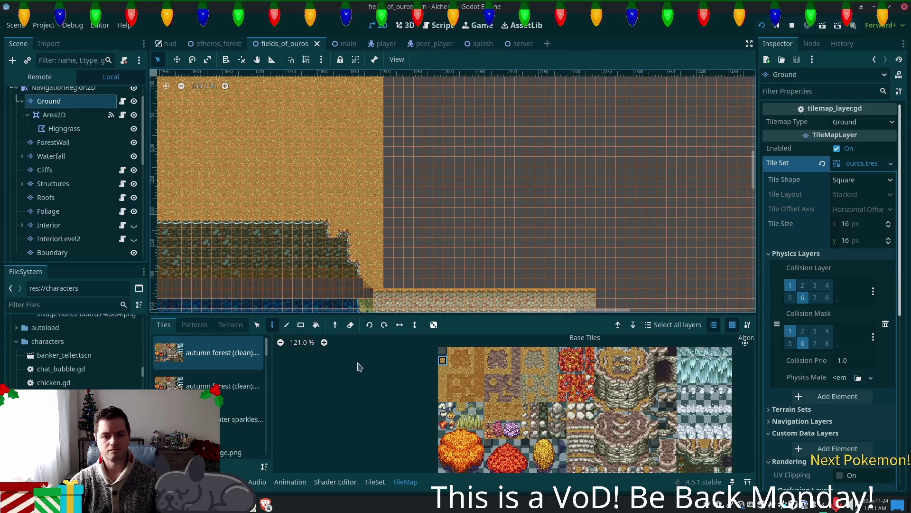
click(230, 325)
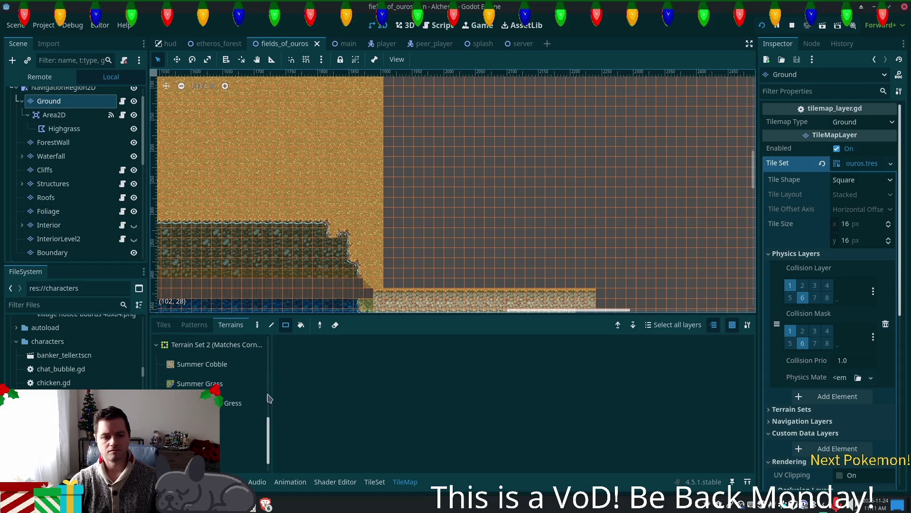
Fill a rectangle of Terrain Set 0 grass over the empty area right of the cliff
drag(268, 436, 267, 334)
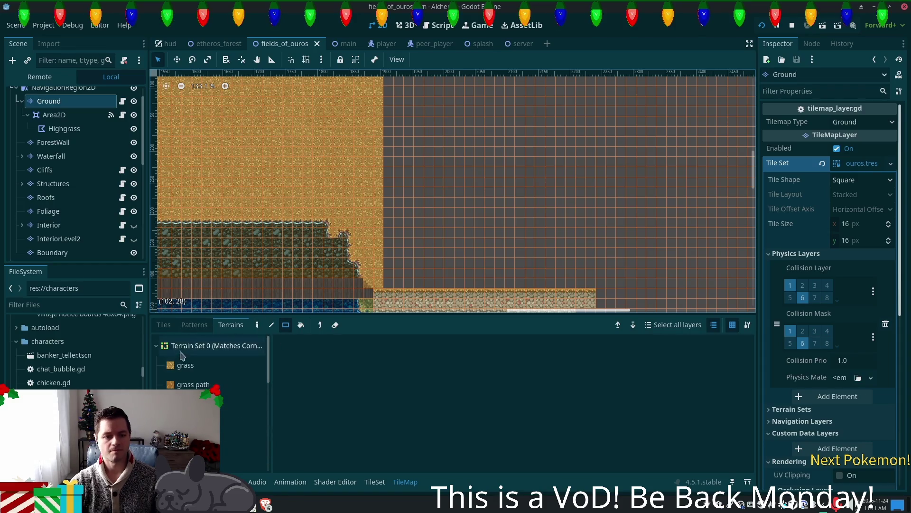
click(185, 365)
click(320, 346)
mouse_move(387, 284)
mouse_down()
mouse_move(539, 125)
mouse_move(593, 123)
mouse_up()
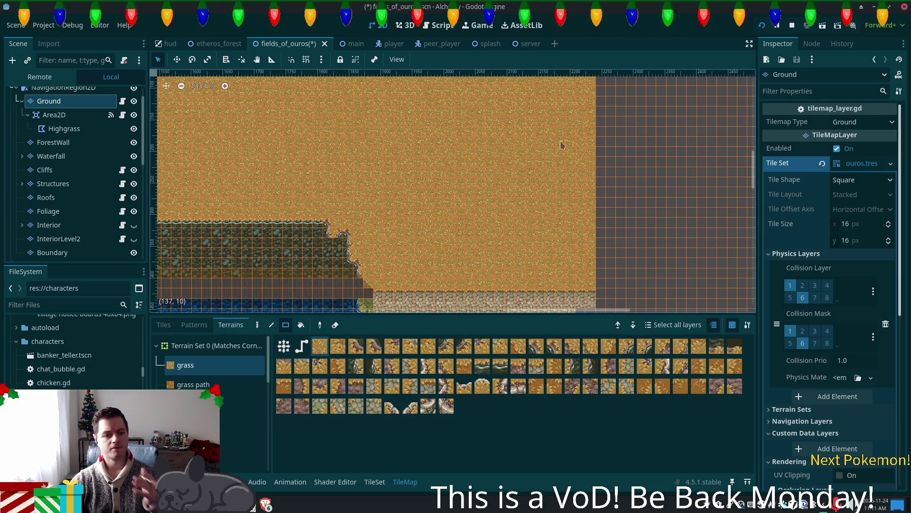
Pan and zoom the map in on the cliff corner
mouse_move(543, 151)
mouse_down()
mouse_move(194, 273)
mouse_move(507, 304)
mouse_up()
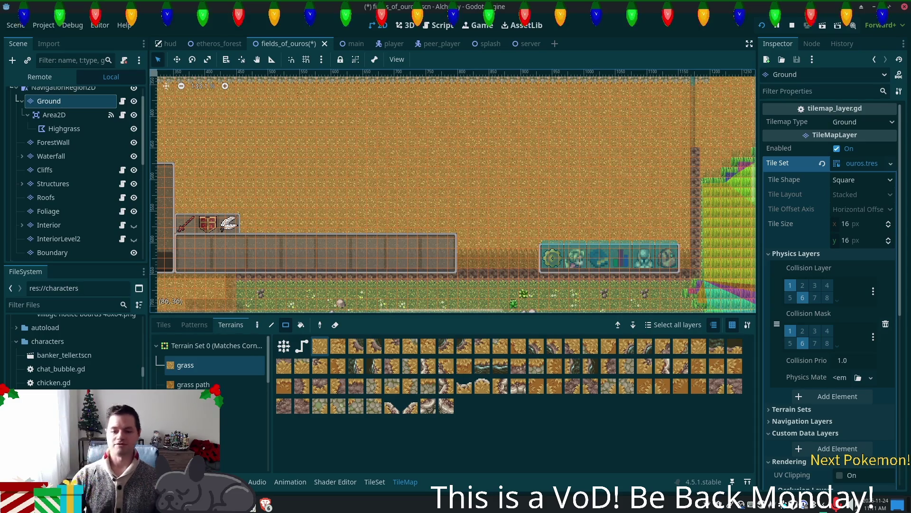
drag(491, 144, 476, 153)
scroll(476, 152, right, 15)
scroll(477, 153, up, 2)
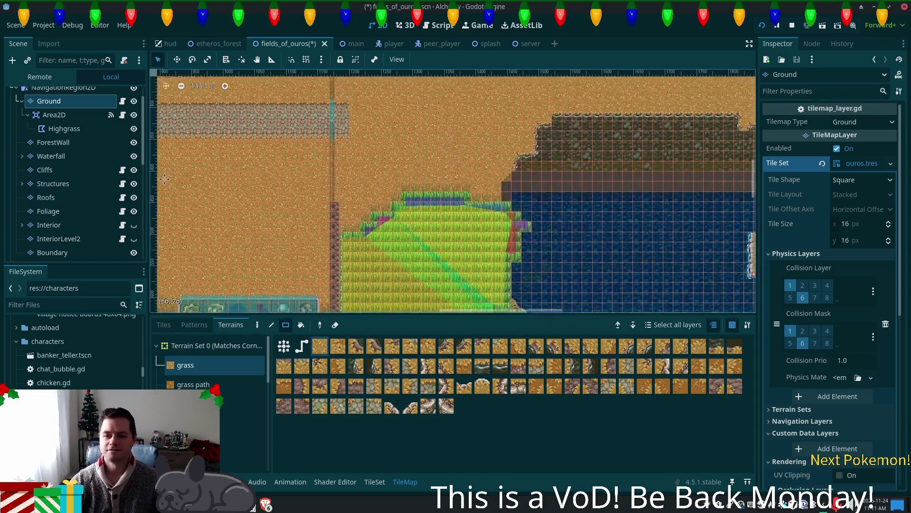
scroll(478, 158, up, 13)
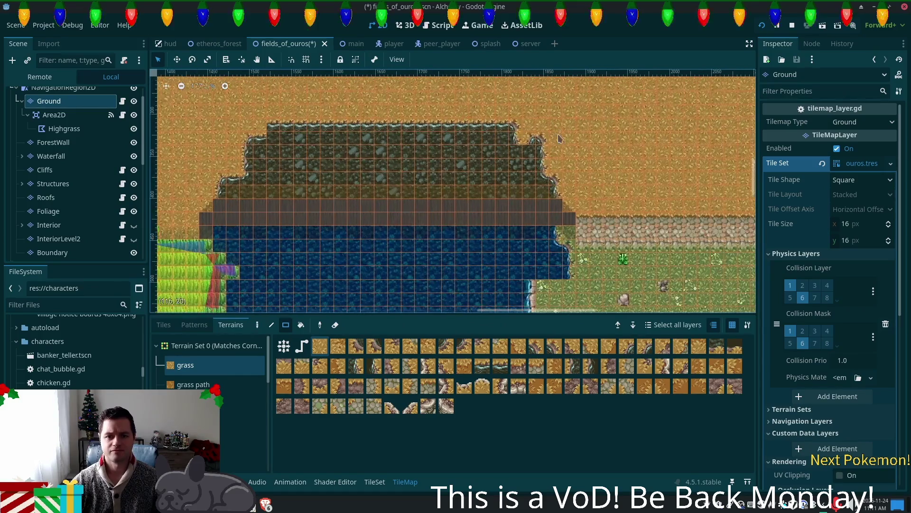
scroll(519, 141, up, 1)
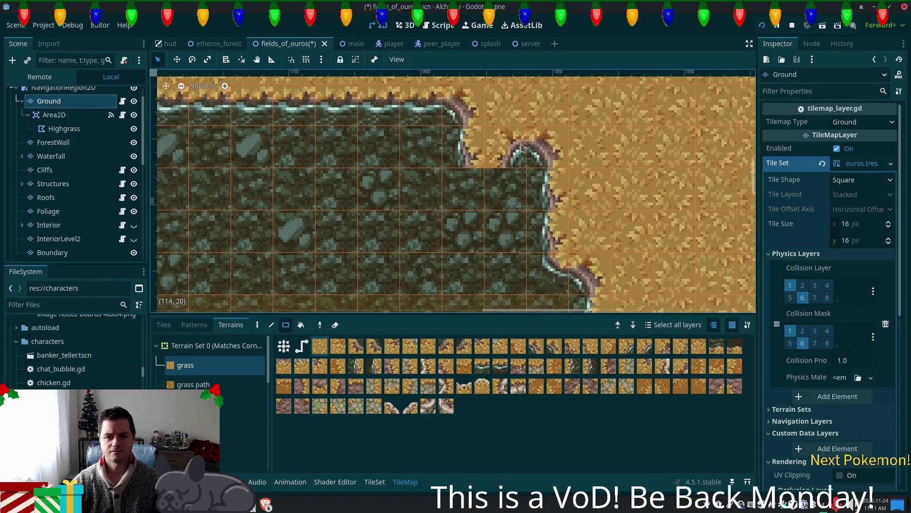
scroll(617, 180, up, 1)
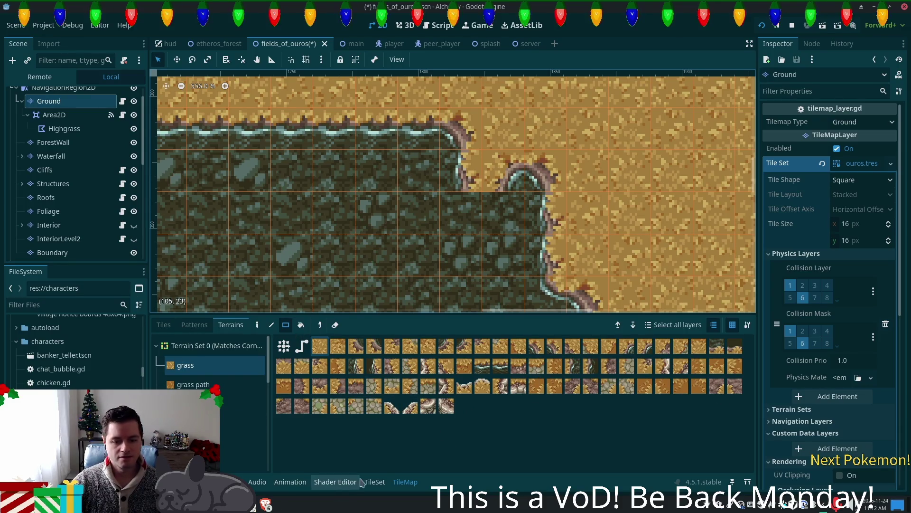
Paint rock-corner, solid rock and top edge tiles onto the cliff above the bridge
click(163, 325)
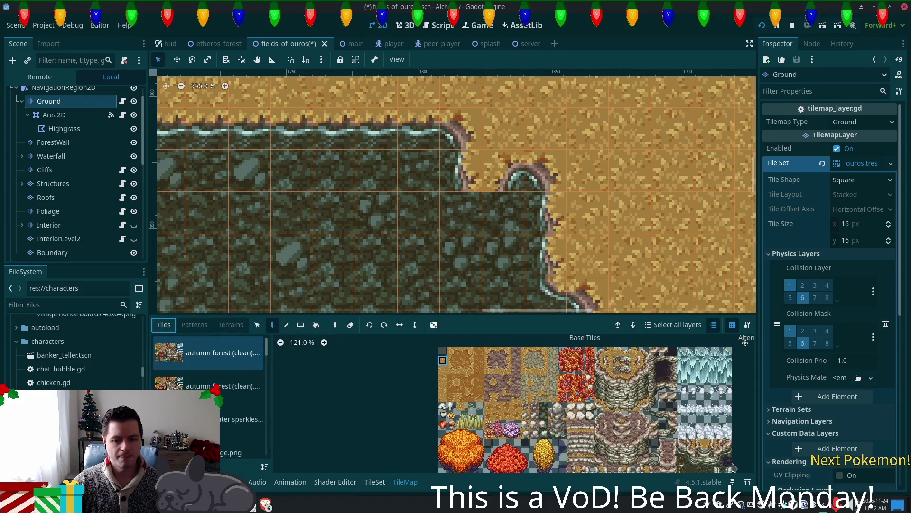
scroll(572, 341, up, 5)
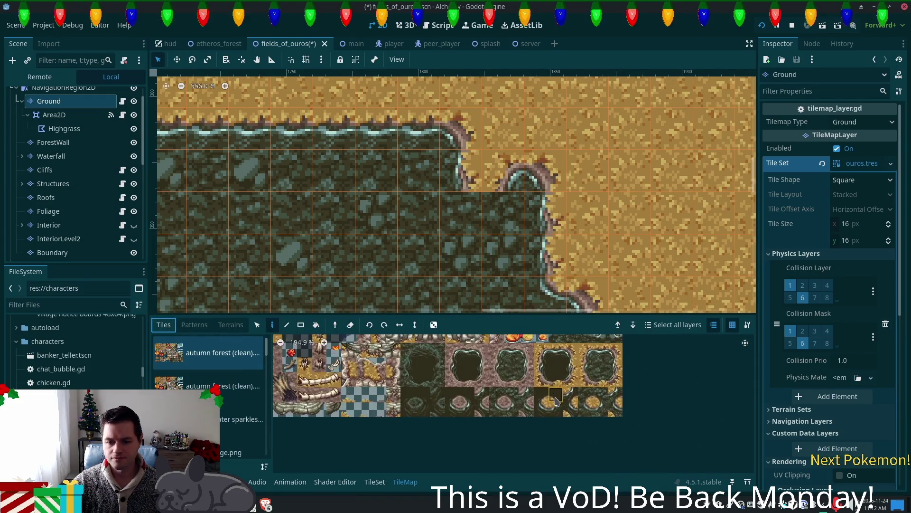
click(585, 409)
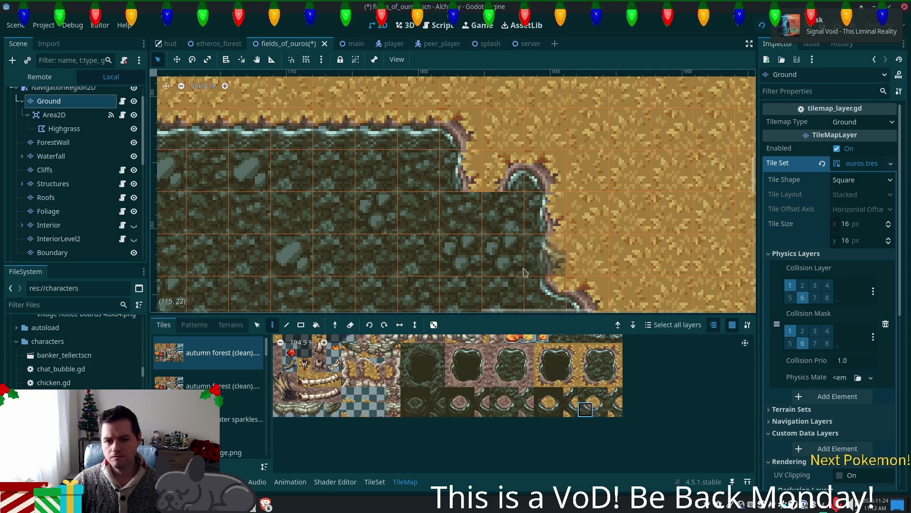
click(504, 168)
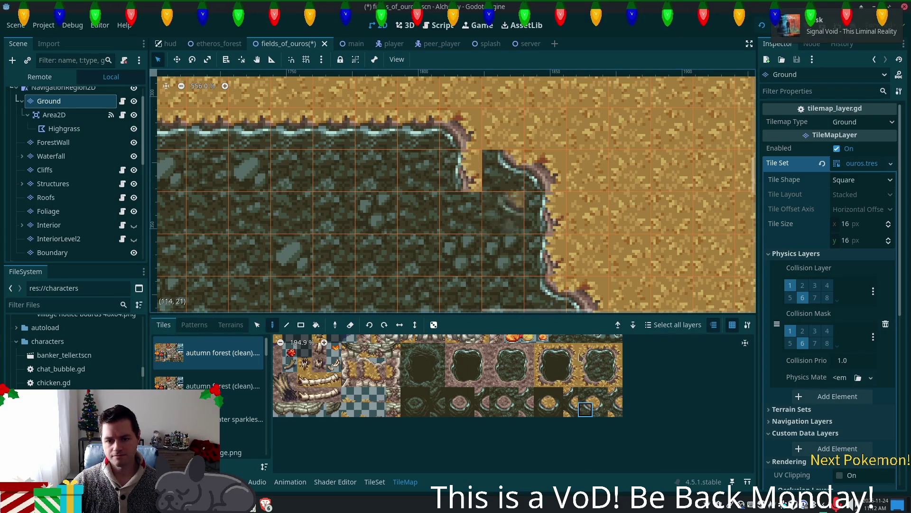
click(601, 365)
click(460, 176)
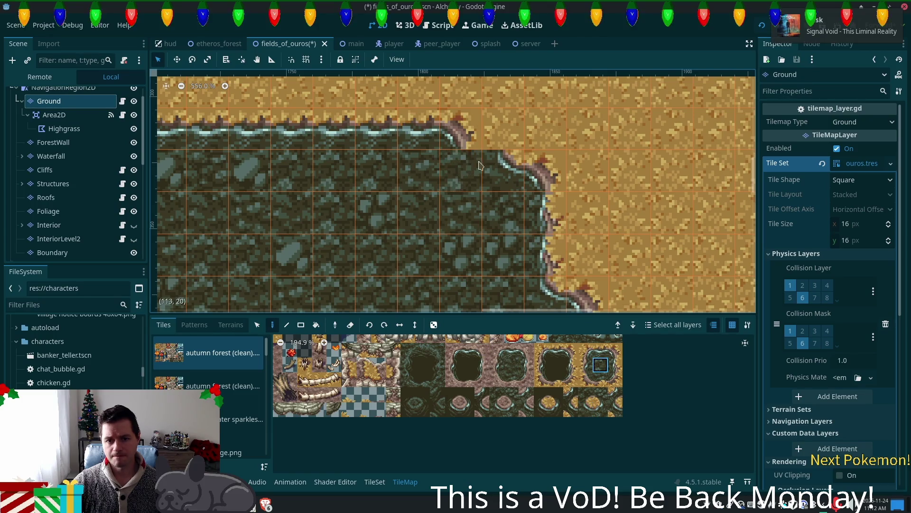
click(600, 349)
click(463, 137)
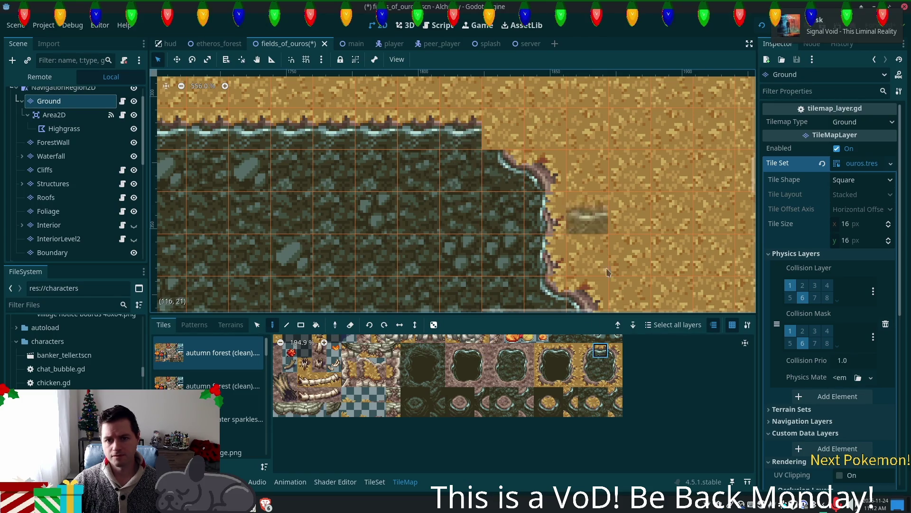
click(616, 350)
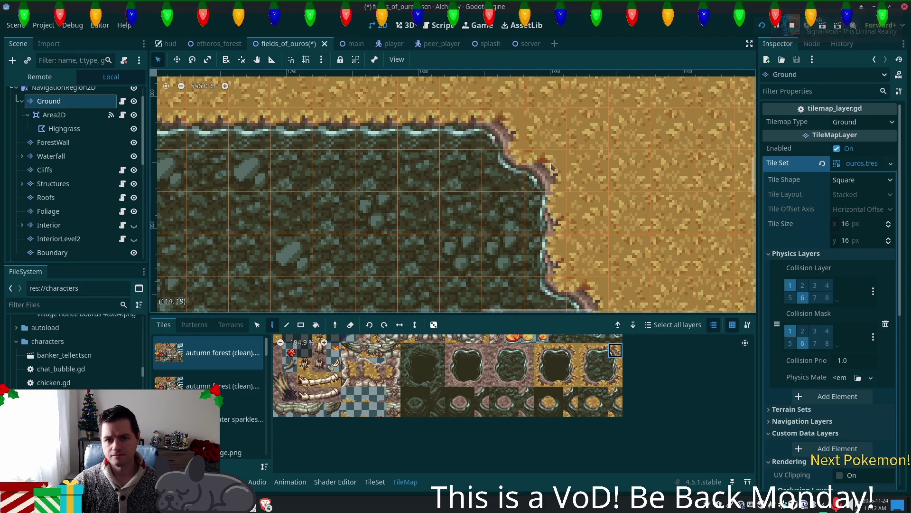
Paint cliff-corner tiles along the cliff's left edge
scroll(512, 143, down, 1)
scroll(475, 123, down, 3)
scroll(442, 100, right, 3)
scroll(522, 176, down, 2)
scroll(483, 179, up, 3)
scroll(494, 200, left, 5)
scroll(508, 224, left, 6)
scroll(508, 224, up, 2)
scroll(508, 224, down, 2)
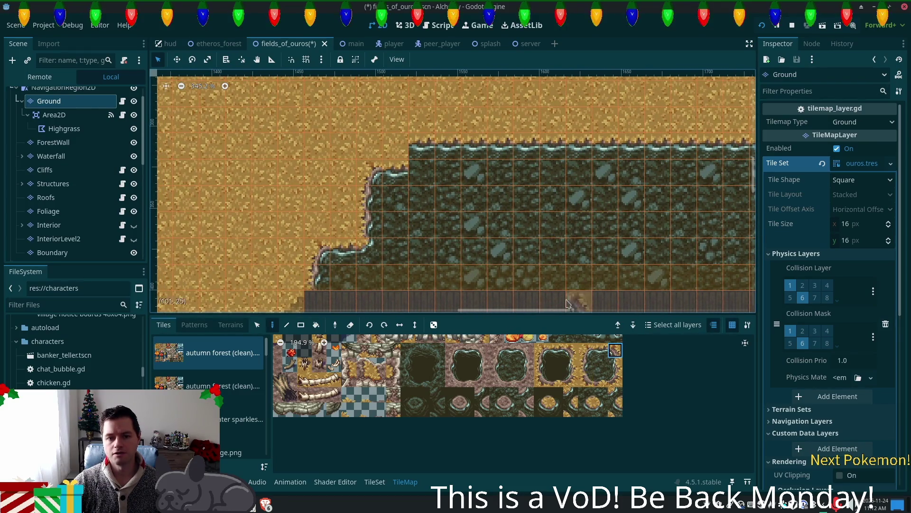
click(601, 409)
click(397, 171)
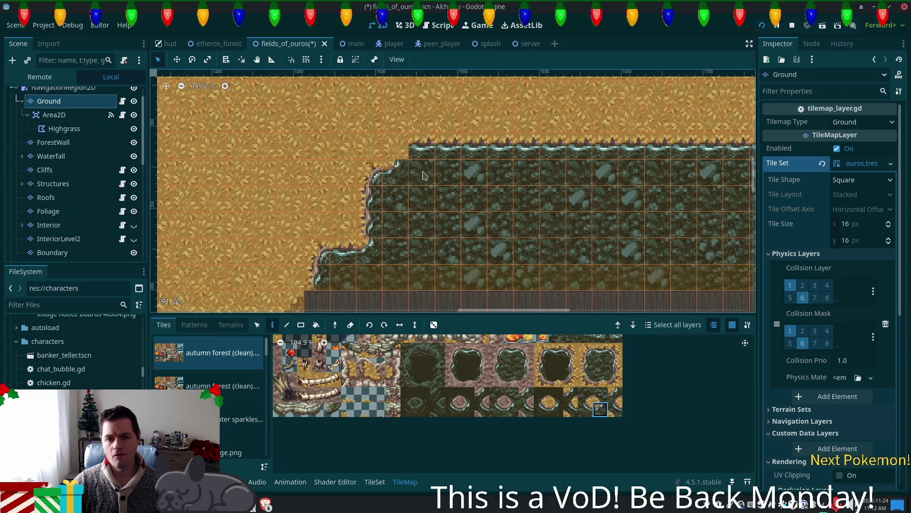
click(587, 352)
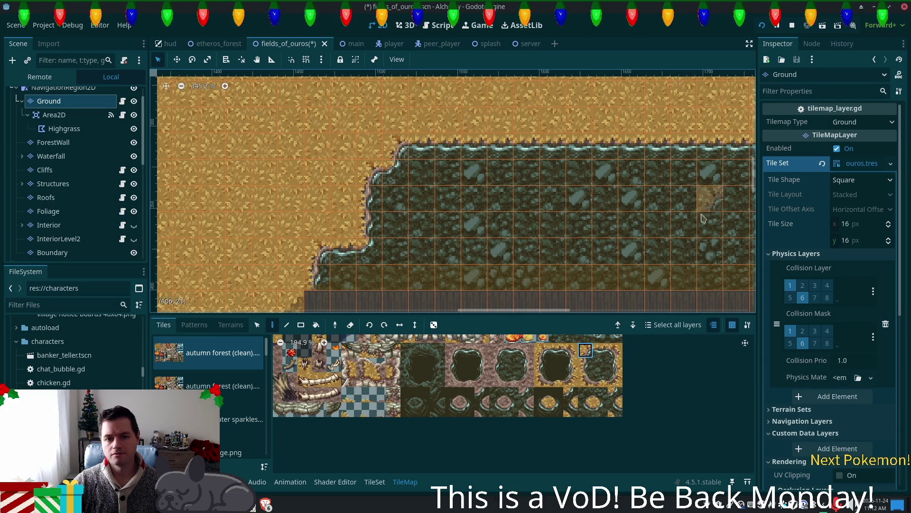
Save the fields_of_ouros scene
scroll(546, 266, down, 2)
scroll(558, 283, down, 2)
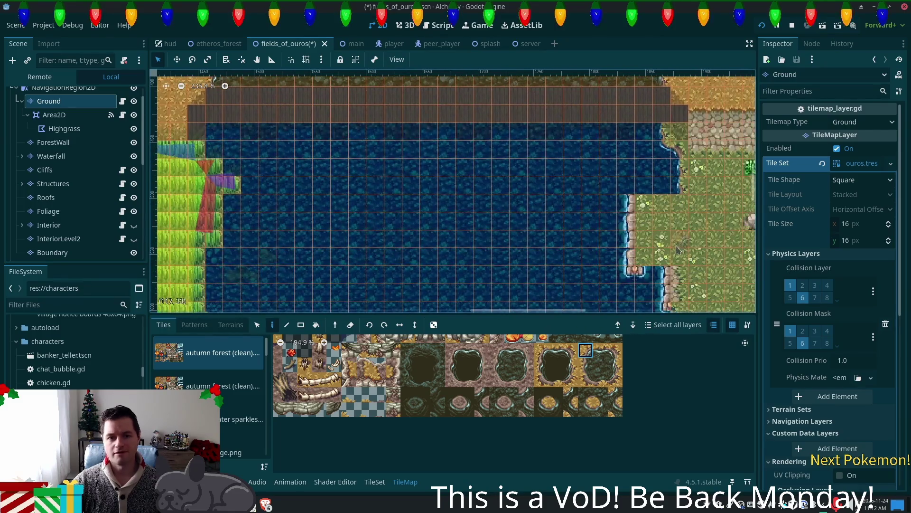
key(ctrl+s)
scroll(517, 230, up, 2)
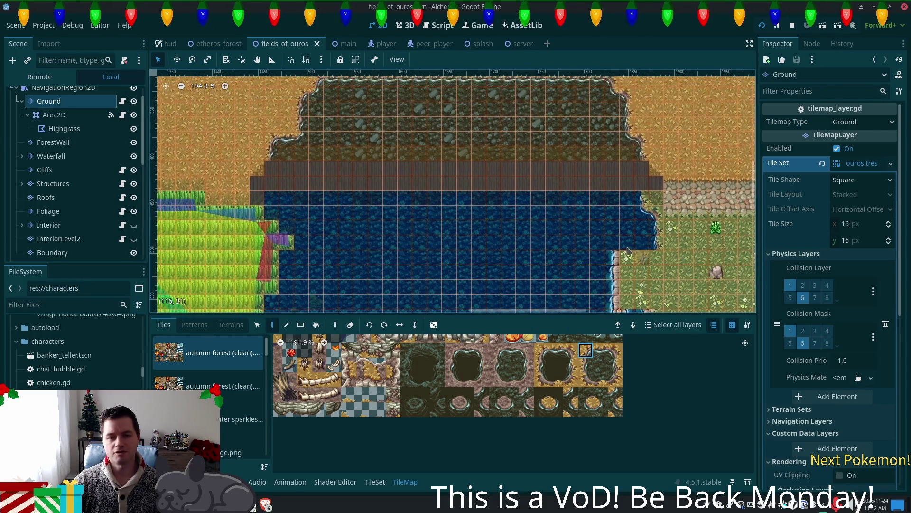
scroll(362, 224, up, 2)
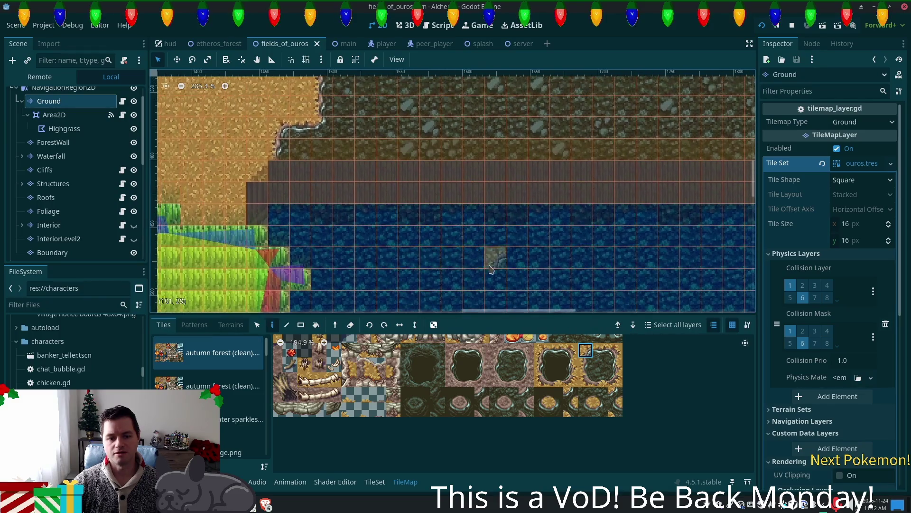
scroll(57, 181, down, 3)
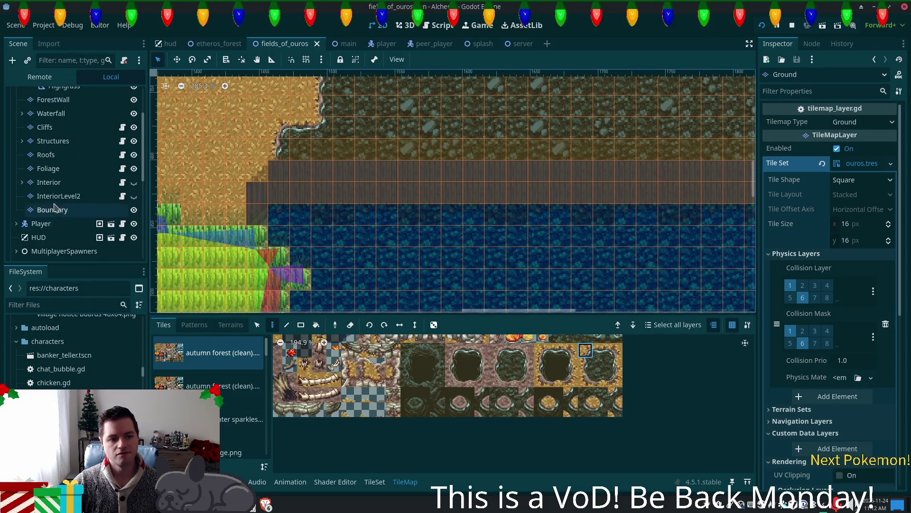
On the Boundary layer, select the tiles_16x16 source, the Line tool and the boundary tile
click(53, 210)
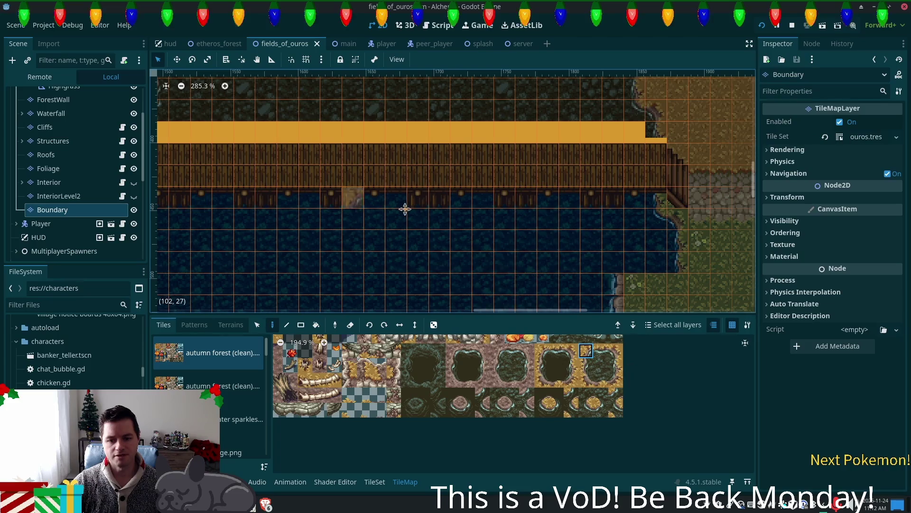
scroll(270, 201, up, 5)
scroll(271, 201, left, 5)
scroll(220, 352, down, 5)
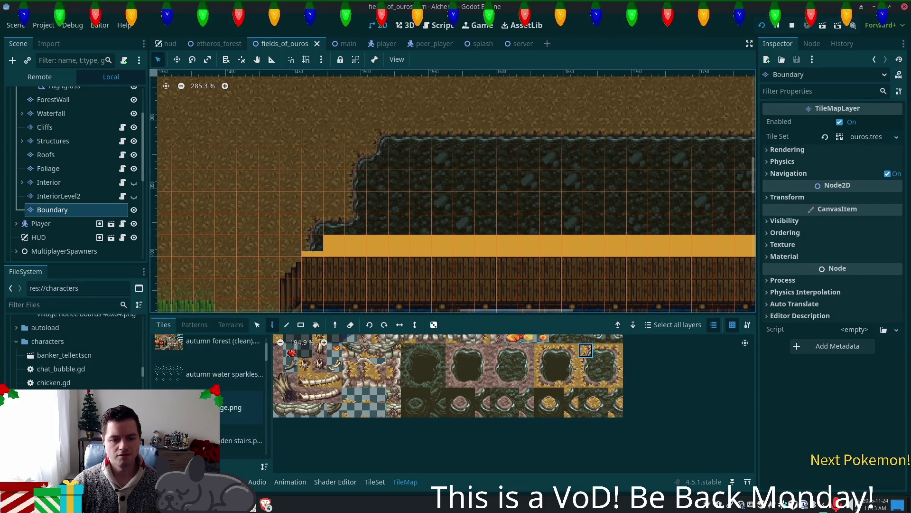
click(240, 413)
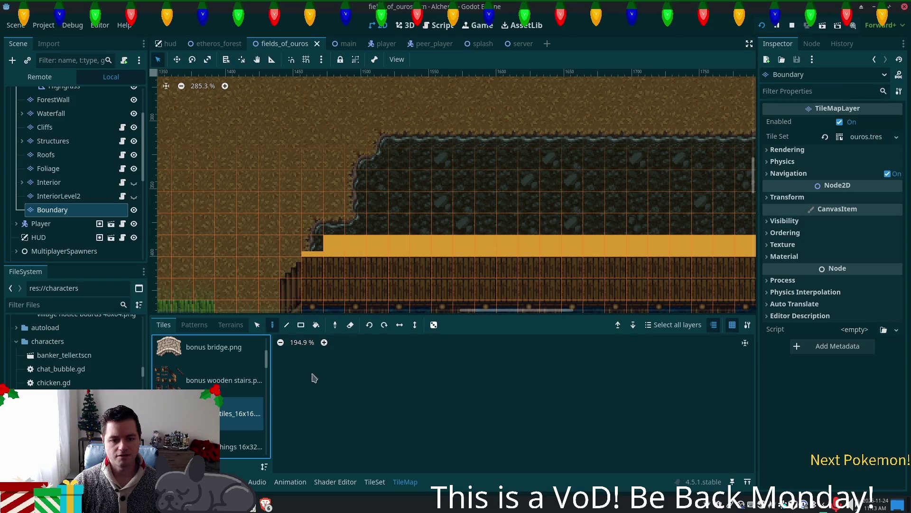
scroll(389, 428, down, 2)
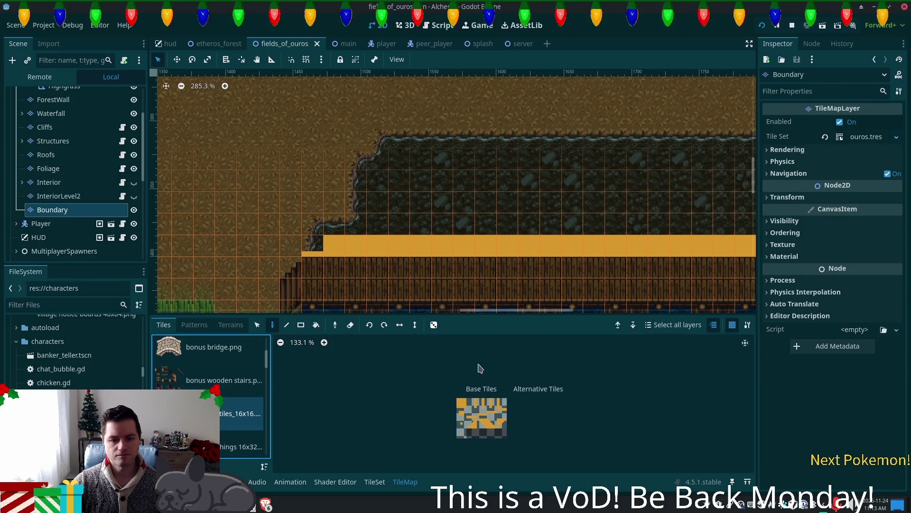
drag(433, 264, 331, 128)
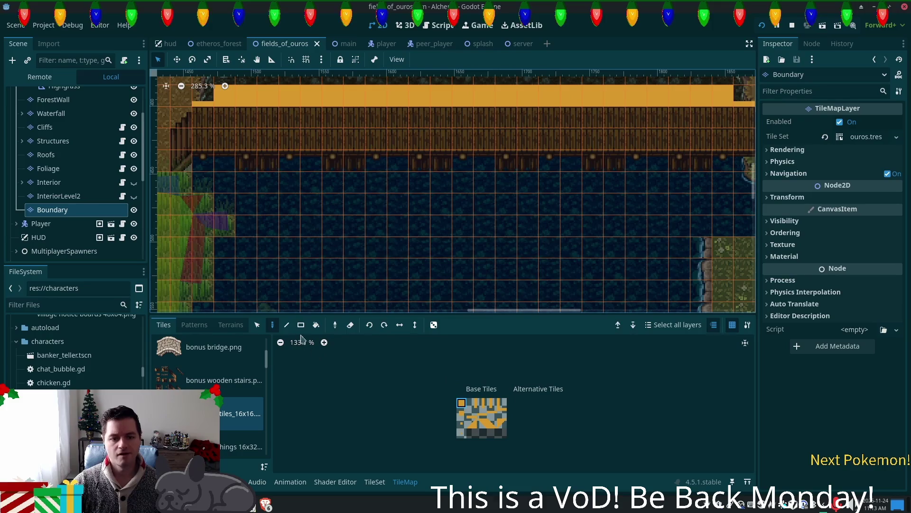
click(287, 327)
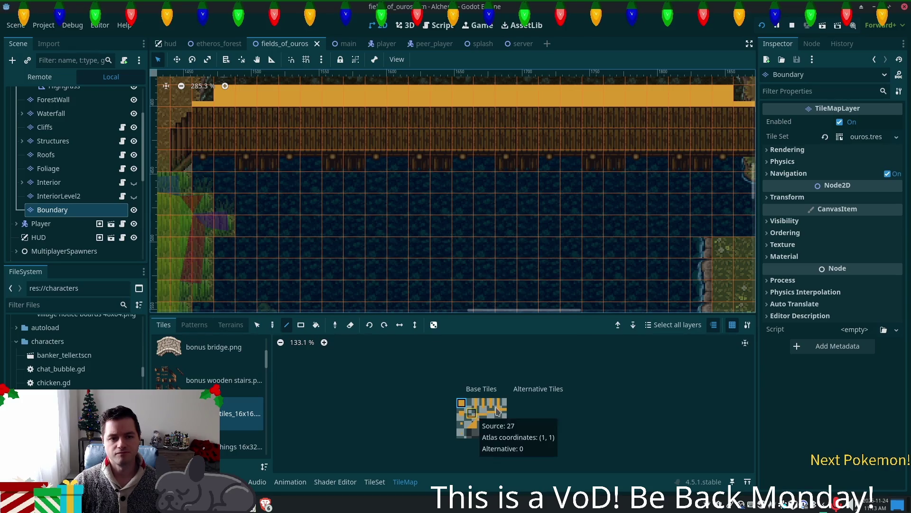
click(491, 414)
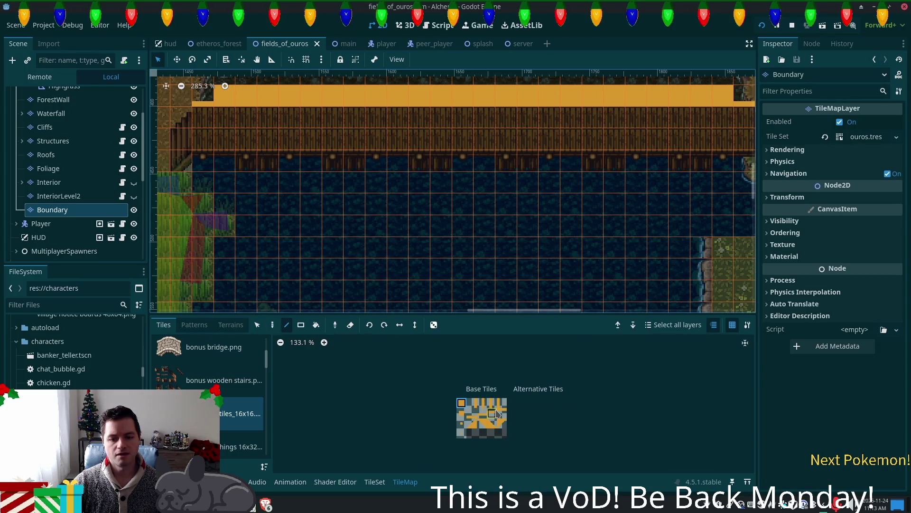
Paint a boundary row along the water's edge under the bridge, ending with a corner at the east stairs
click(204, 161)
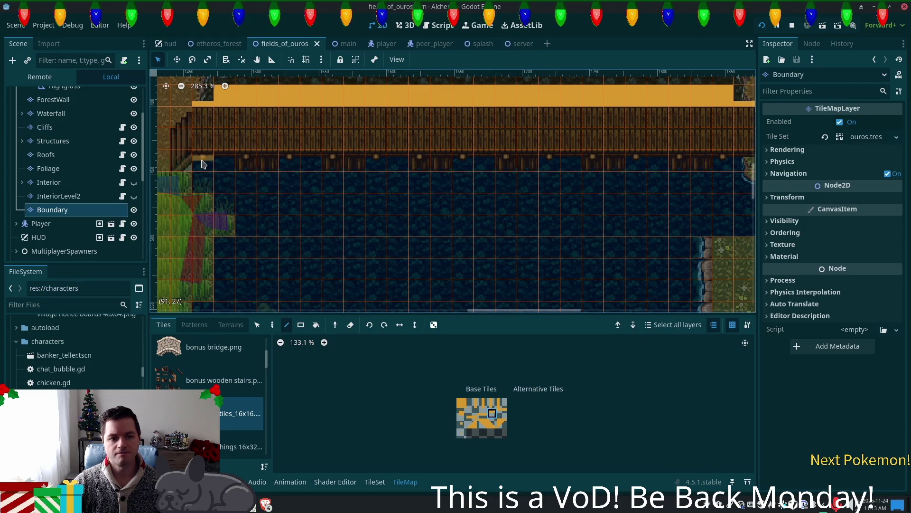
drag(202, 163, 722, 169)
click(572, 179)
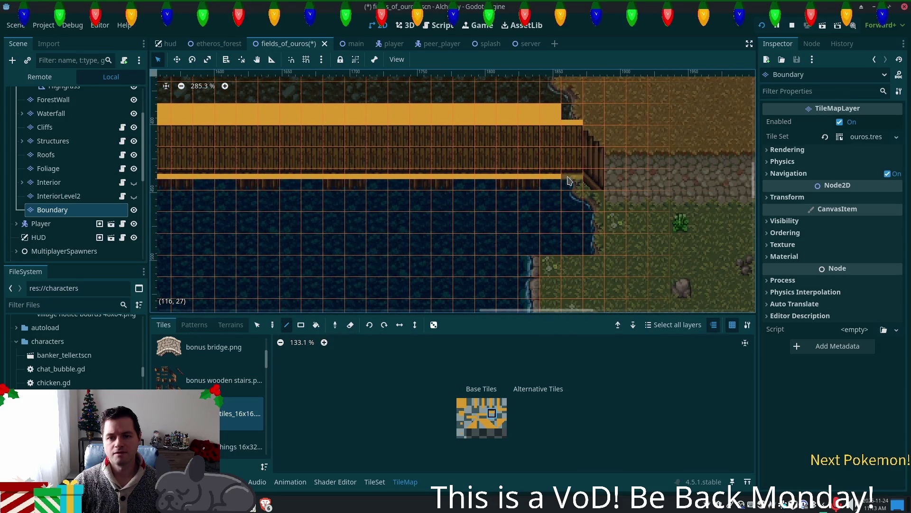
click(492, 423)
click(591, 195)
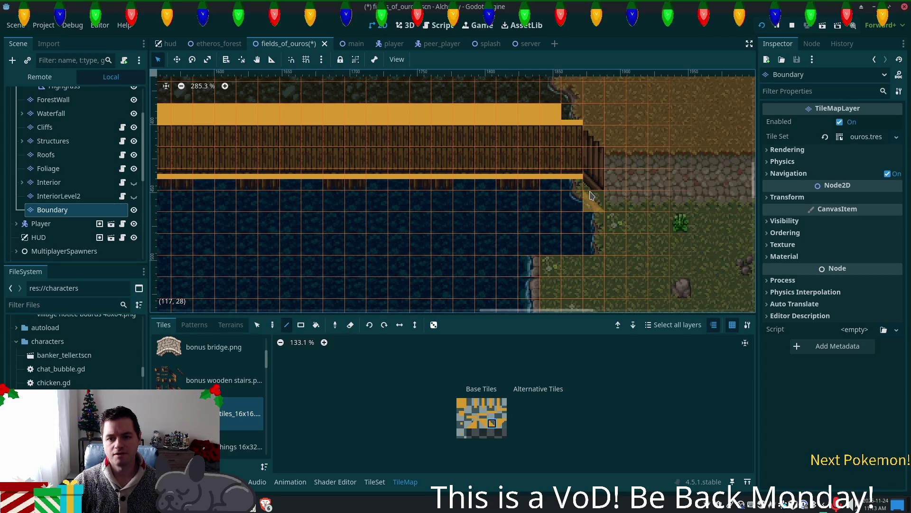
Paint boundary tiles along the grass shoreline beside the west stairs
scroll(218, 208, left, 10)
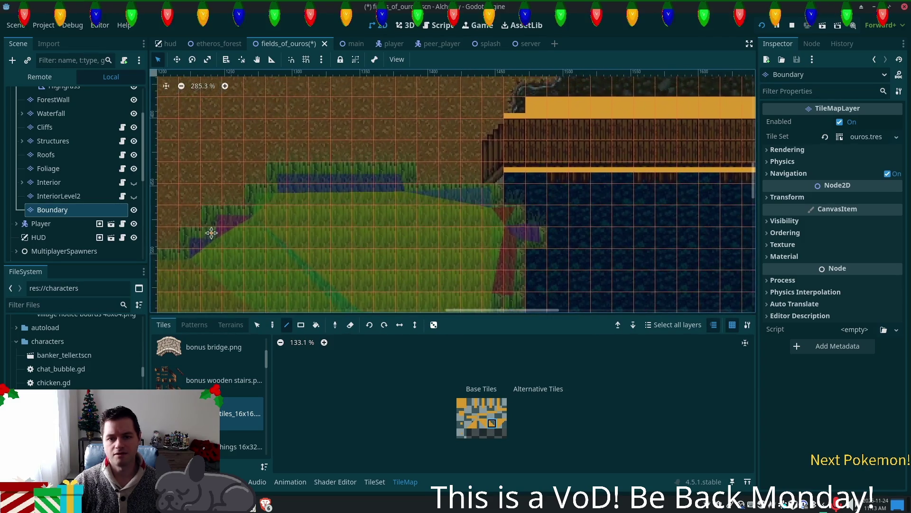
scroll(439, 234, right, 3)
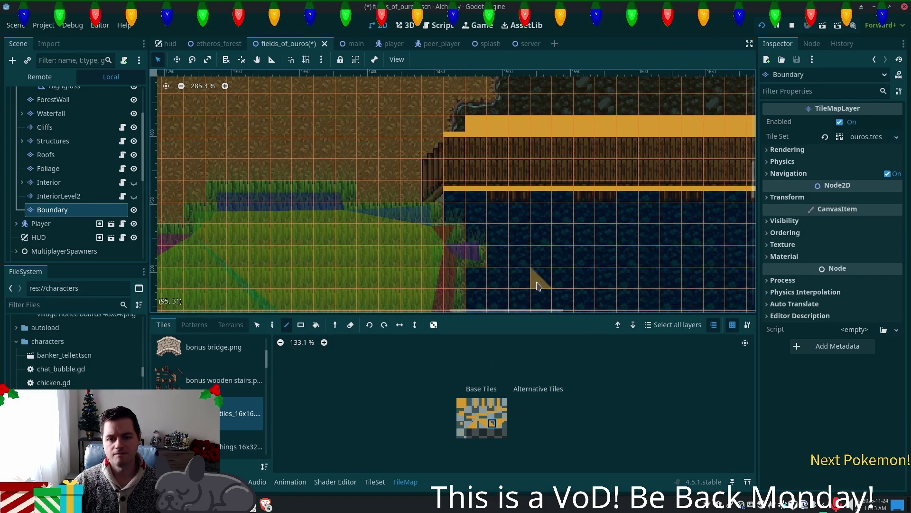
scroll(518, 265, down, 2)
scroll(503, 152, right, 2)
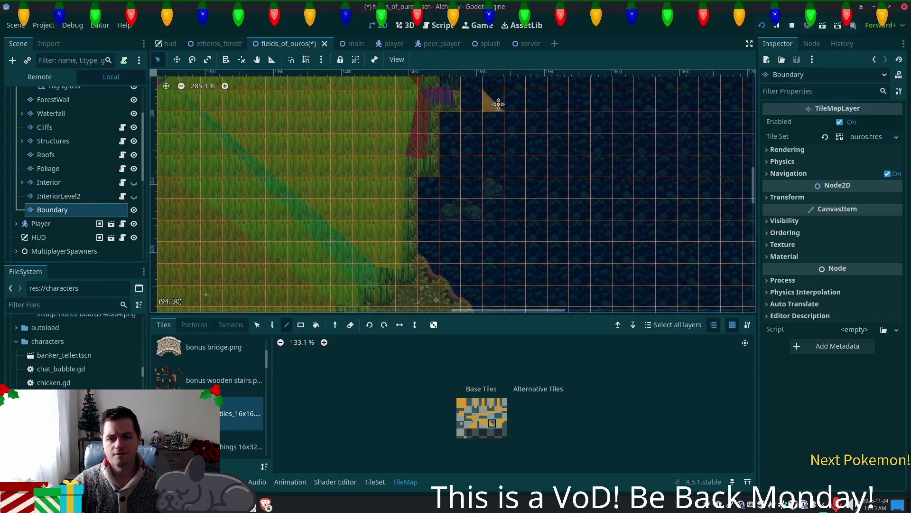
scroll(421, 177, up, 3)
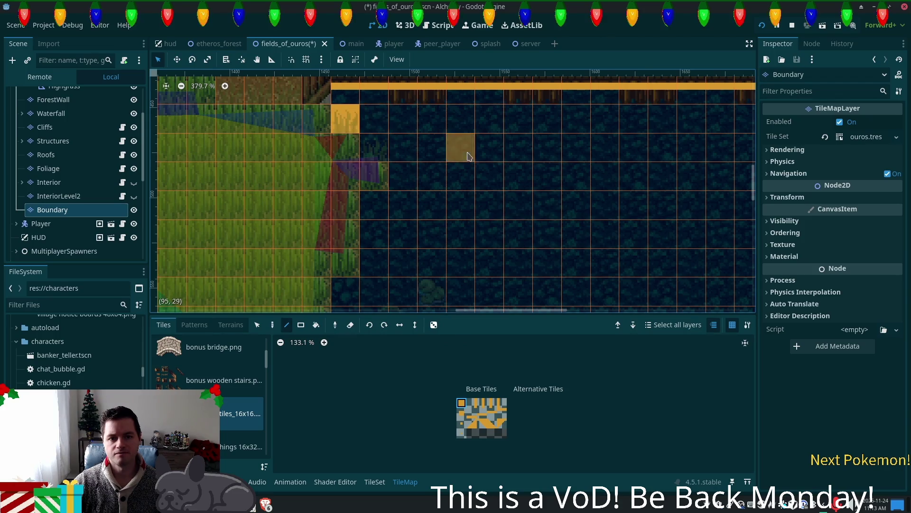
click(344, 118)
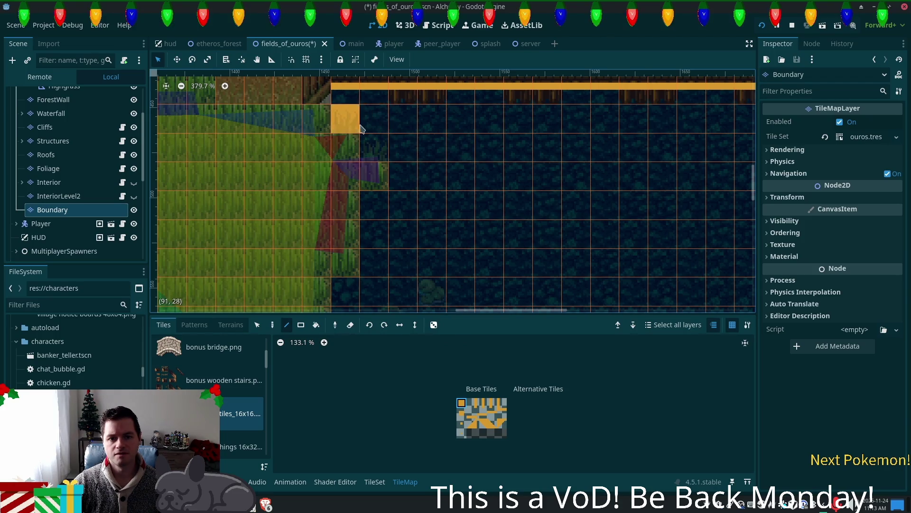
click(375, 149)
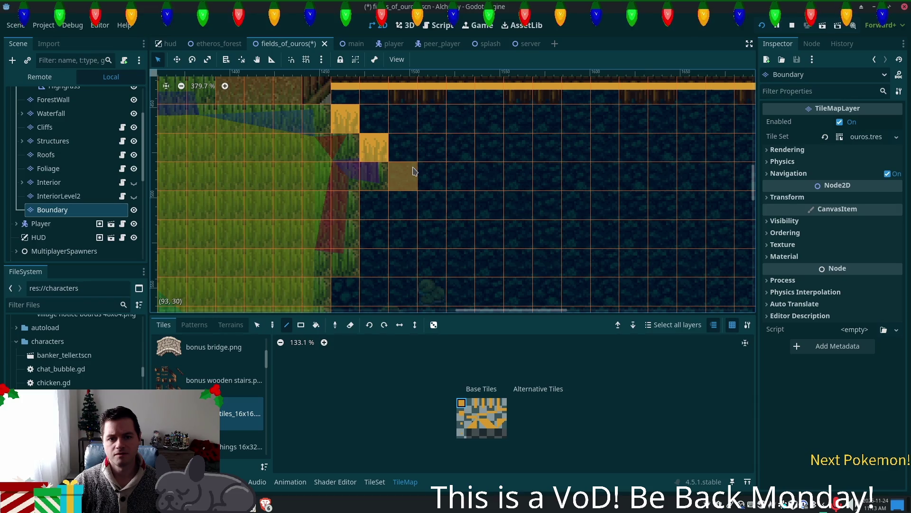
click(403, 174)
click(403, 205)
click(374, 205)
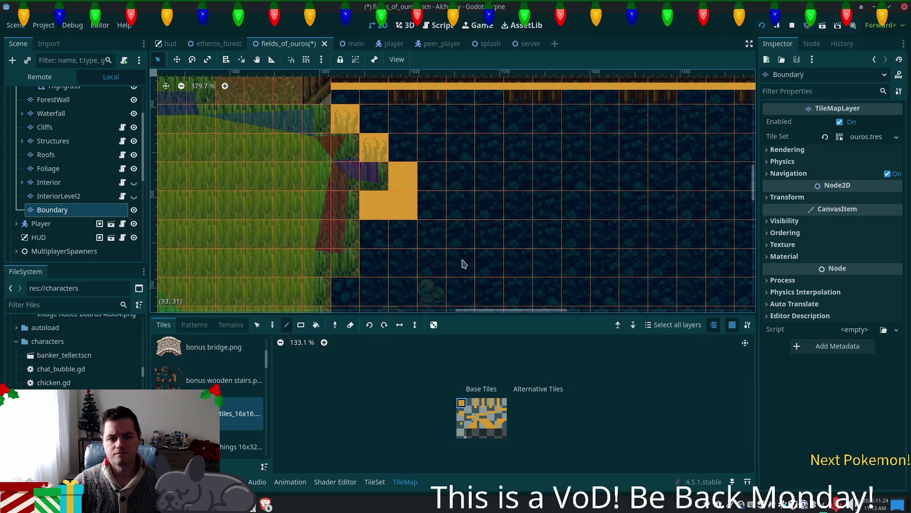
drag(460, 261, 483, 148)
drag(394, 119, 393, 149)
drag(365, 176, 363, 257)
scroll(455, 260, down, 3)
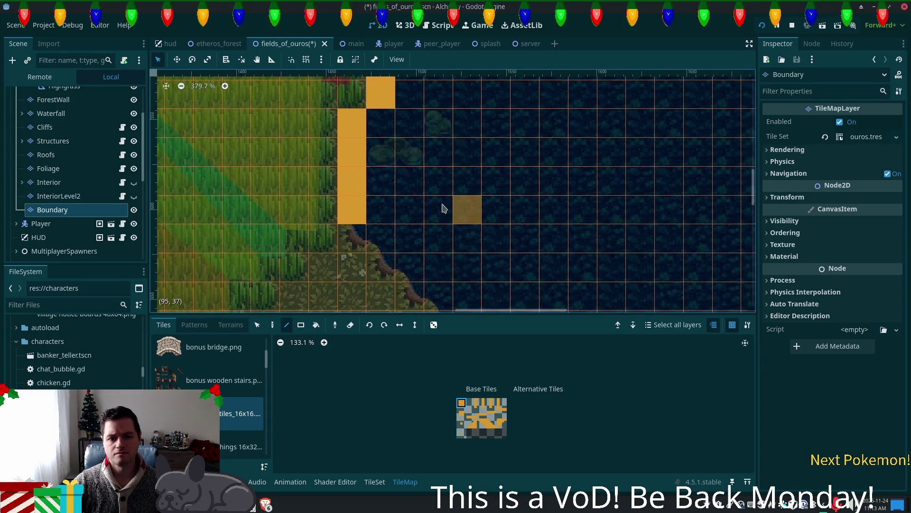
drag(351, 123, 354, 184)
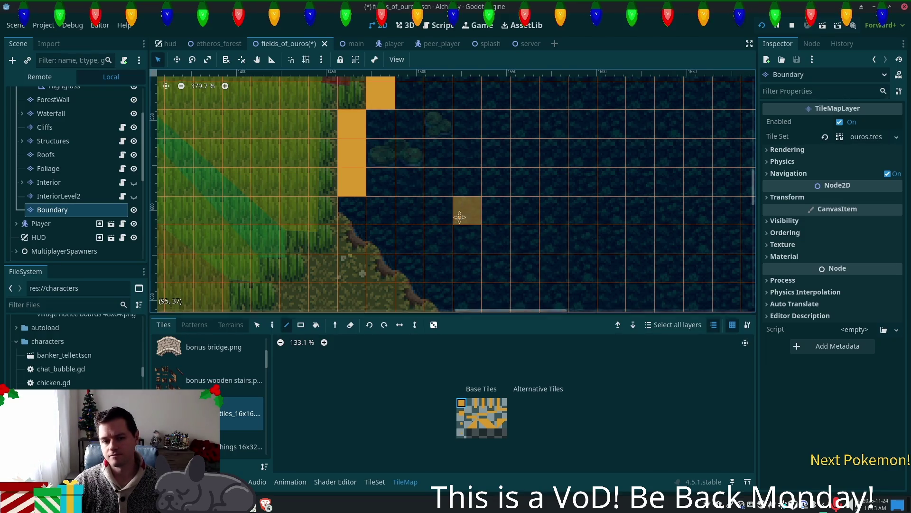
Save the scene and run the project in debug
scroll(506, 98, up, 5)
key(ctrl+s)
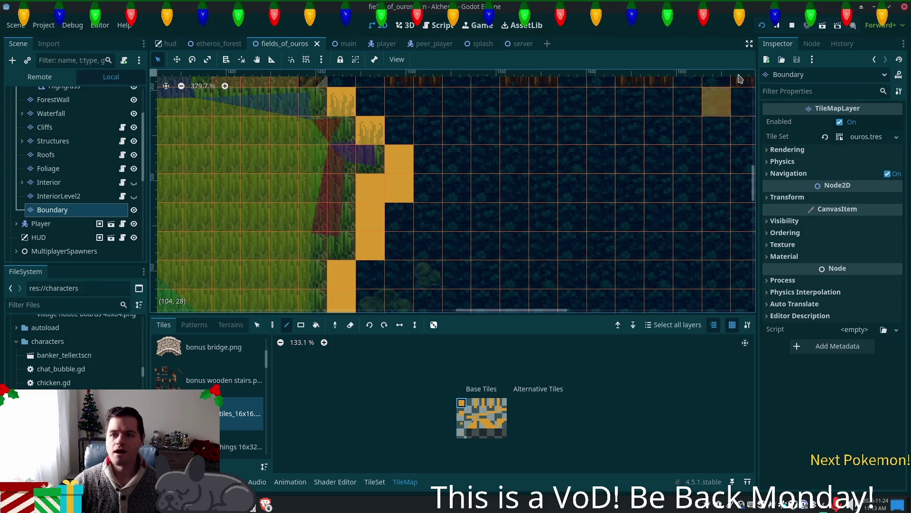
click(765, 25)
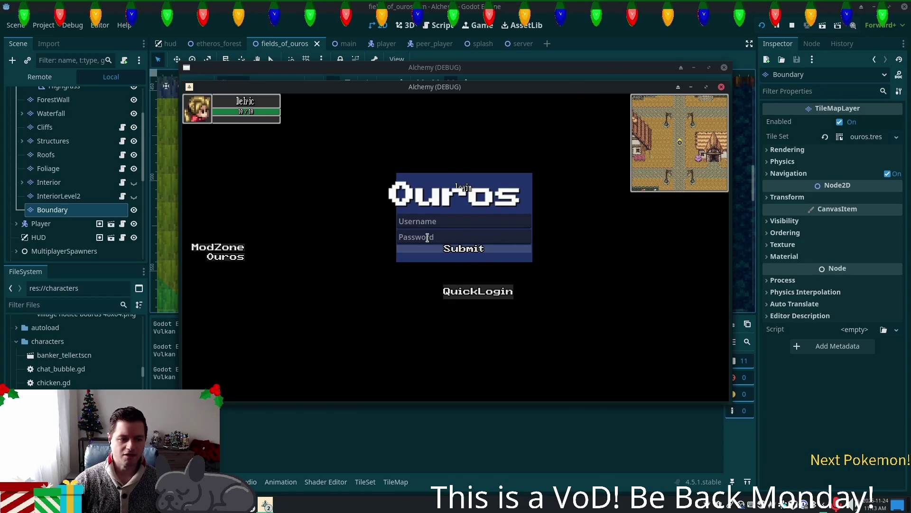
Log into the game, hide the Boundary layer in the editor, and relaunch the game
click(479, 291)
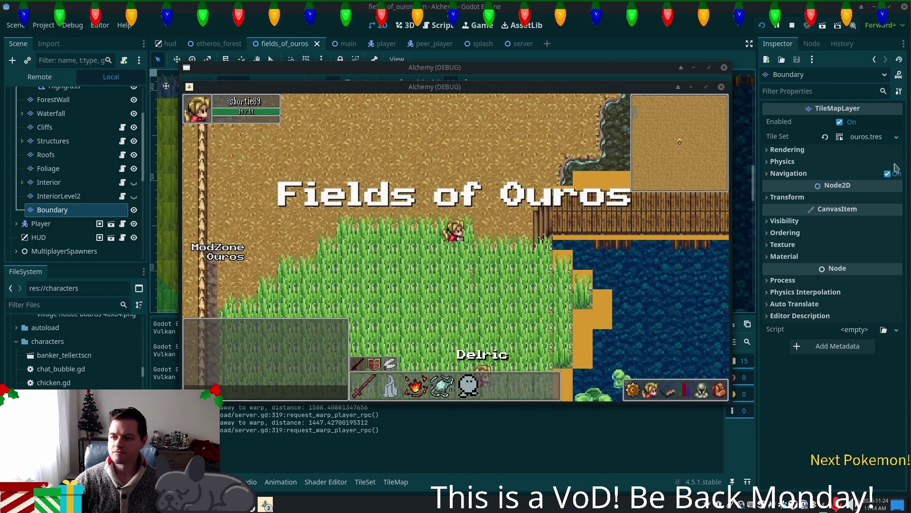
click(134, 209)
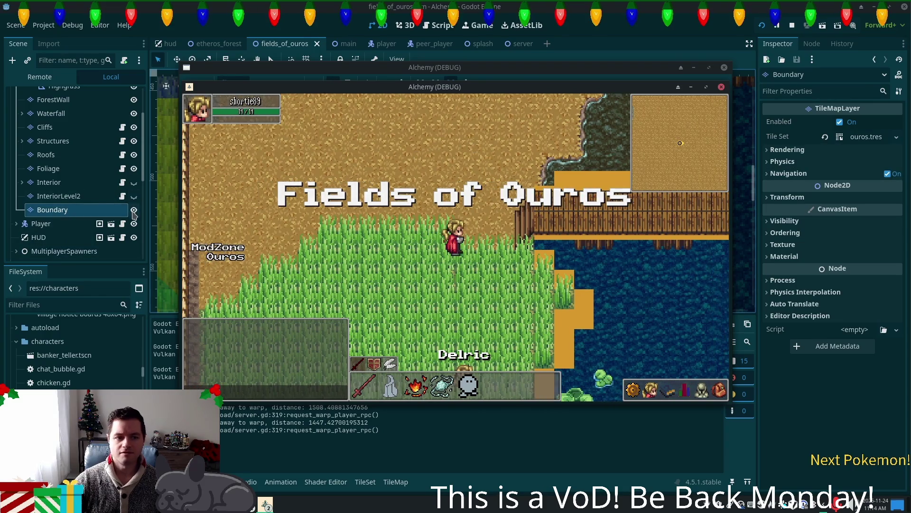
key(F5)
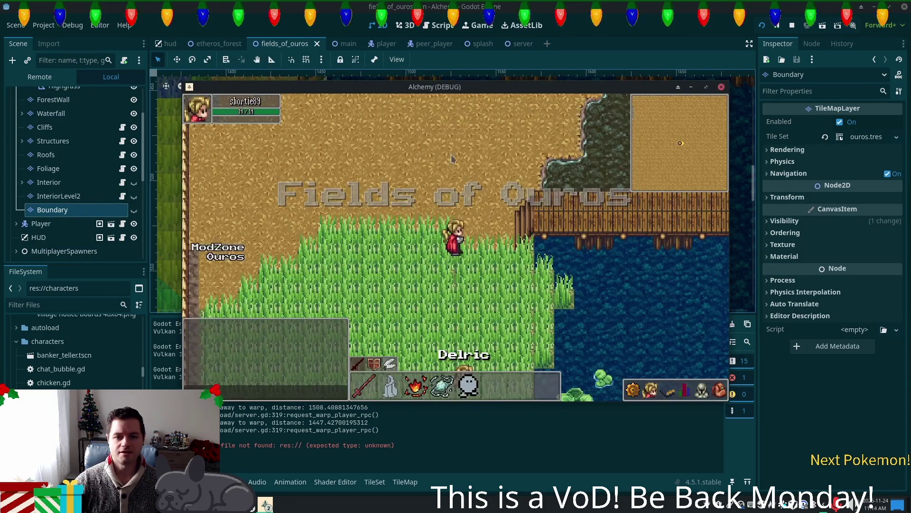
Walk the character south onto the bridge, west across it onto the sand, then close the game
key(Down)
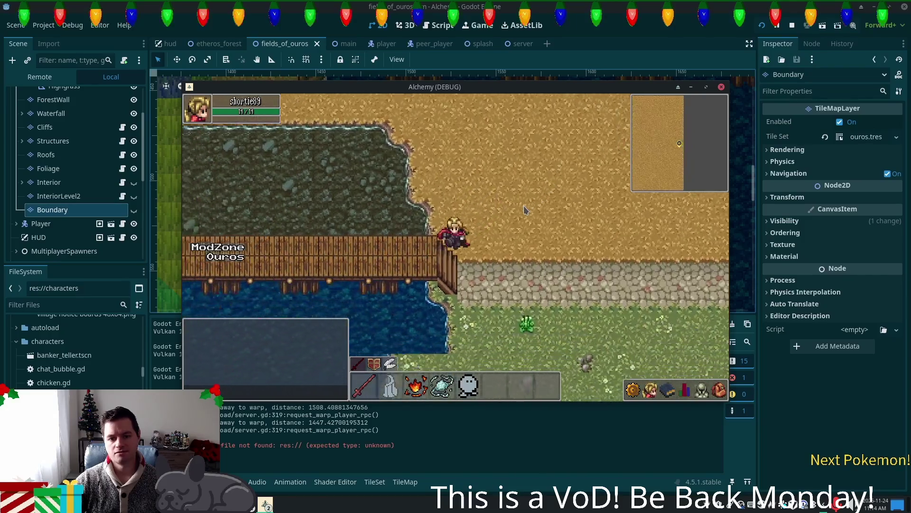
key(Down)
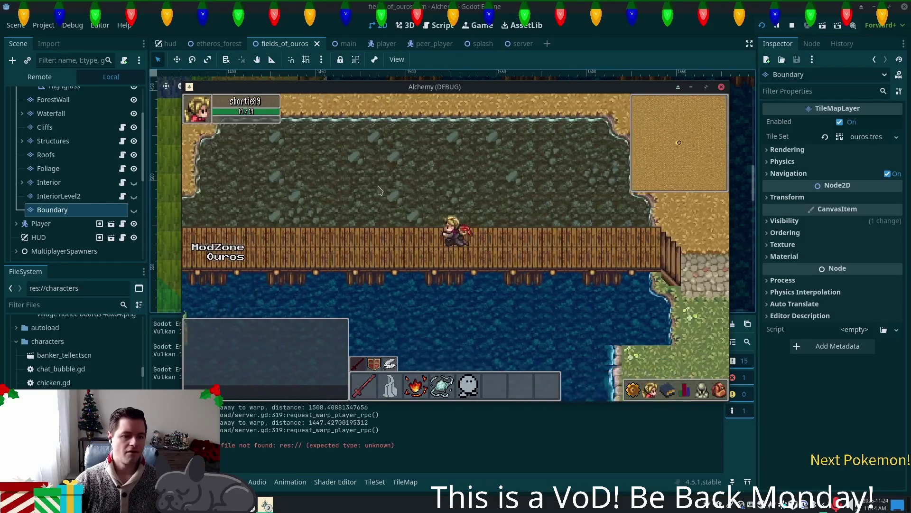
key(Left)
key(Up)
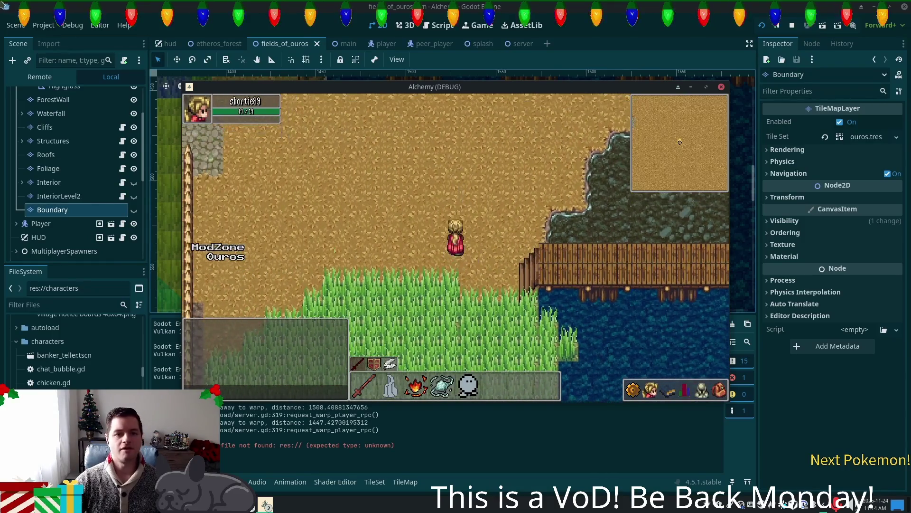
key(F8)
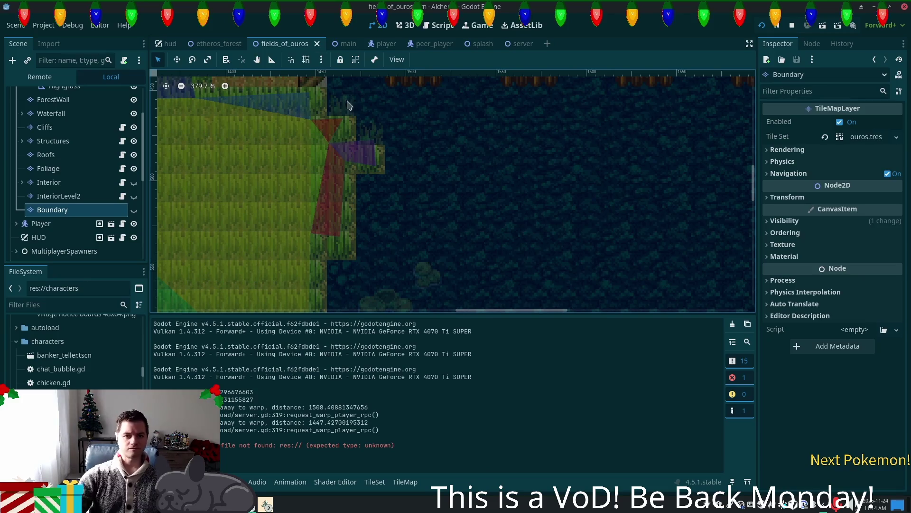
Switch to the main scene and select its Ramp area on the map
click(343, 44)
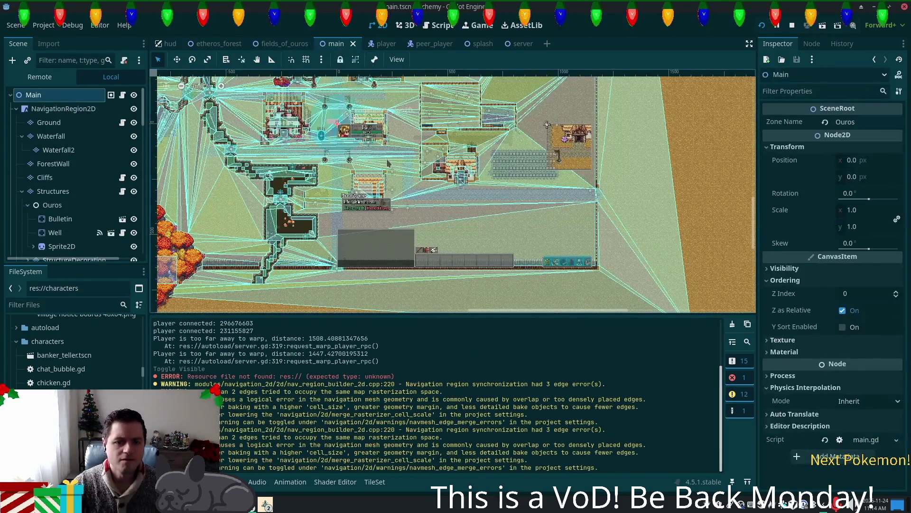
scroll(375, 211, up, 3)
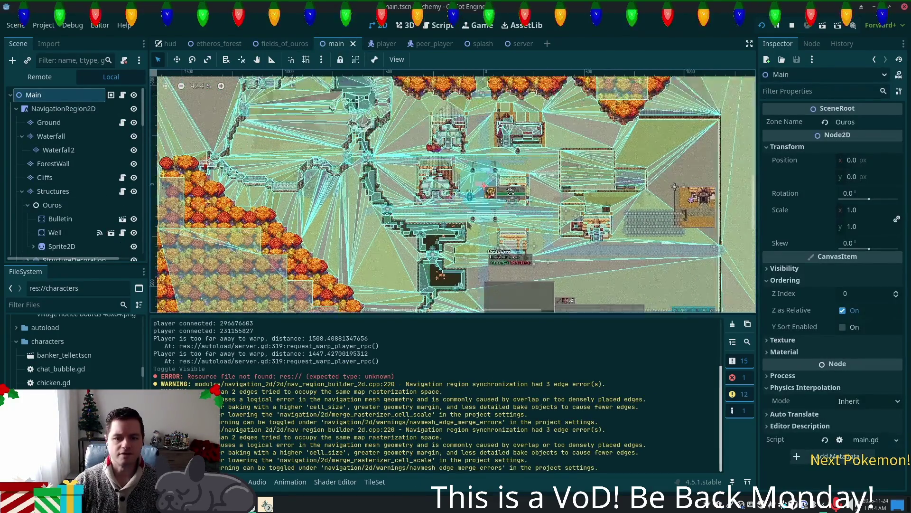
scroll(375, 211, up, 3)
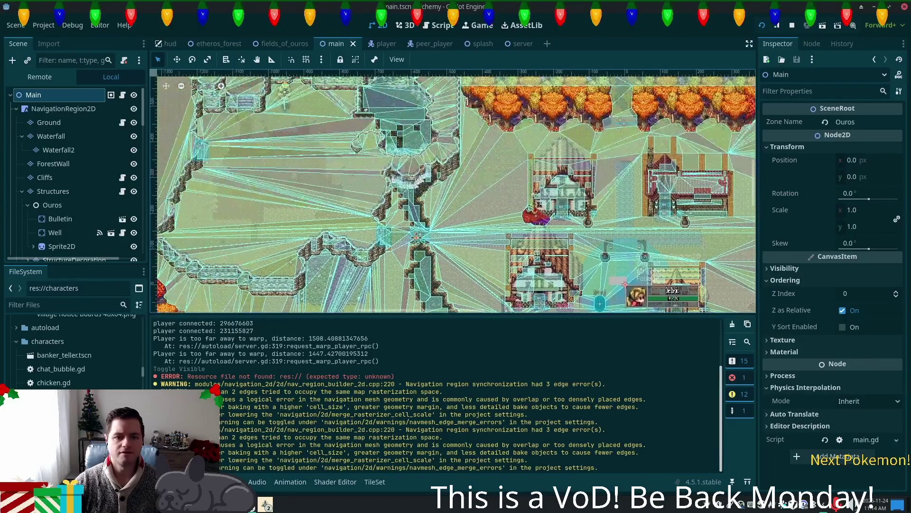
scroll(380, 244, up, 6)
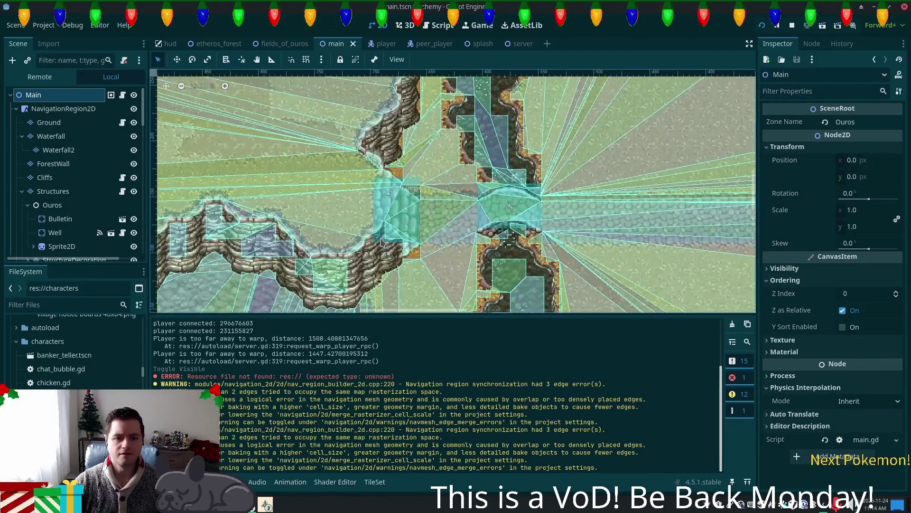
click(406, 197)
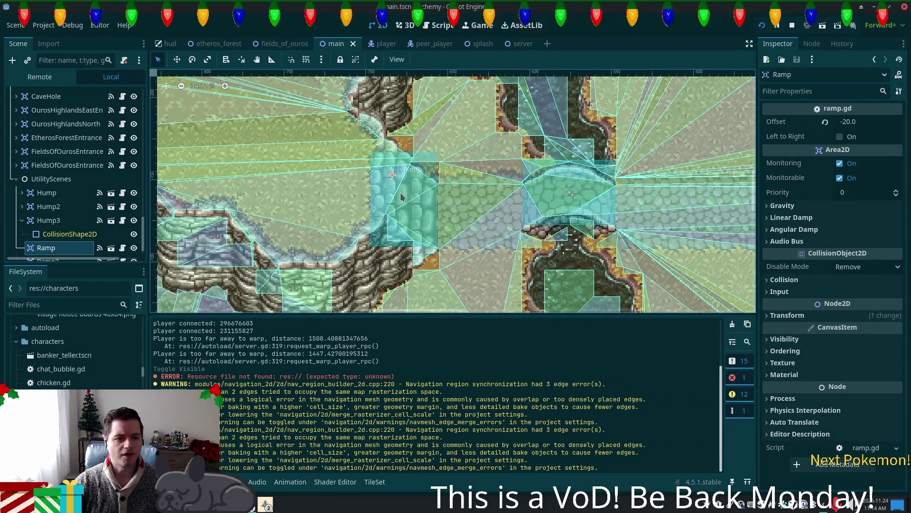
scroll(76, 228, down, 1)
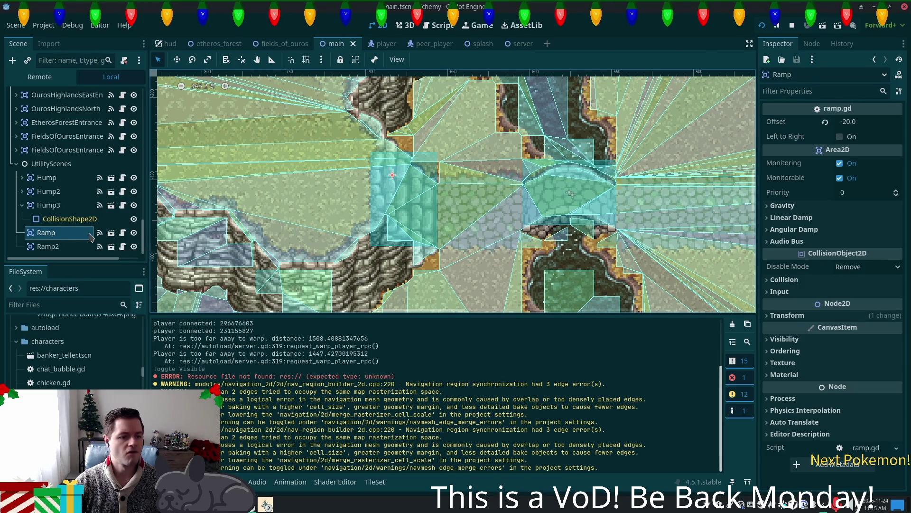
Copy the Ramp node from the Scene tree
key(Up)
key(Up)
key(Down)
key(Down)
key(Down)
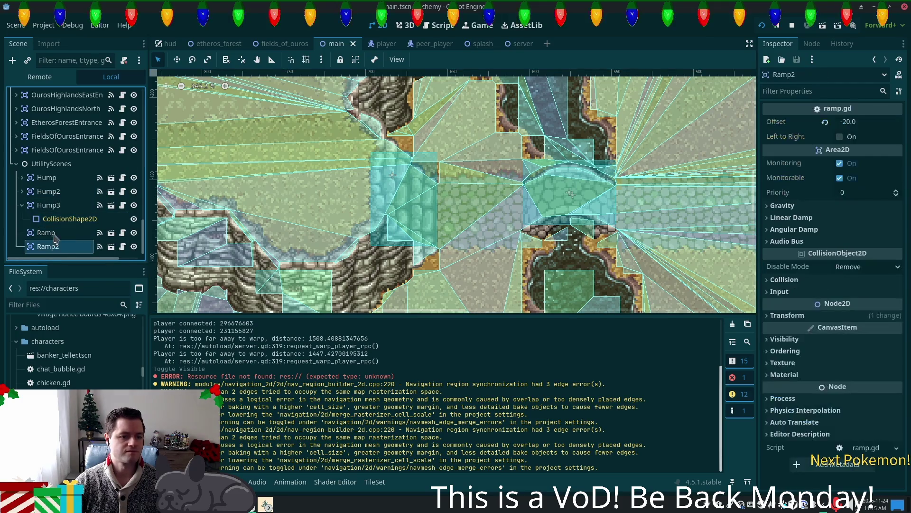
click(55, 233)
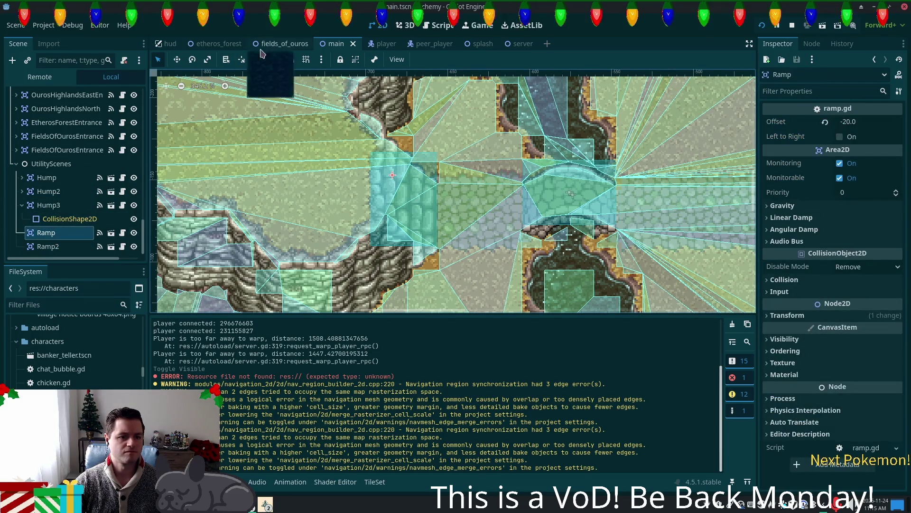
right_click(41, 232)
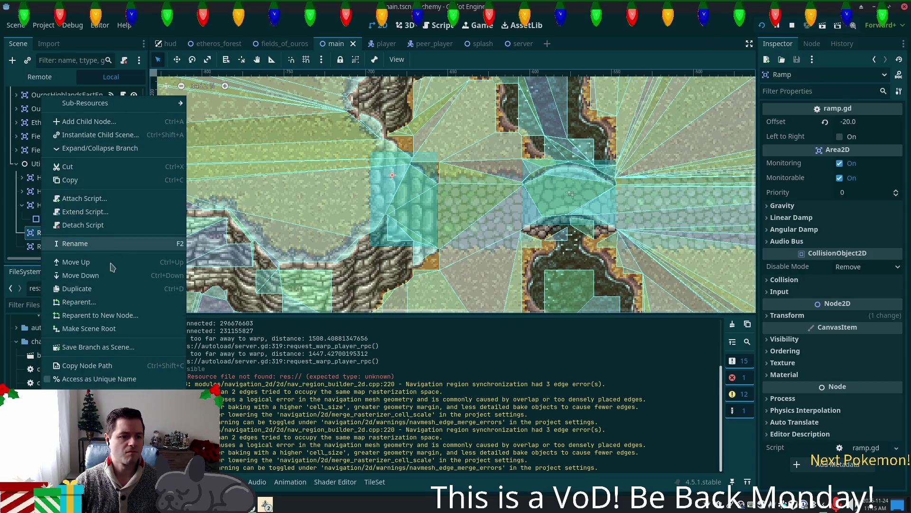
click(95, 180)
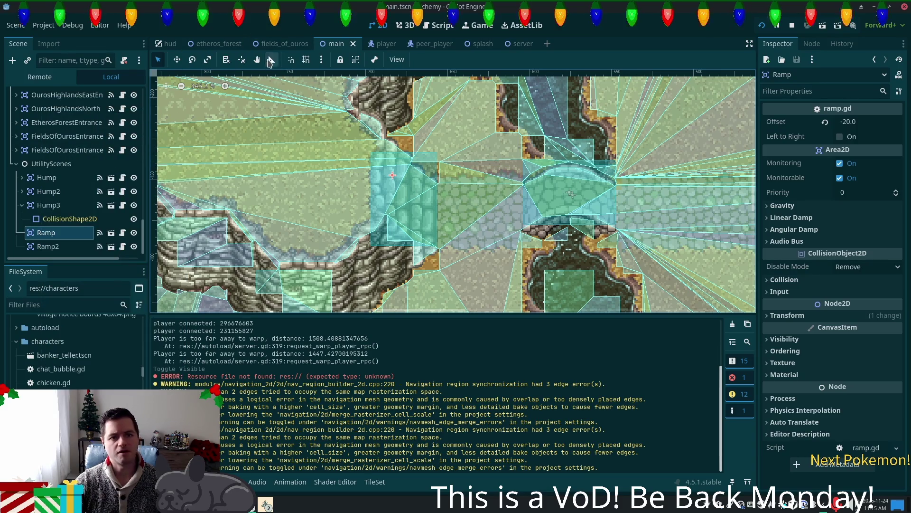
click(281, 44)
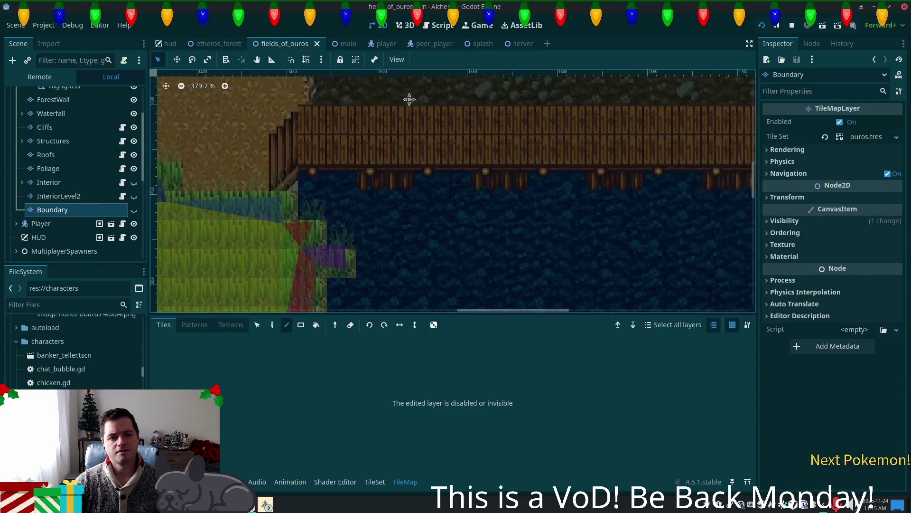
Paste Ramp at the bridge's west end, then delete the copy misplaced under Boundary
scroll(387, 103, up, 2)
scroll(409, 169, left, 3)
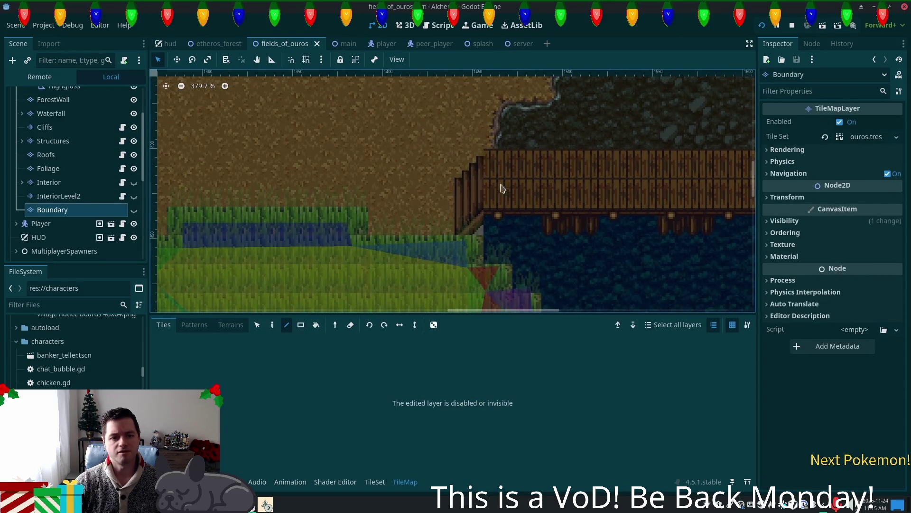
right_click(464, 190)
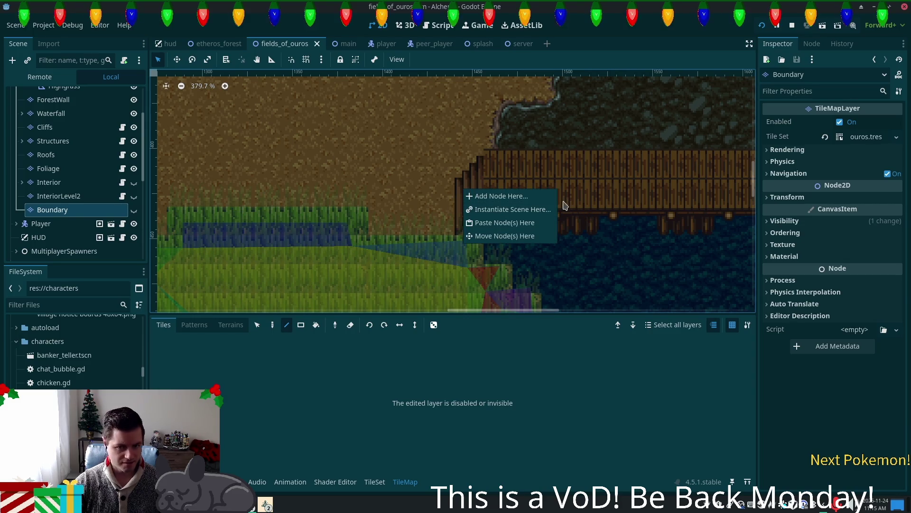
click(547, 227)
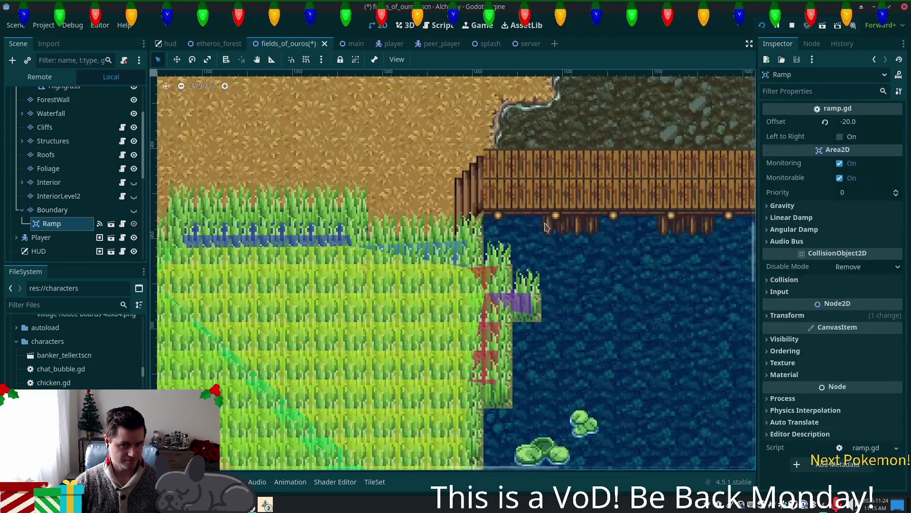
scroll(546, 223, down, 1)
scroll(546, 223, down, 3)
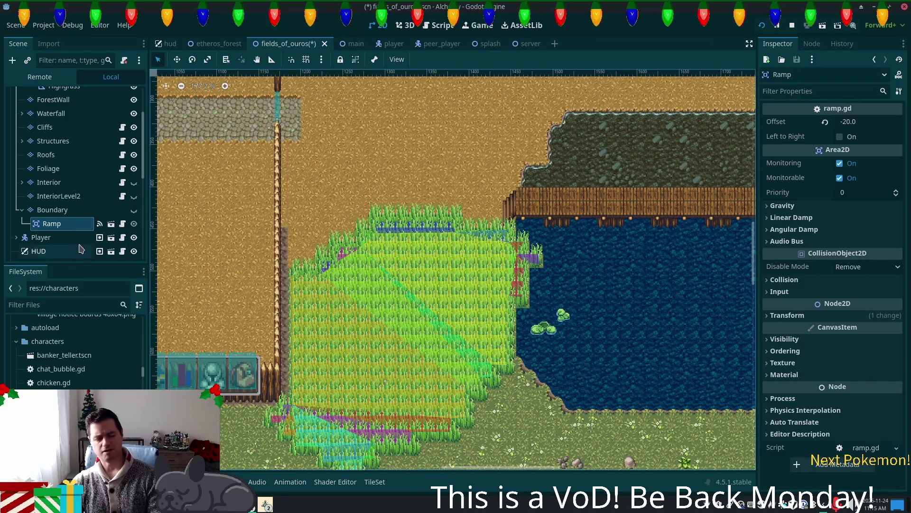
key(Delete)
click(481, 265)
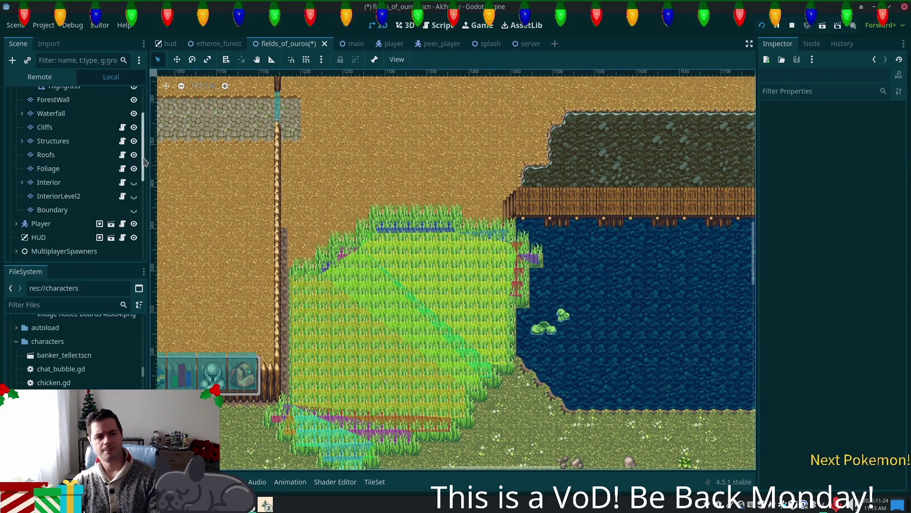
Paste Ramp as a child of the FieldsOfOuros root node
scroll(143, 152, up, 3)
right_click(64, 96)
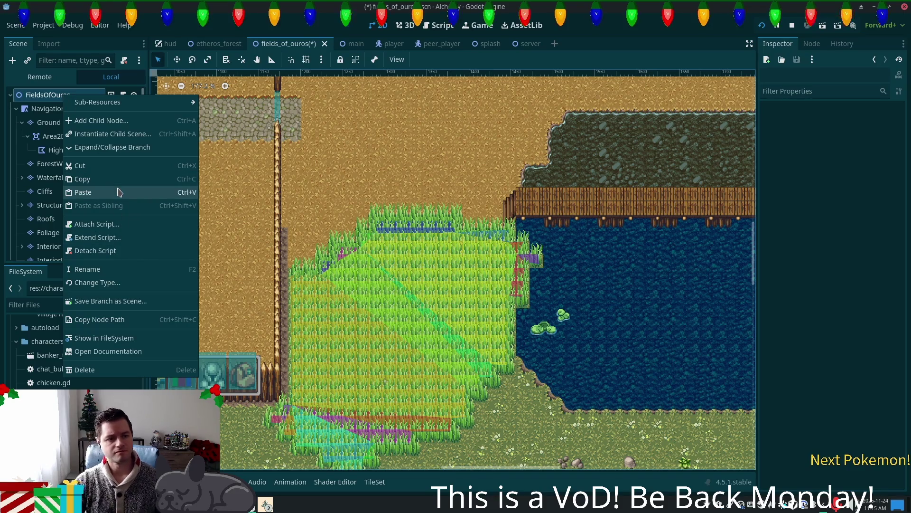
click(118, 192)
scroll(345, 236, down, 5)
scroll(345, 236, down, 5)
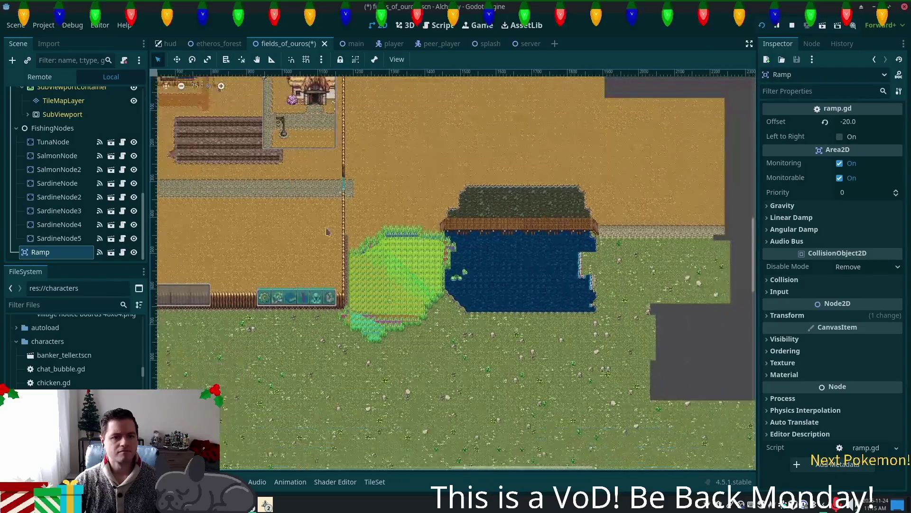
drag(402, 302, 424, 253)
Drag the pasted Ramp to the bridge's west end with the Move tool
click(175, 60)
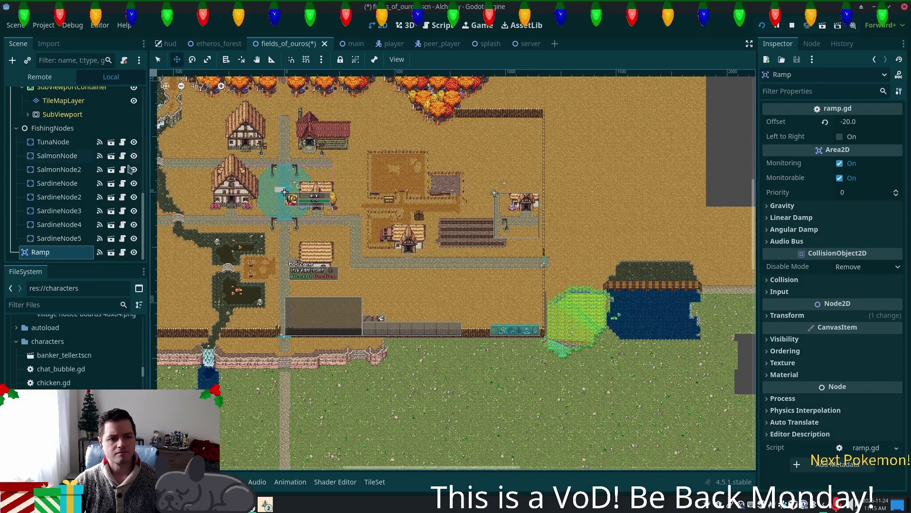
drag(284, 191, 761, 320)
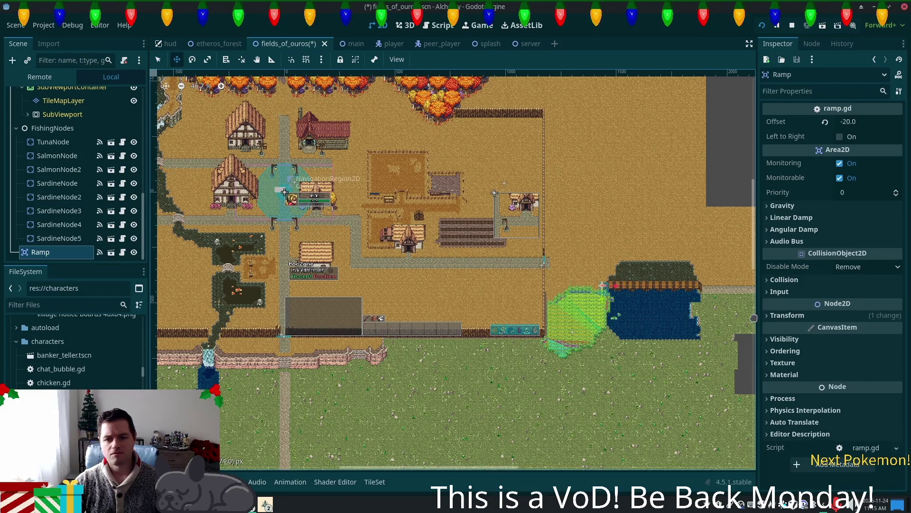
scroll(616, 290, up, 6)
scroll(616, 290, up, 11)
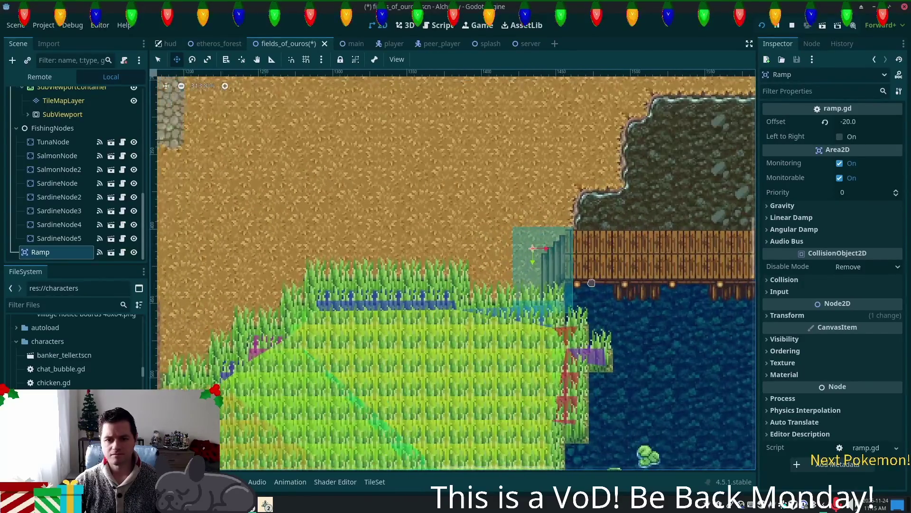
scroll(592, 283, up, 3)
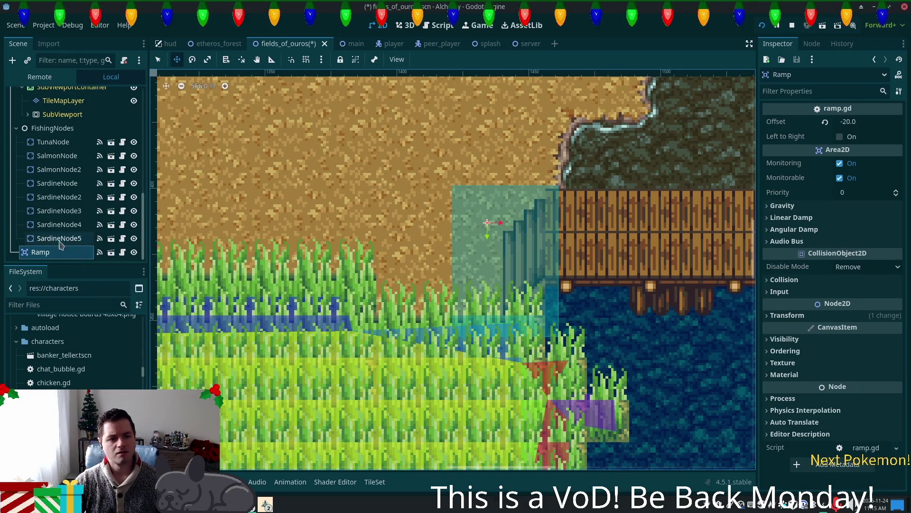
Nudge Ramp over the west stairs, enable Left to Right, and open ramp.tscn
click(158, 58)
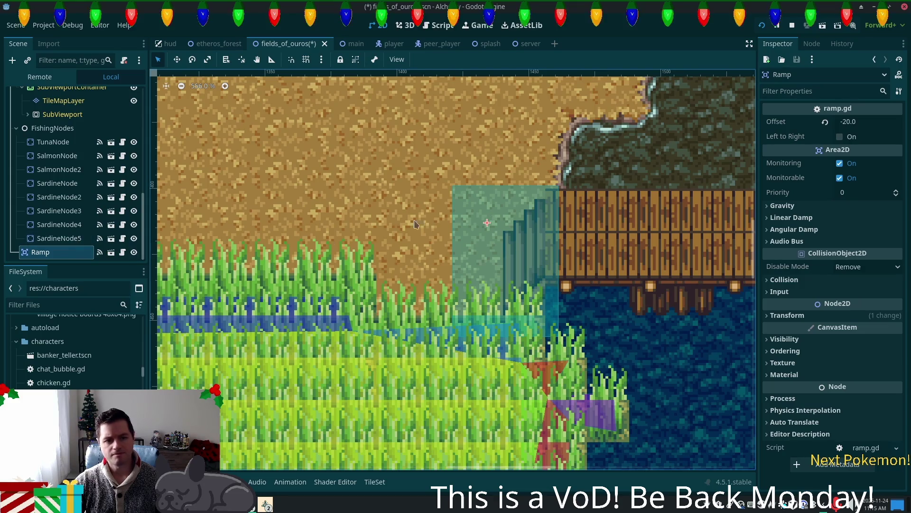
drag(454, 191, 441, 191)
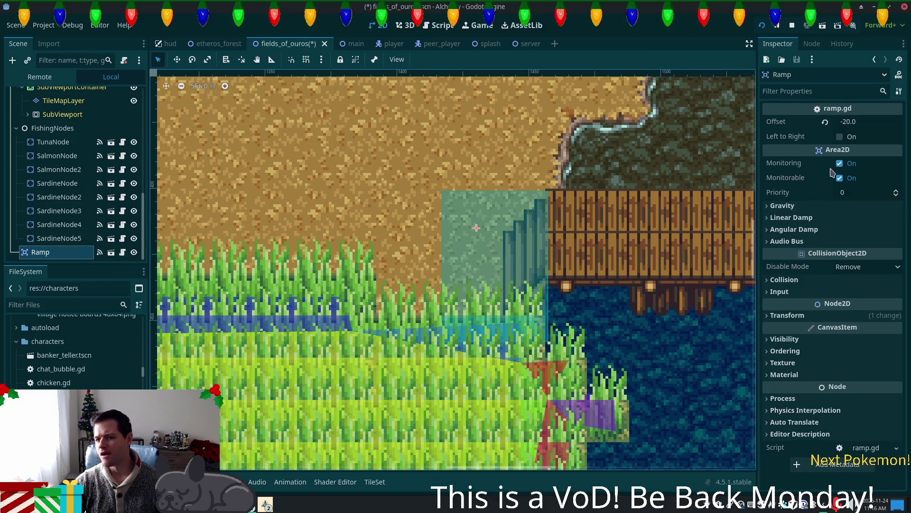
click(840, 137)
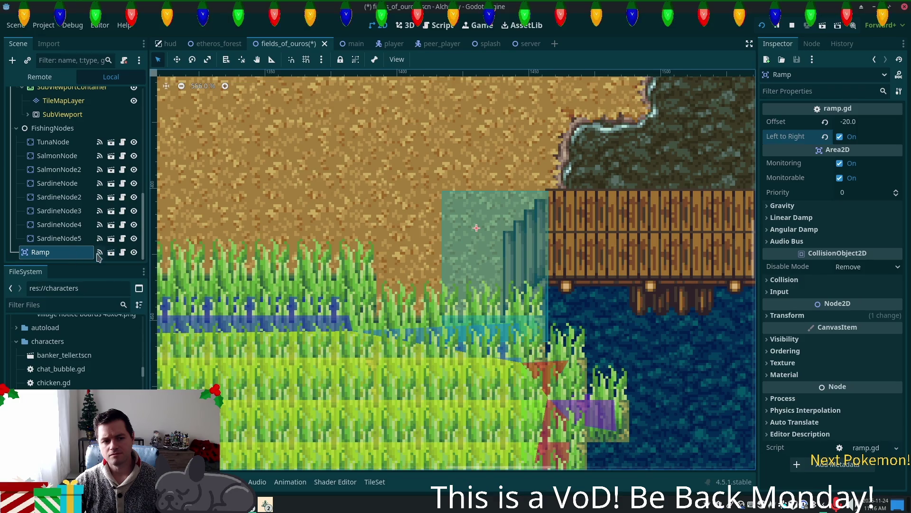
click(111, 252)
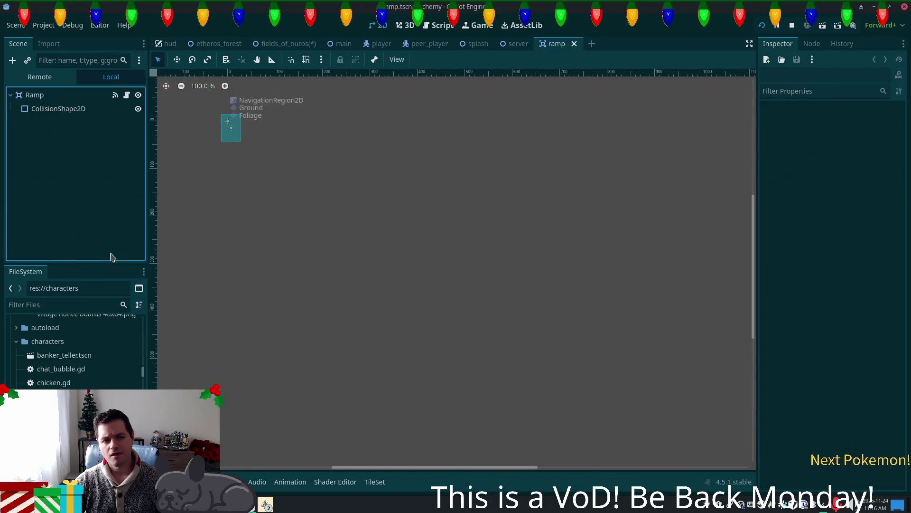
Select the Ramp's CollisionShape2D in the fields_of_ouros scene
click(46, 109)
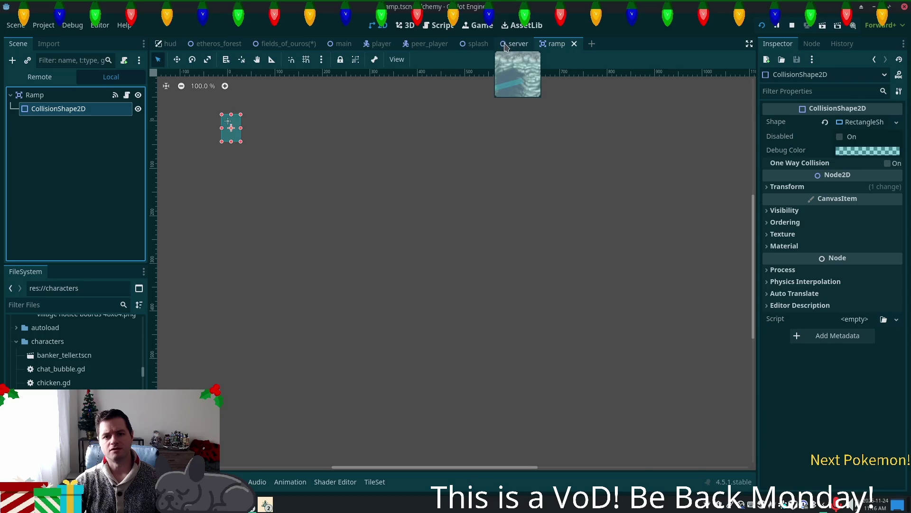
click(285, 43)
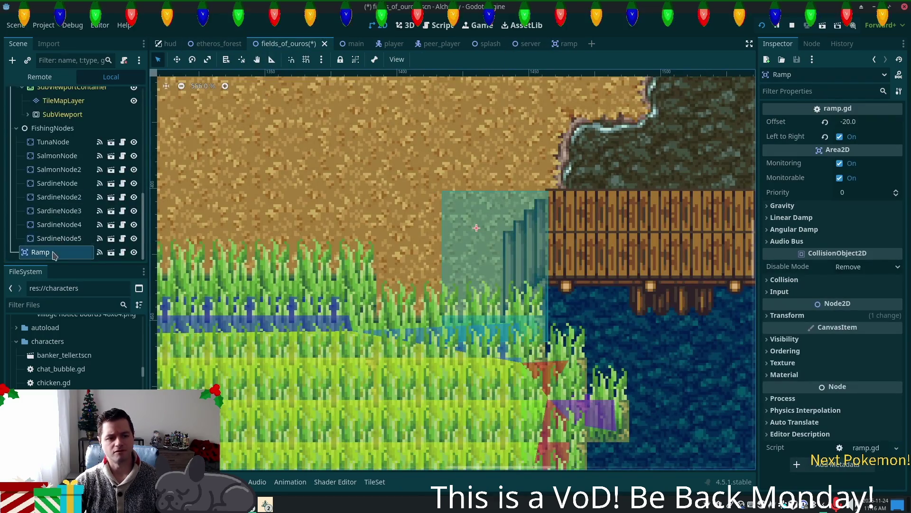
right_click(82, 253)
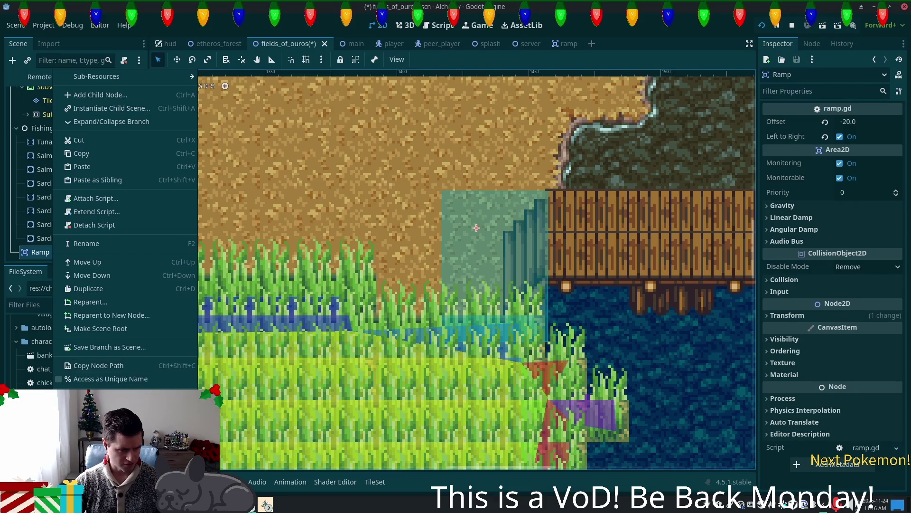
key(Escape)
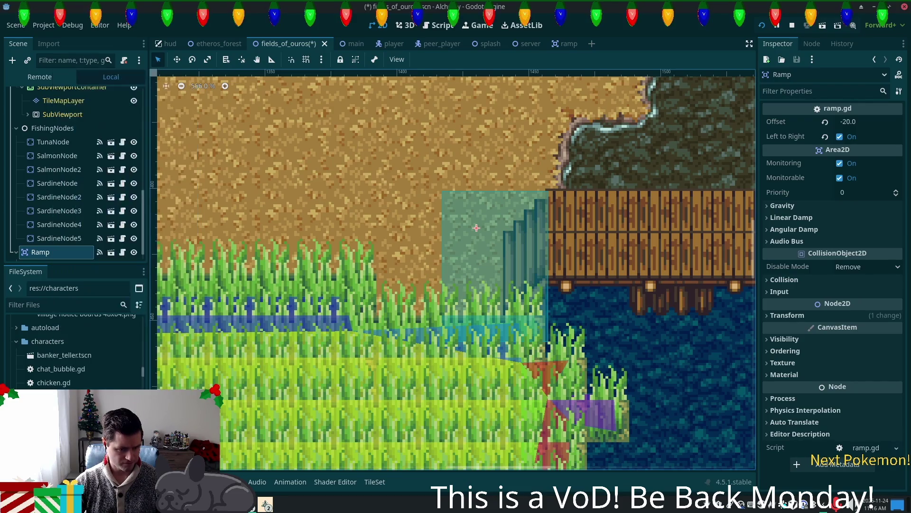
scroll(559, 285, up, 1)
scroll(559, 285, up, 1)
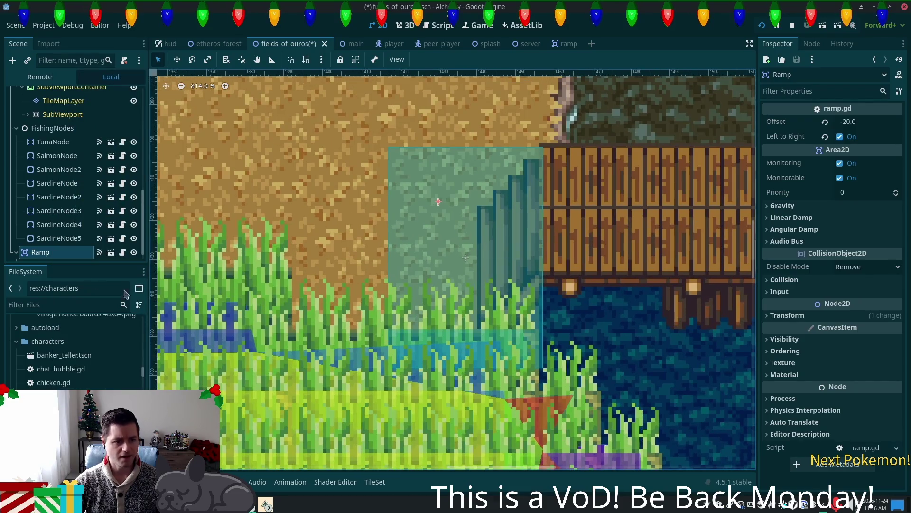
scroll(54, 255, down, 1)
click(54, 253)
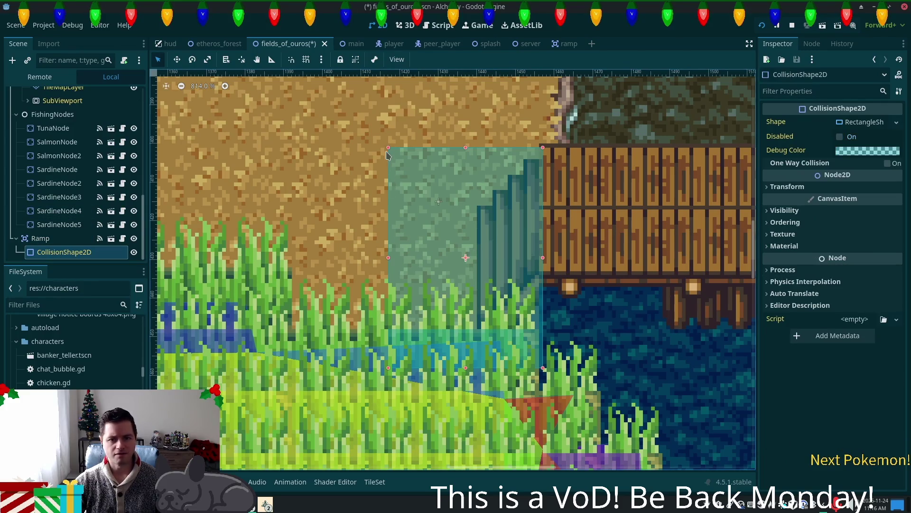
Fit the collision rectangle to the left stairs, save the scene, and run the game
drag(388, 148, 411, 163)
drag(422, 164, 477, 159)
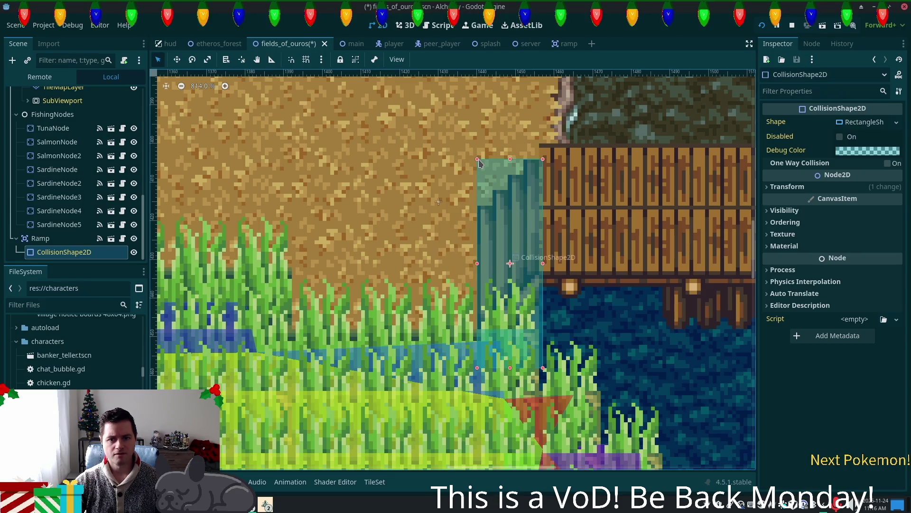
drag(481, 167, 477, 167)
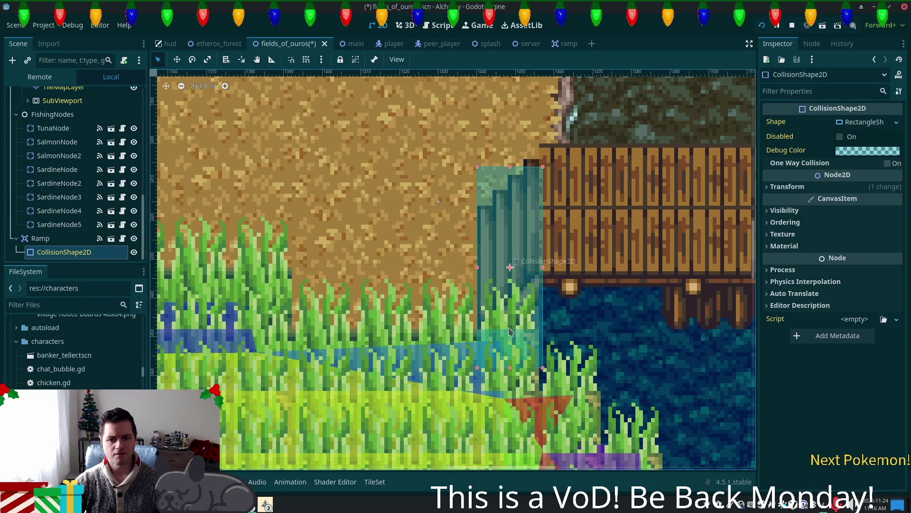
drag(513, 368, 512, 316)
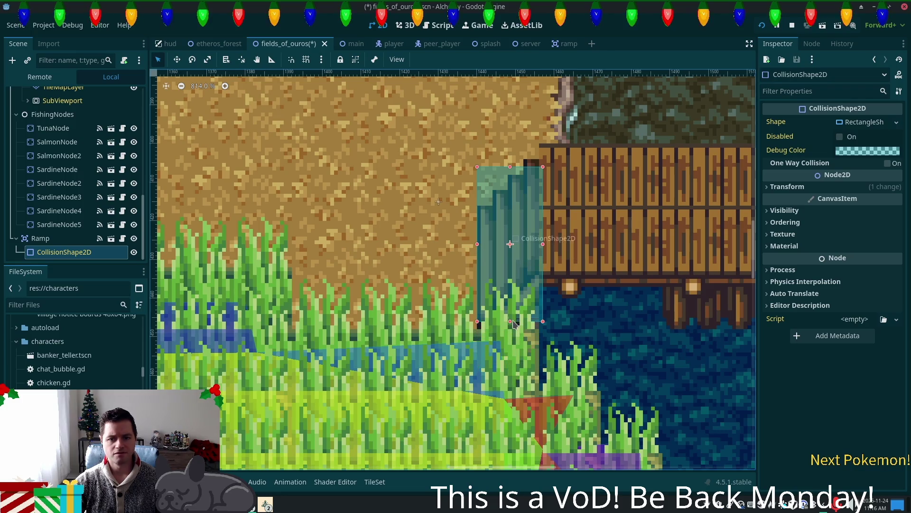
key(ctrl+s)
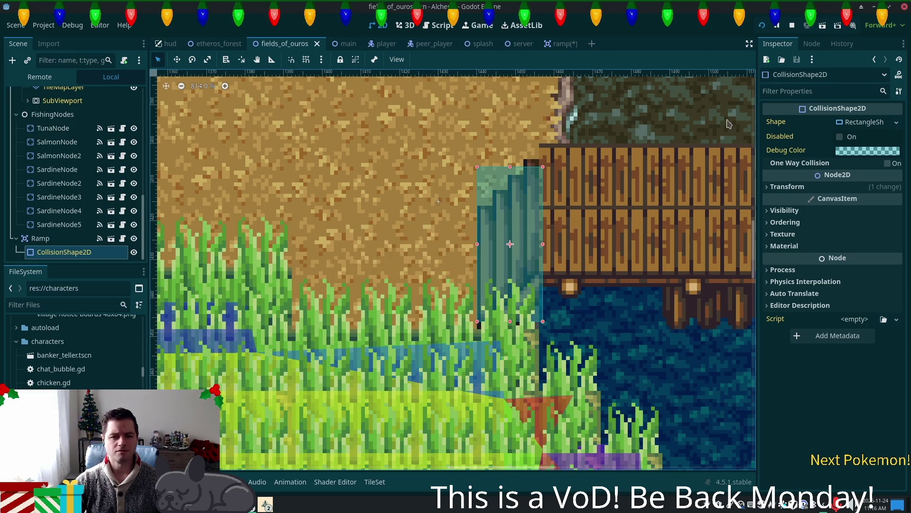
key(F5)
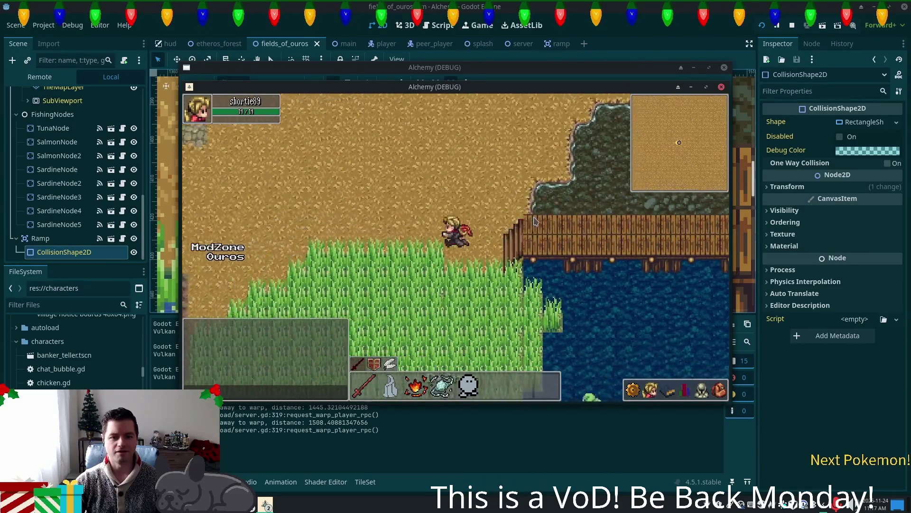
Walk the character right across the bridge onto the path, then stop the game
key(Right)
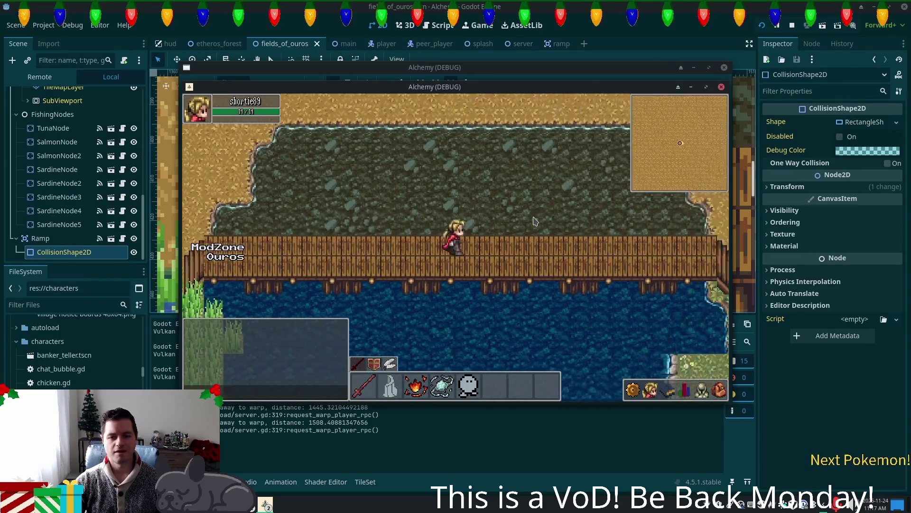
key(Down)
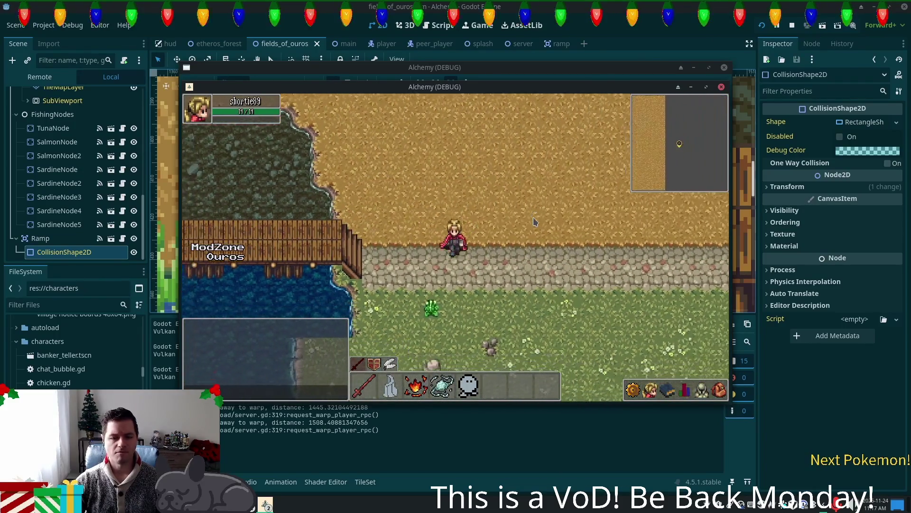
scroll(432, 239, down, 5)
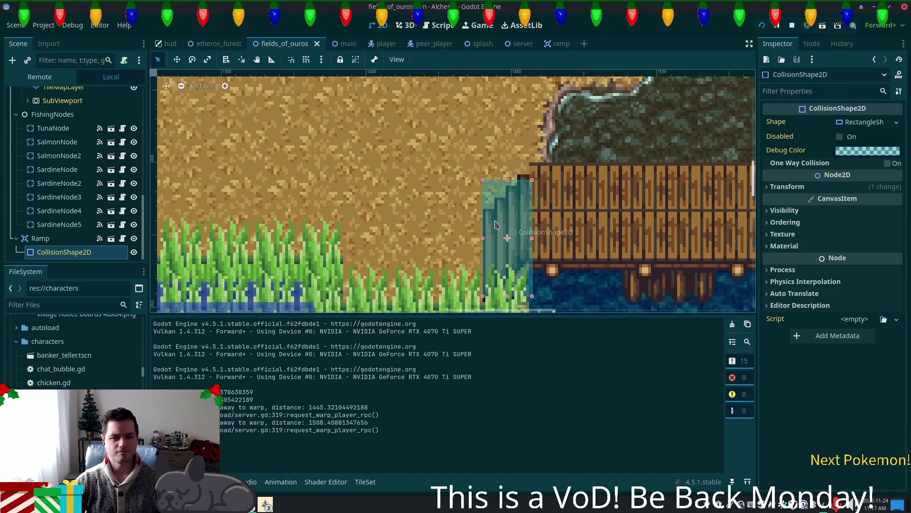
Duplicate the Ramp node to create Ramp2
click(64, 239)
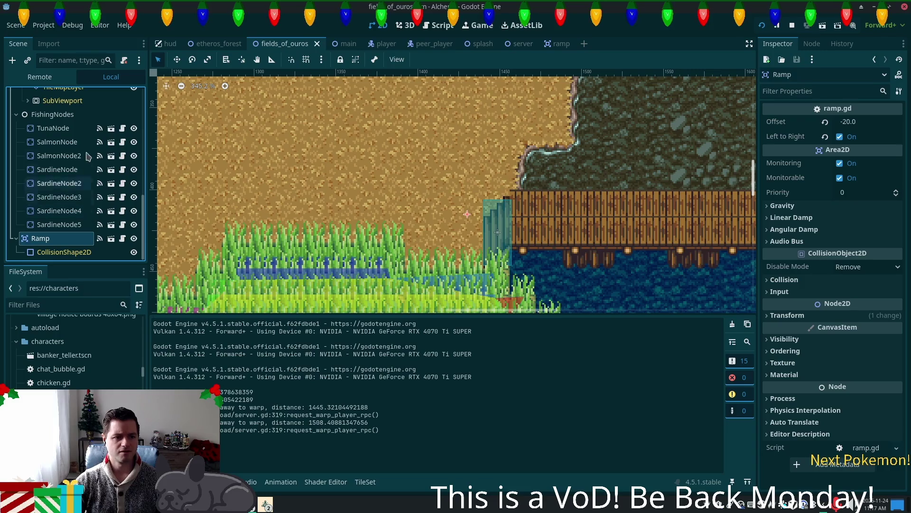
right_click(34, 239)
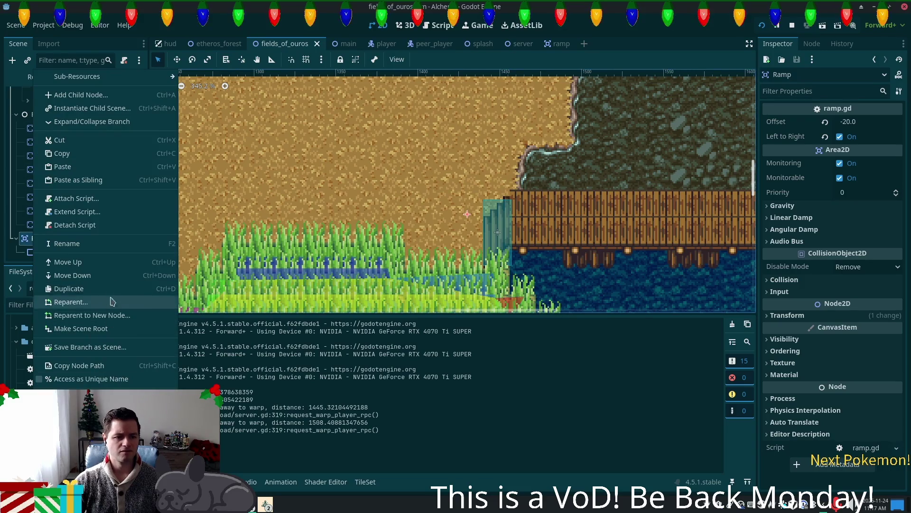
click(69, 289)
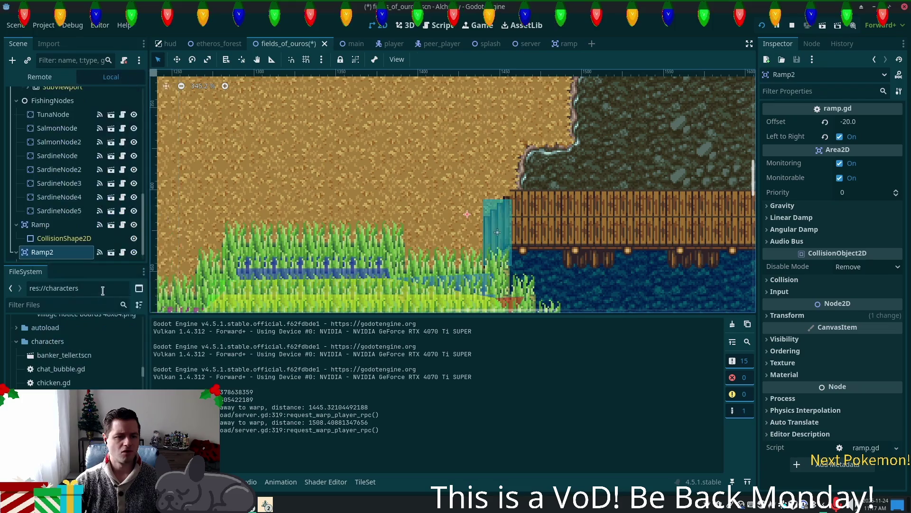
scroll(521, 239, down, 3)
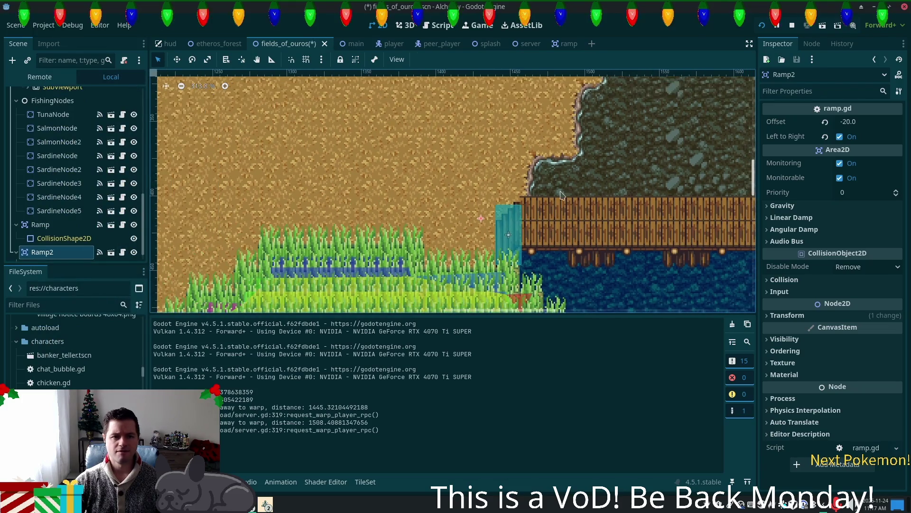
scroll(637, 236, down, 1)
Move Ramp2 to the bridge's right-hand stairs, turn off Left to Right, and save
drag(637, 236, 341, 204)
drag(275, 183, 744, 184)
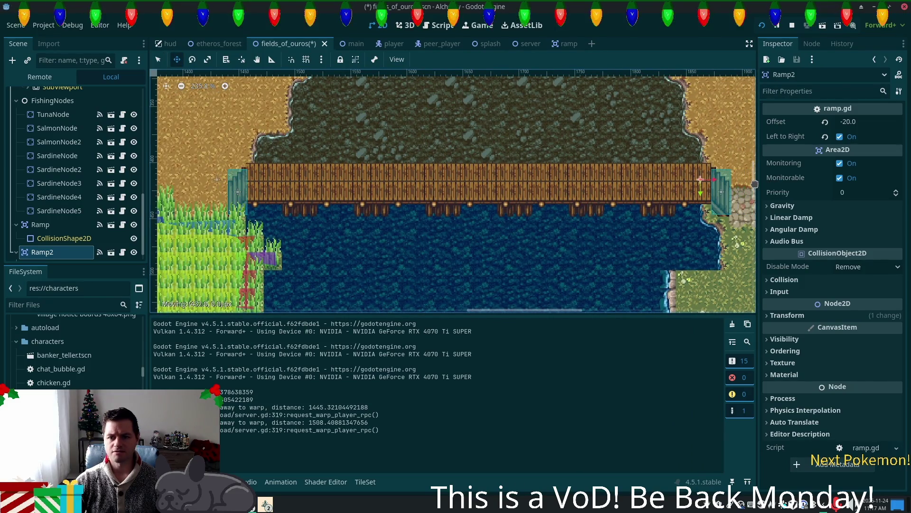
drag(755, 185, 755, 184)
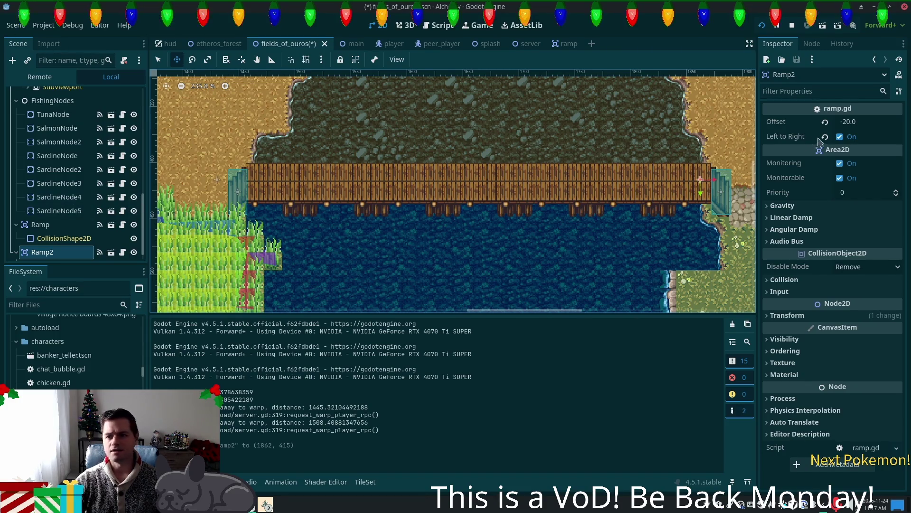
click(839, 137)
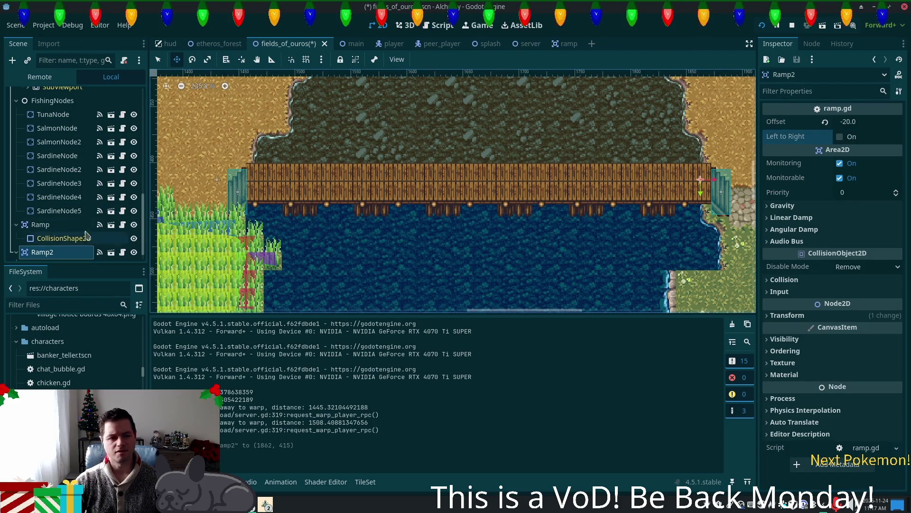
click(50, 227)
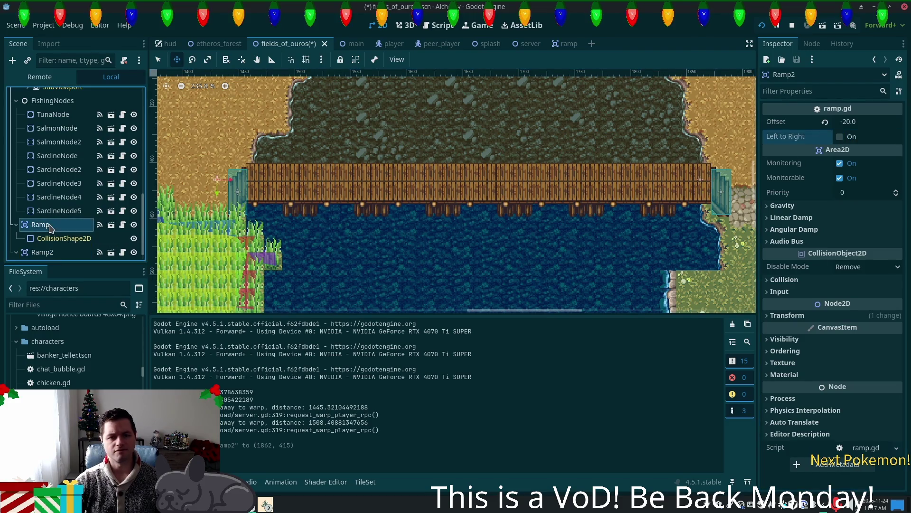
click(54, 250)
key(ctrl+s)
Relaunch the game and walk back and forth across the bridge and both stairs
key(F5)
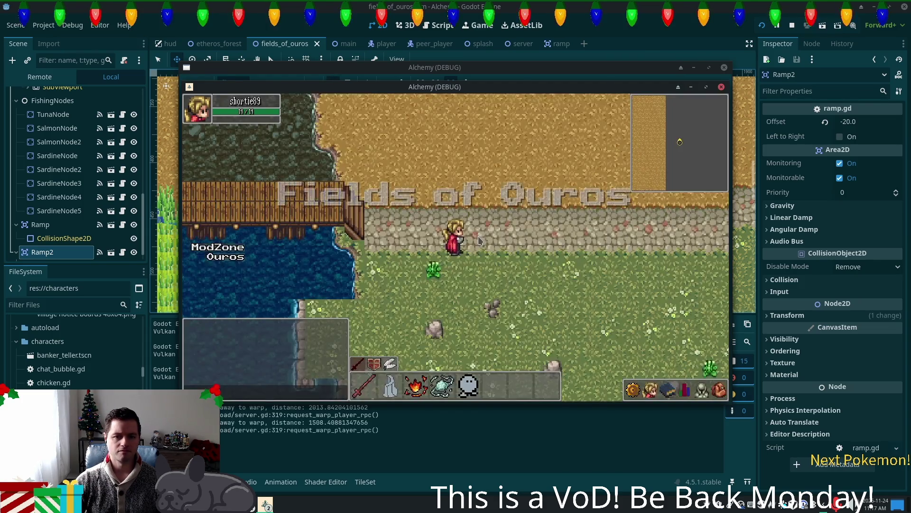
key(Right)
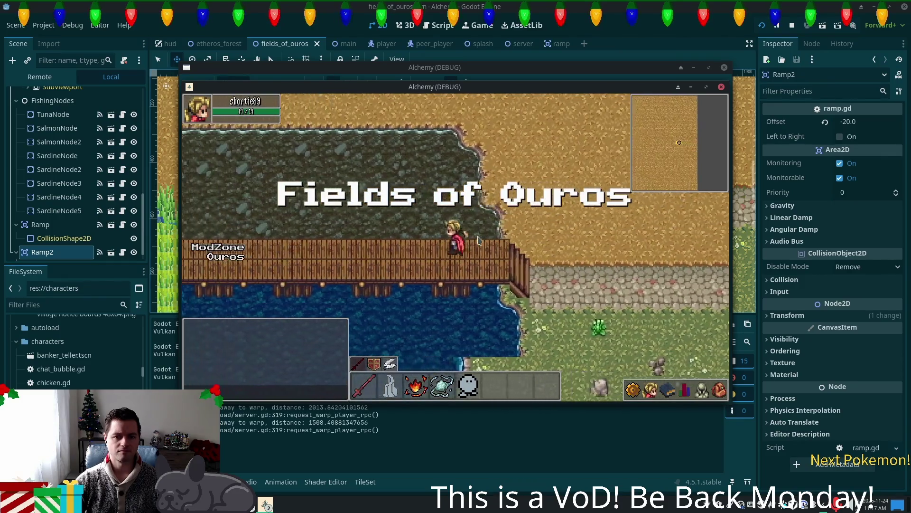
key(Left)
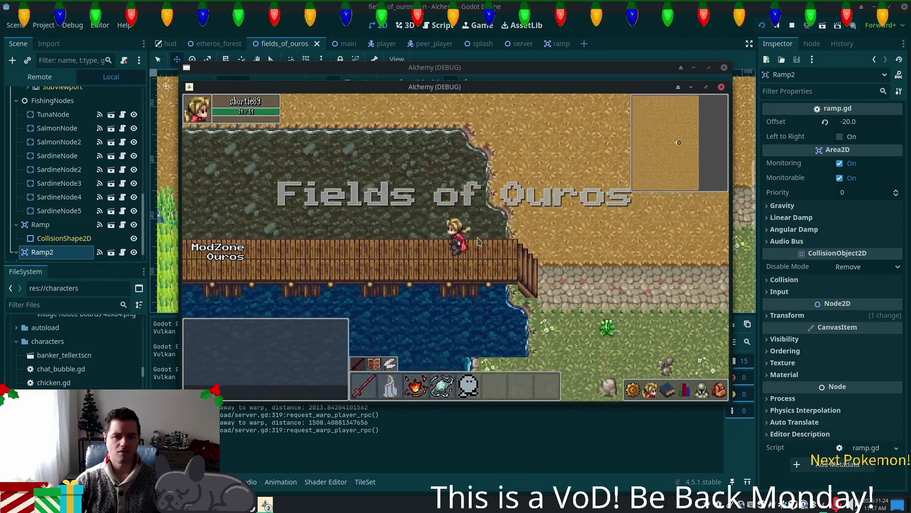
key(Left)
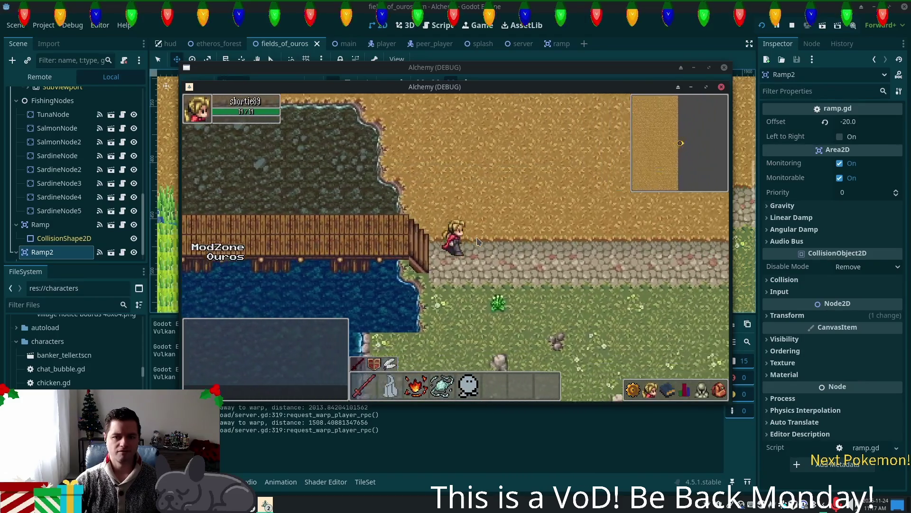
key(Left)
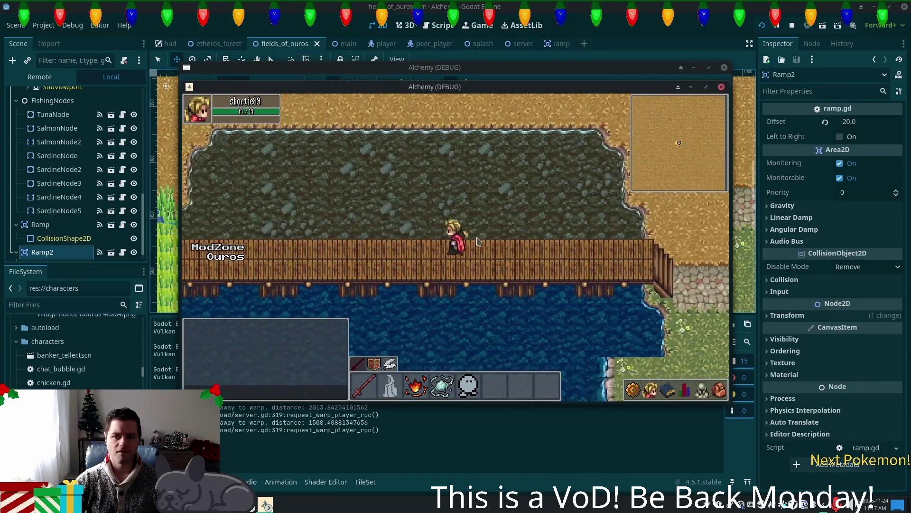
key(Right)
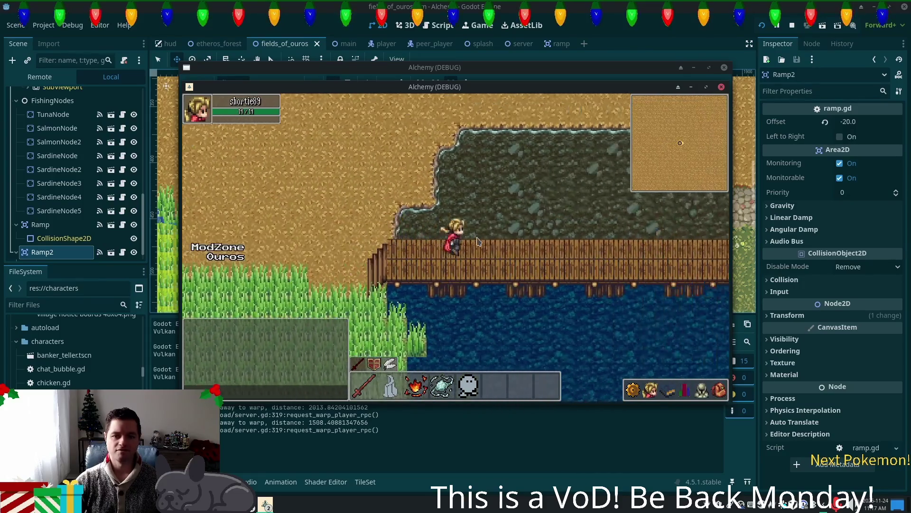
key(Right)
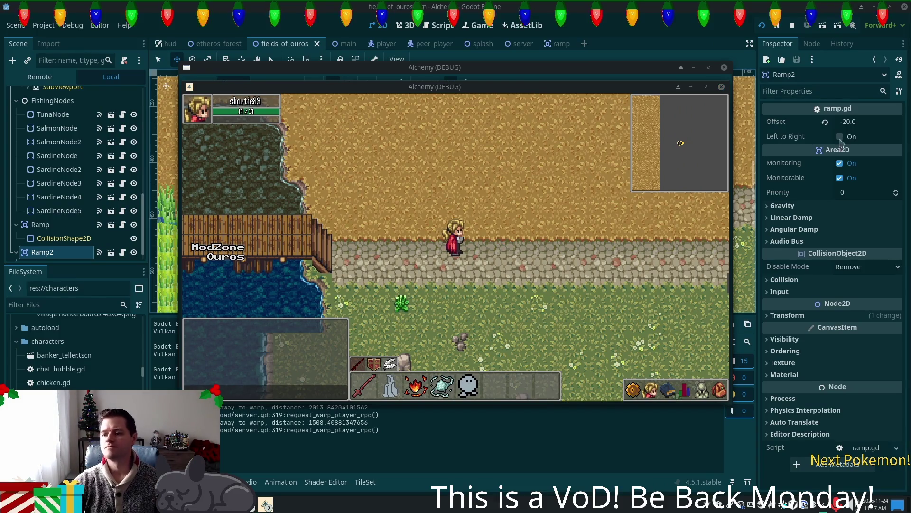
key(Left)
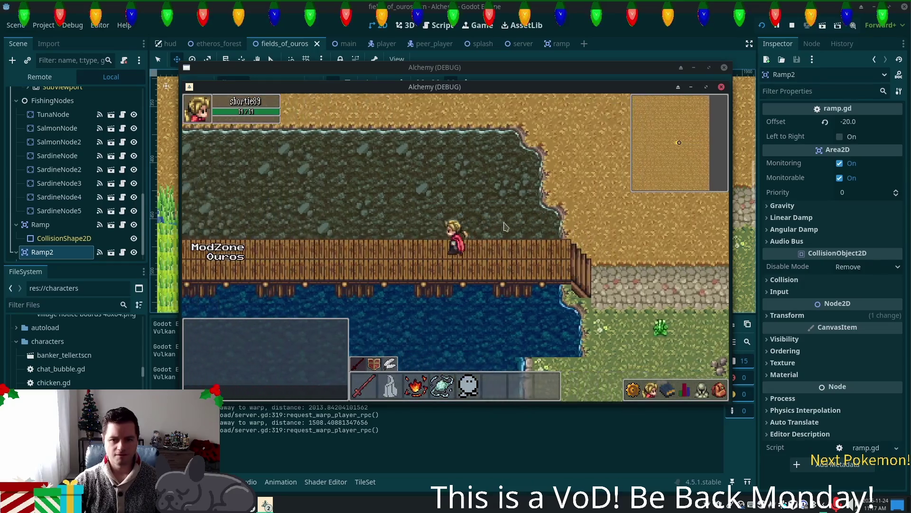
key(Left)
Walk through the meadow and along the lake shore, across the dirt field, back toward the bridge
key(Down)
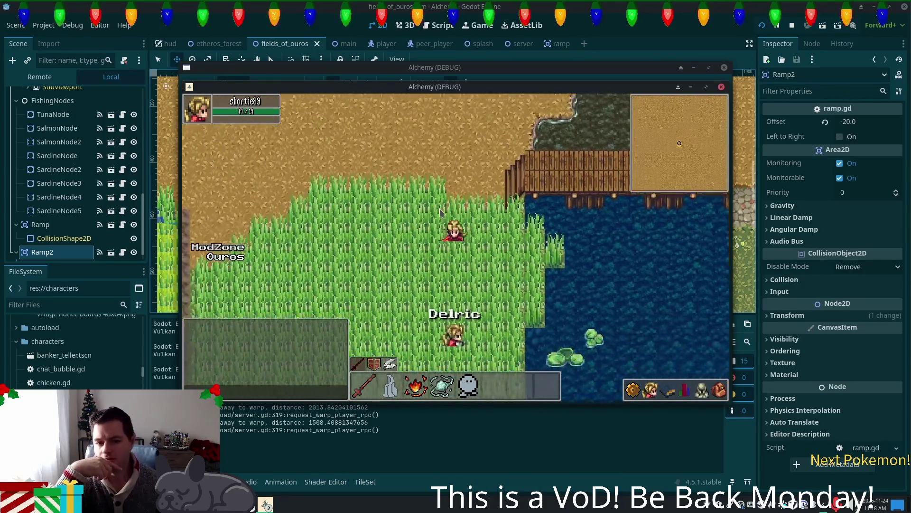
key(Down)
key(Right)
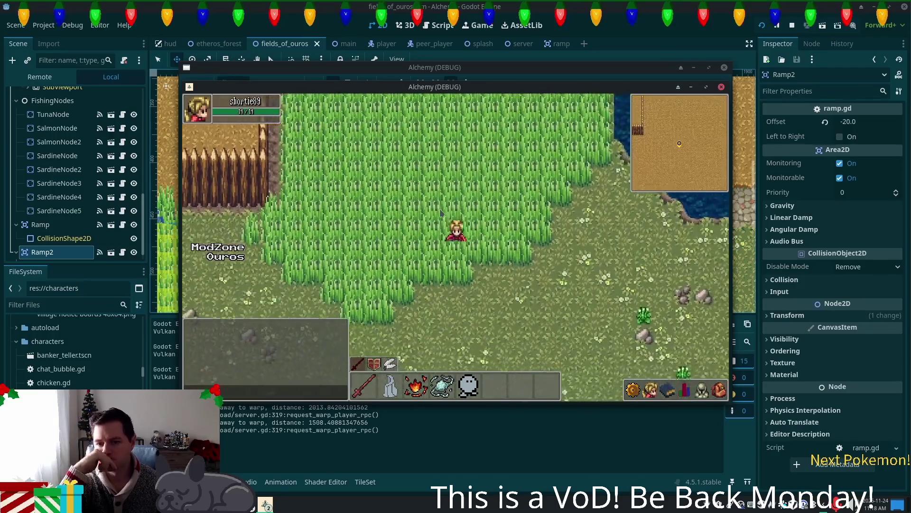
key(Up)
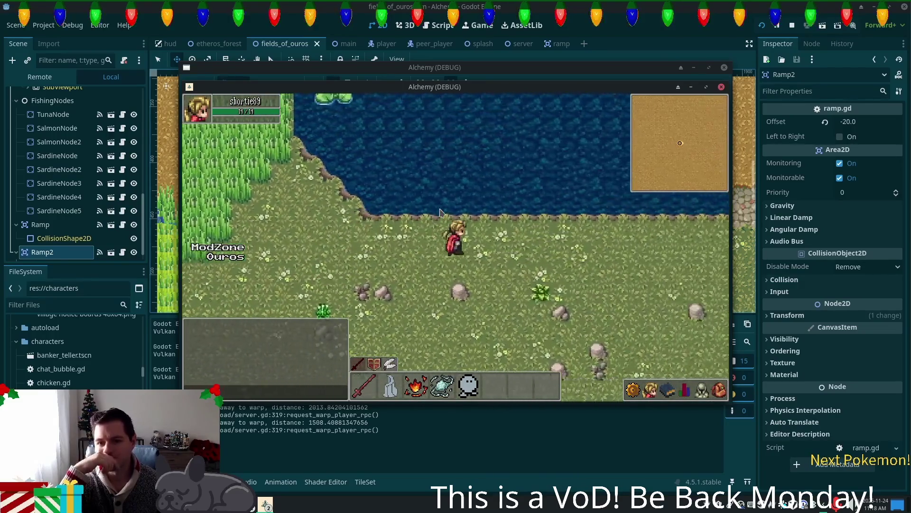
key(Right)
key(Up)
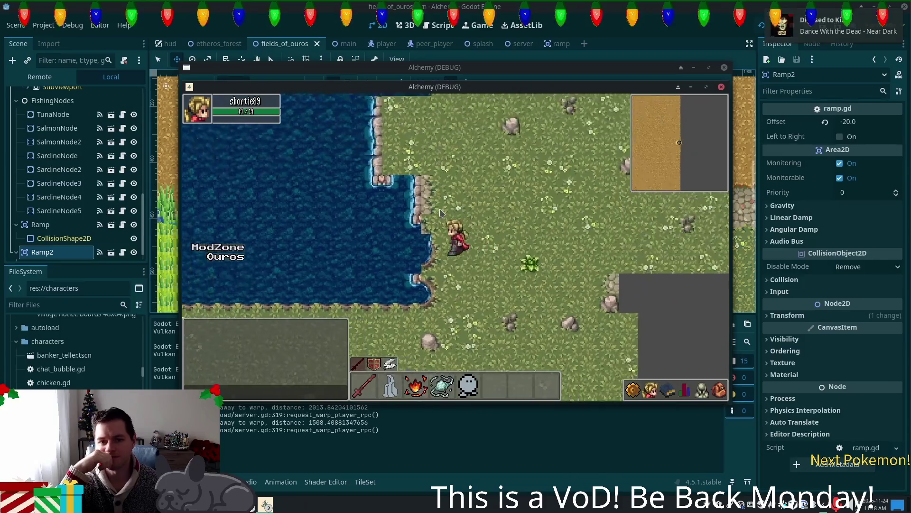
key(Up)
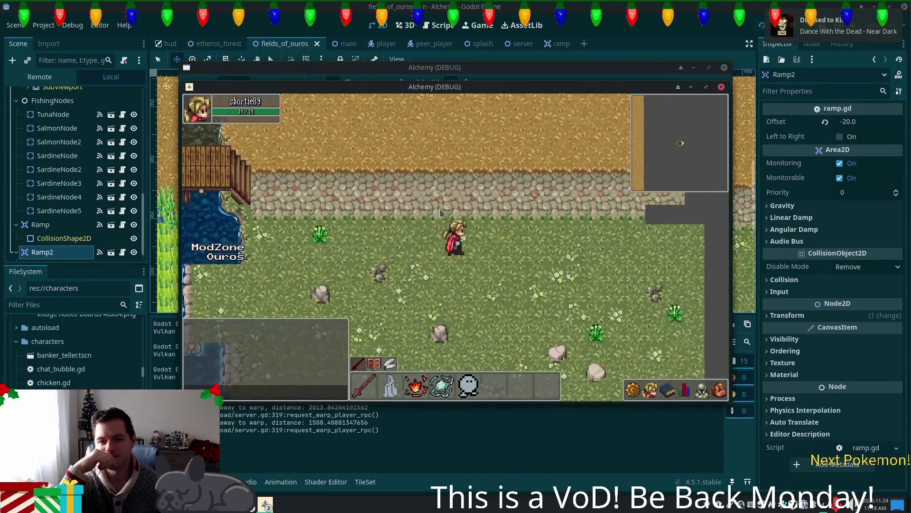
key(Up)
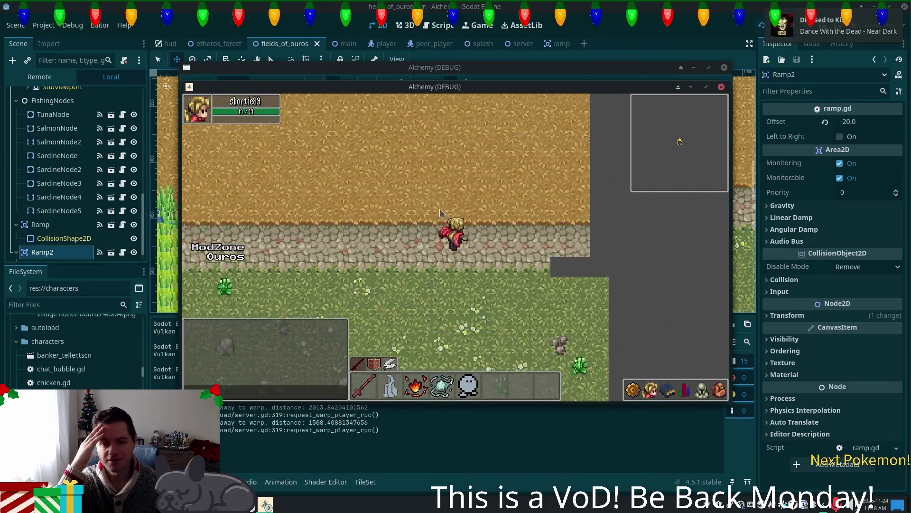
key(Up)
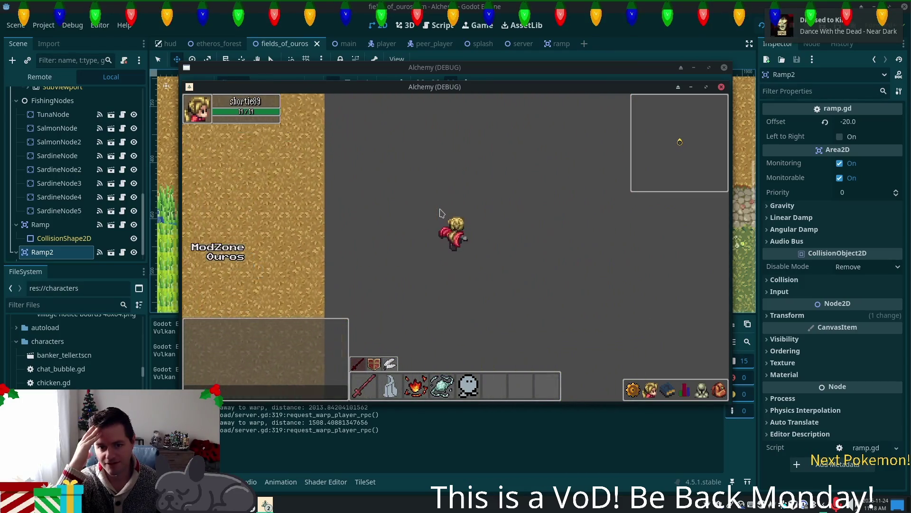
key(Left)
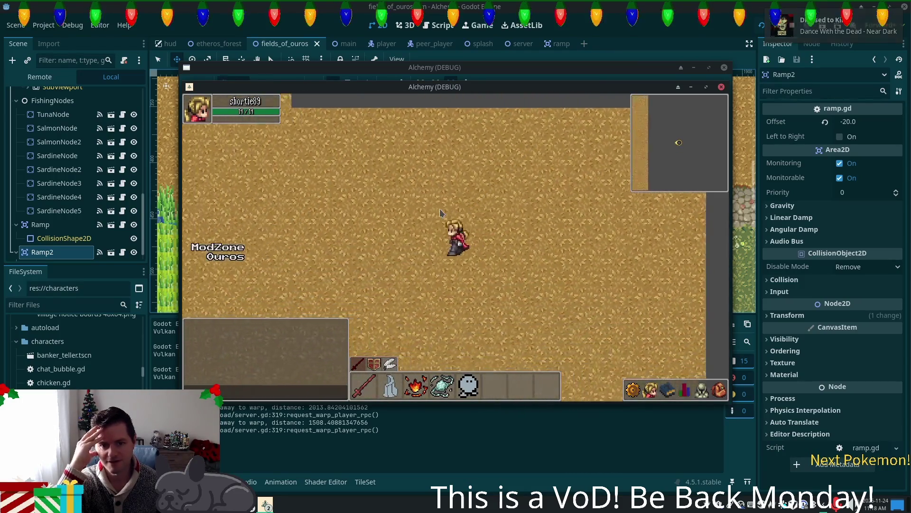
key(Left)
key(Left)
key(Left)
key(Right)
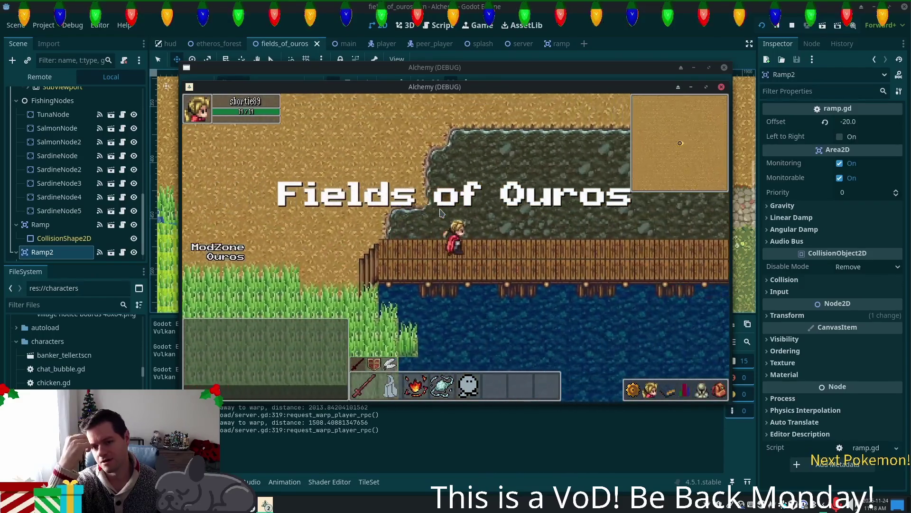
Walk back and forth over the bridge, stepping on and off the right stairs
key(Right)
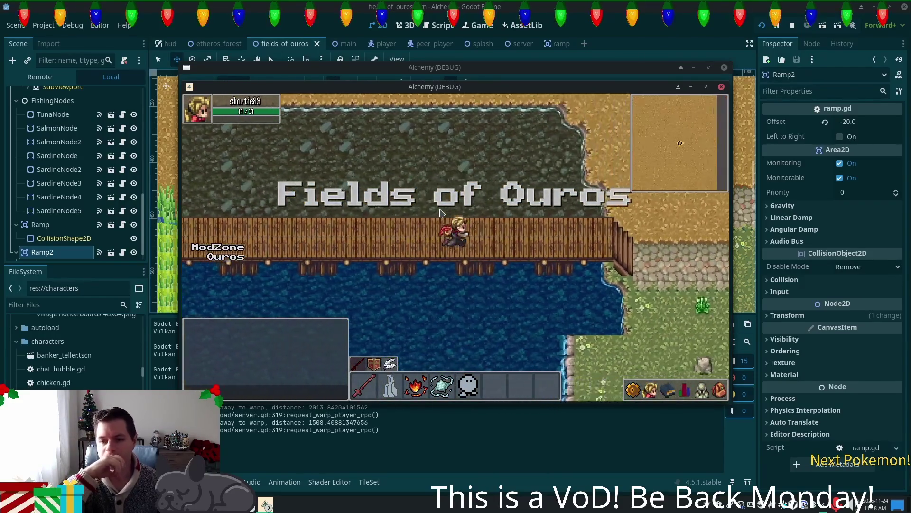
key(Right)
key(Left)
key(Left)
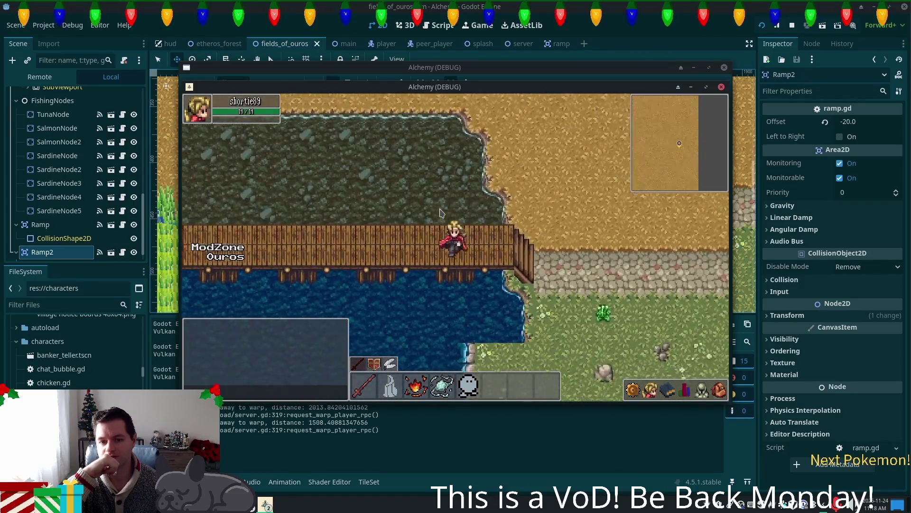
key(Right)
key(Left)
key(Right)
key(Right)
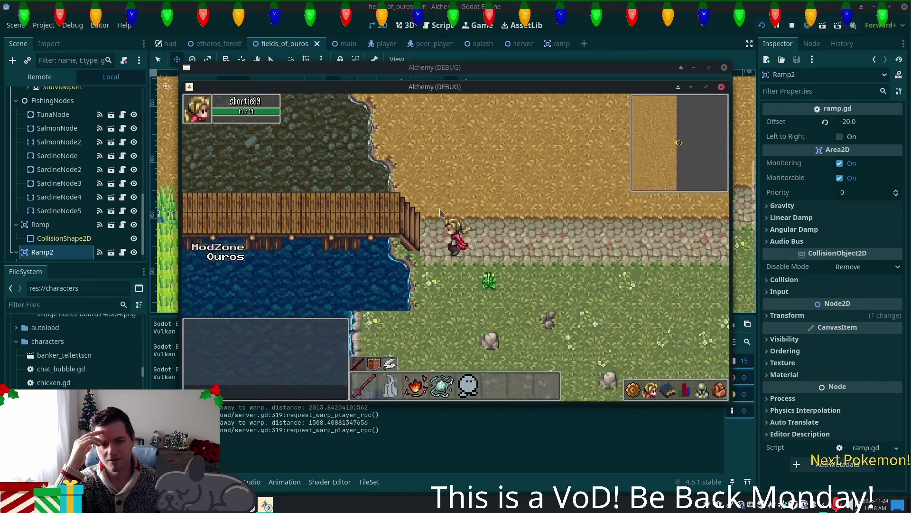
key(Left)
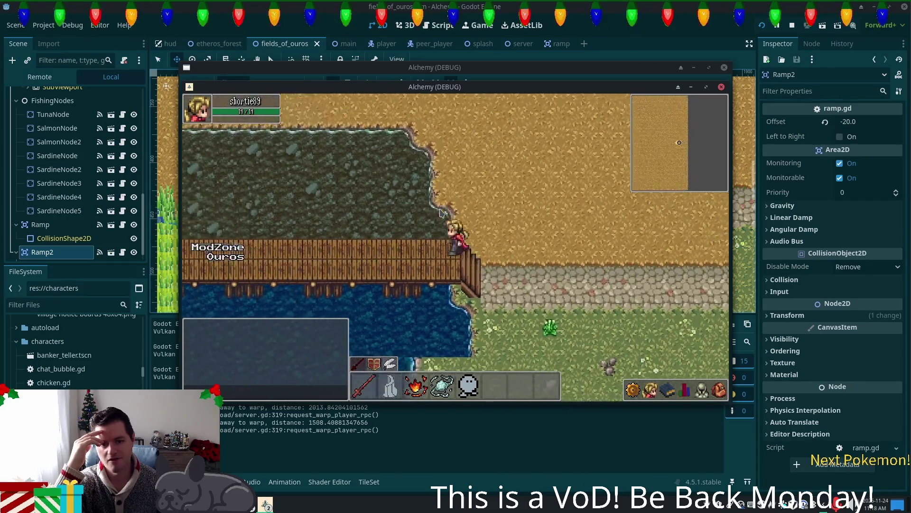
key(Right)
key(Left)
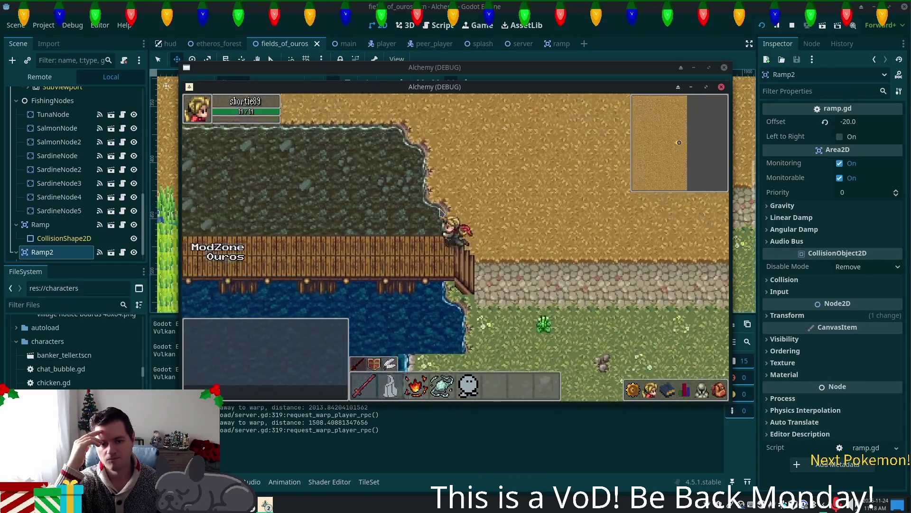
key(Left)
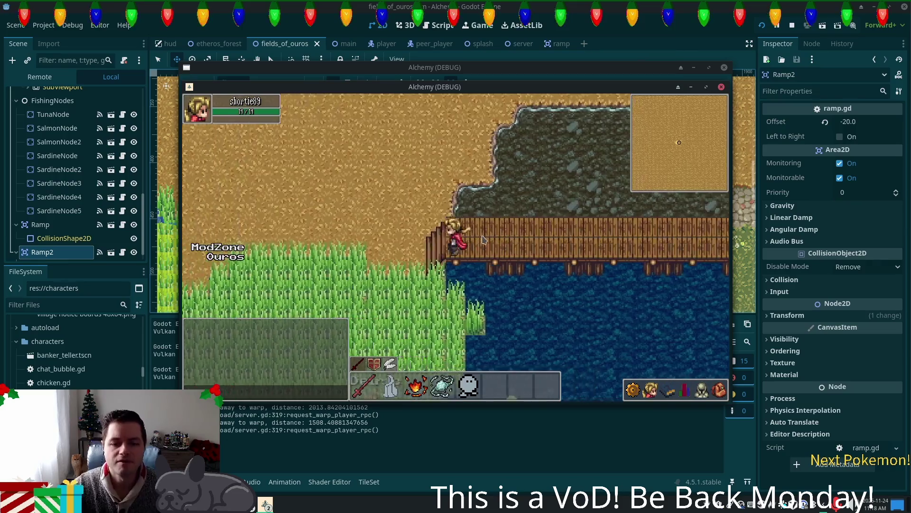
Leave the bridge down the grassy shore, then walk north onto the dirt above the pond
key(Down)
key(Left)
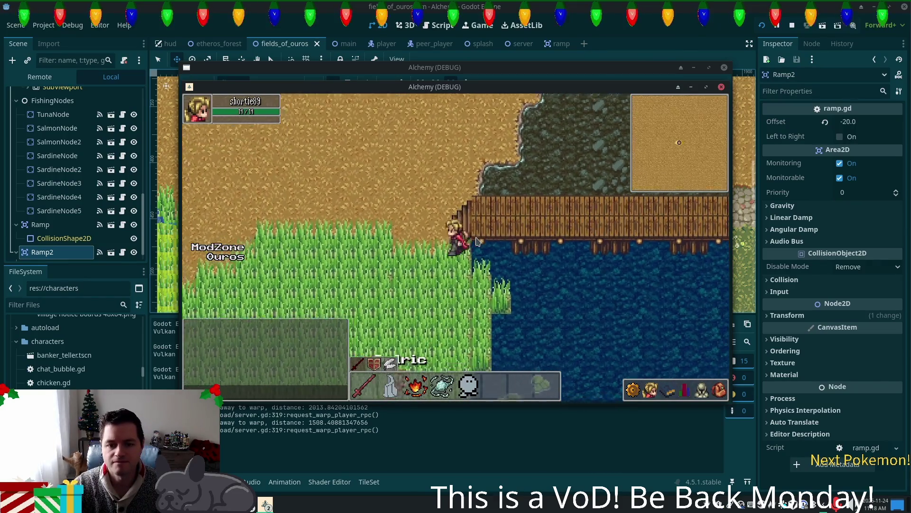
key(Down)
key(Left)
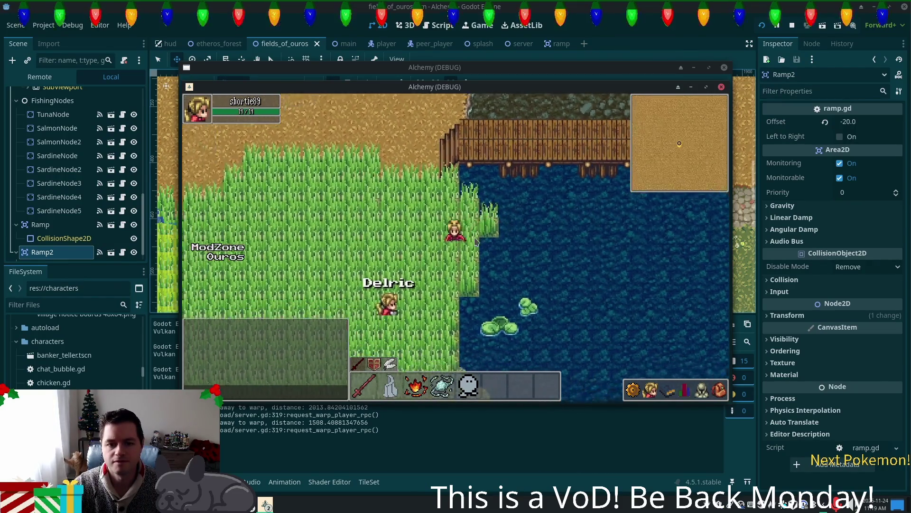
key(Down)
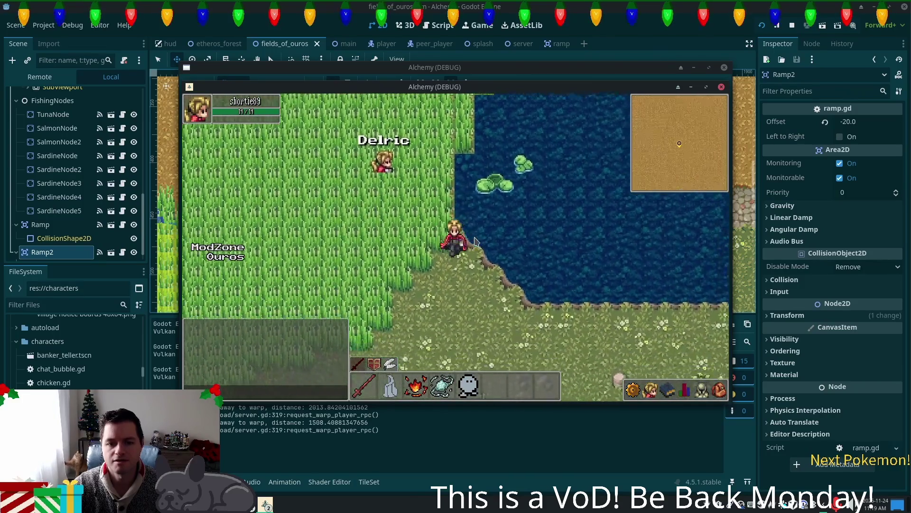
key(Right)
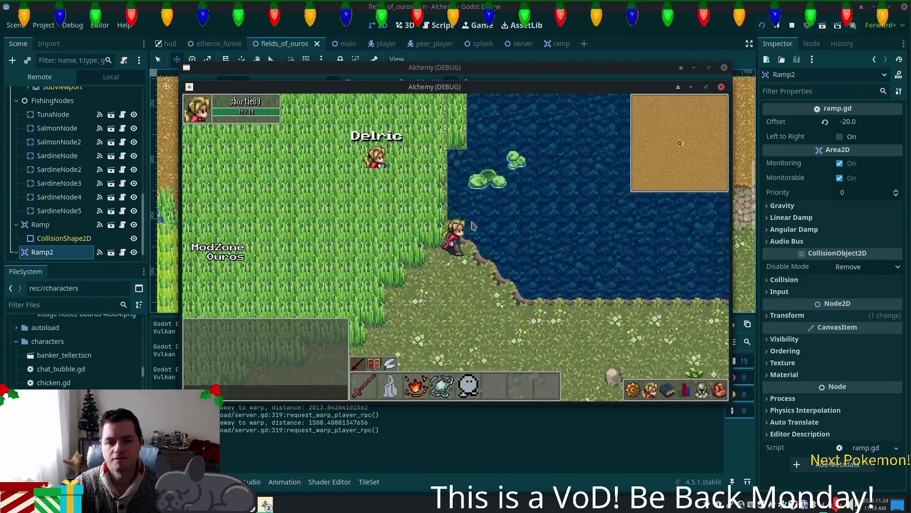
key(Up)
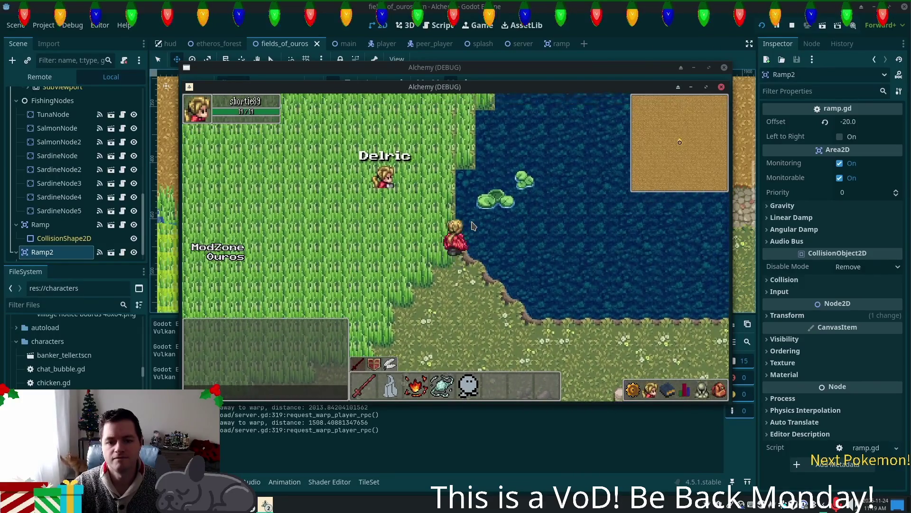
key(Up)
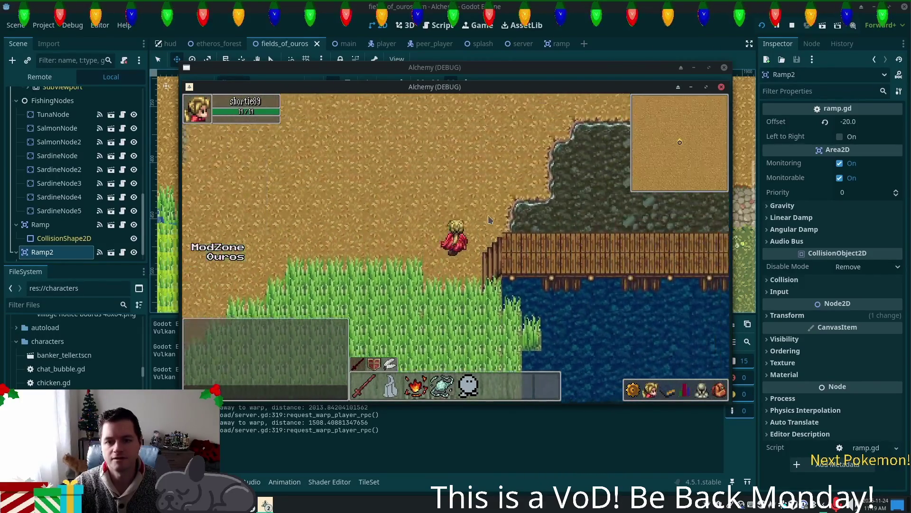
key(Up)
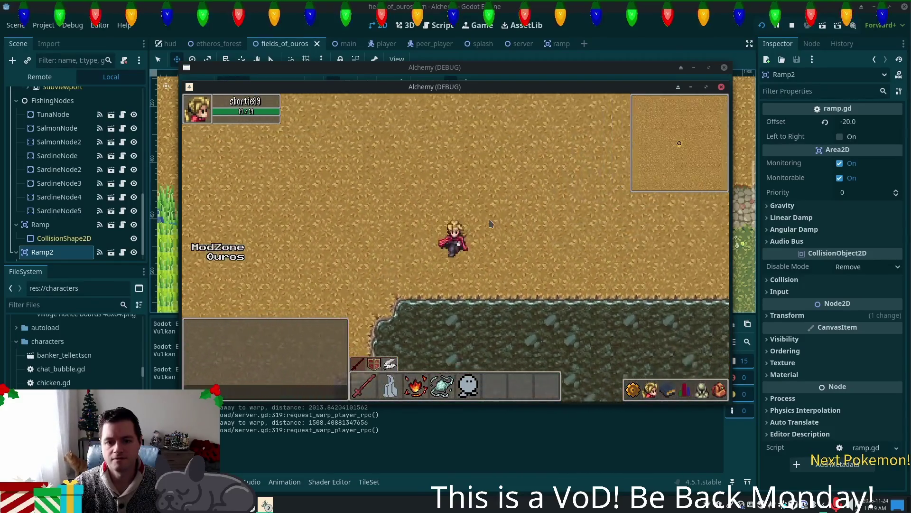
key(Right)
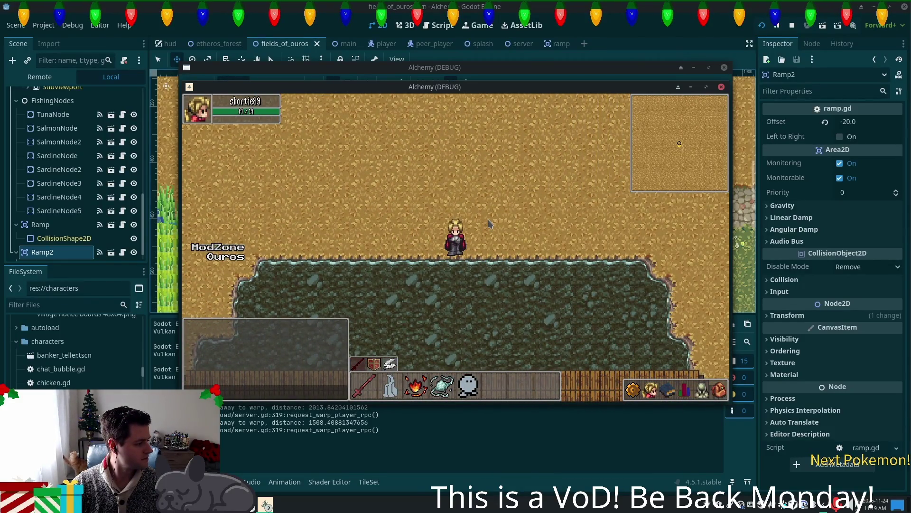
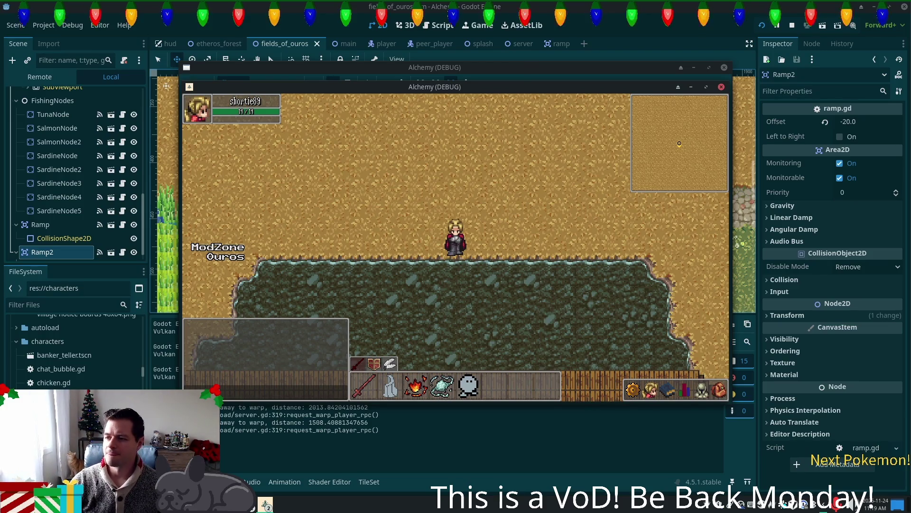
Walk the character between the dirt road, the grassy riverbank and the dock, then view the shore beside the bridge
key(d)
key(s)
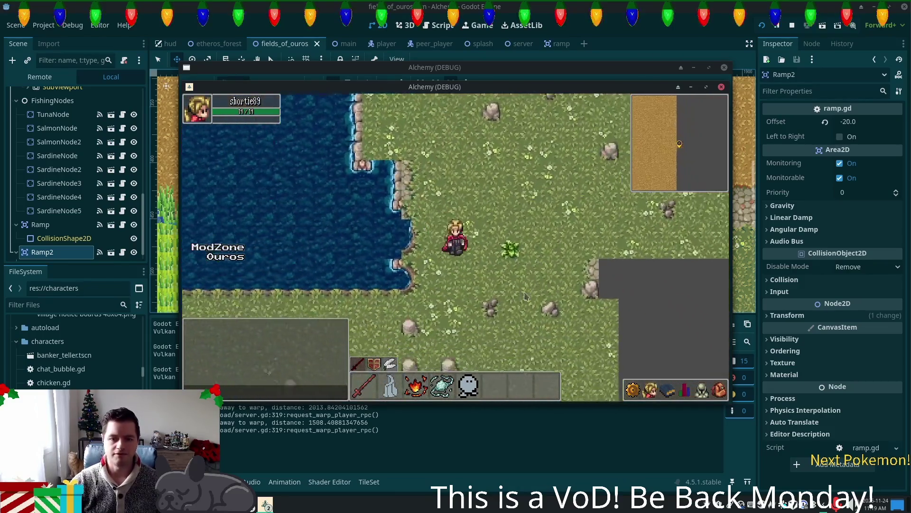
key(a)
key(w)
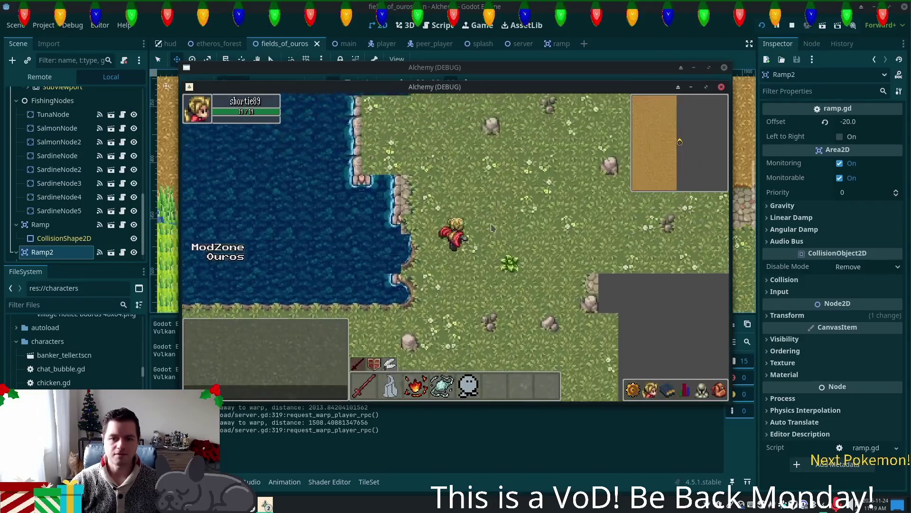
key(s)
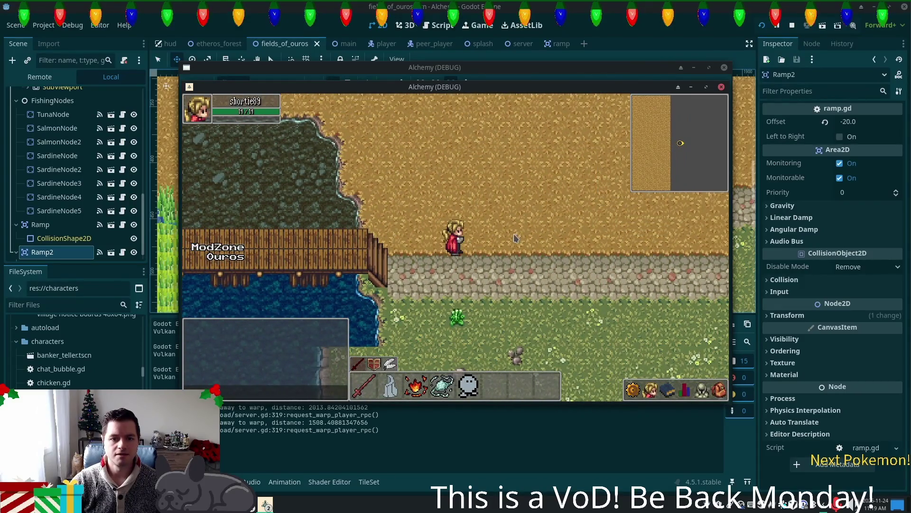
key(w)
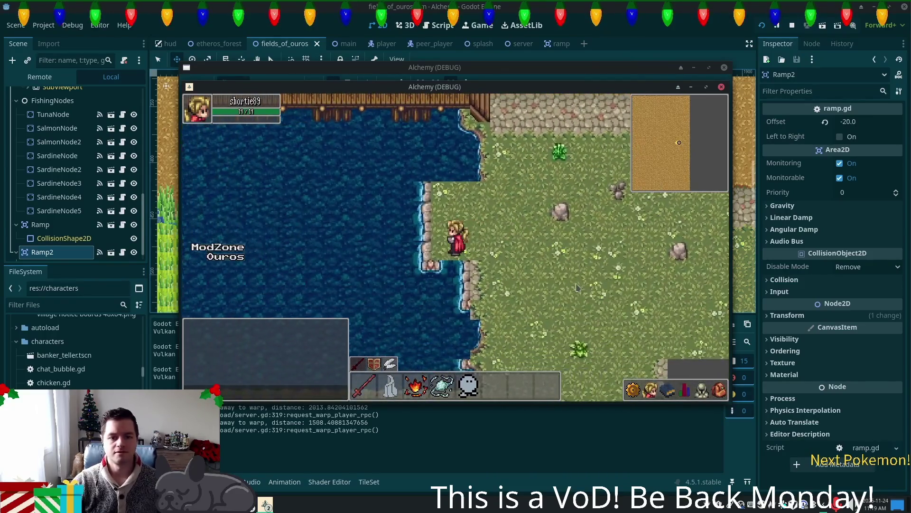
key(d)
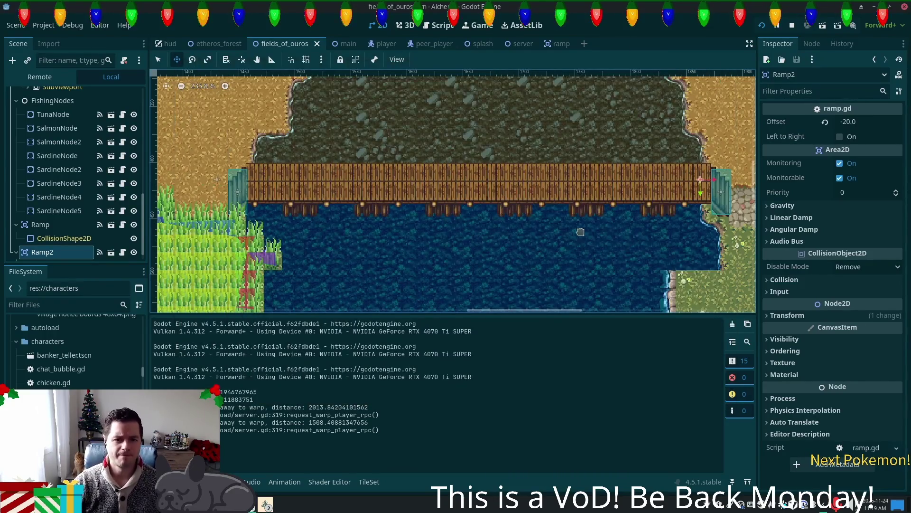
scroll(581, 231, up, 2)
mouse_move(580, 231)
mouse_down()
mouse_move(522, 143)
mouse_move(417, 136)
mouse_move(455, 211)
mouse_up()
Select the Ground tile layer, show the forest.png atlas and pick a pond tile
scroll(138, 167, up, 8)
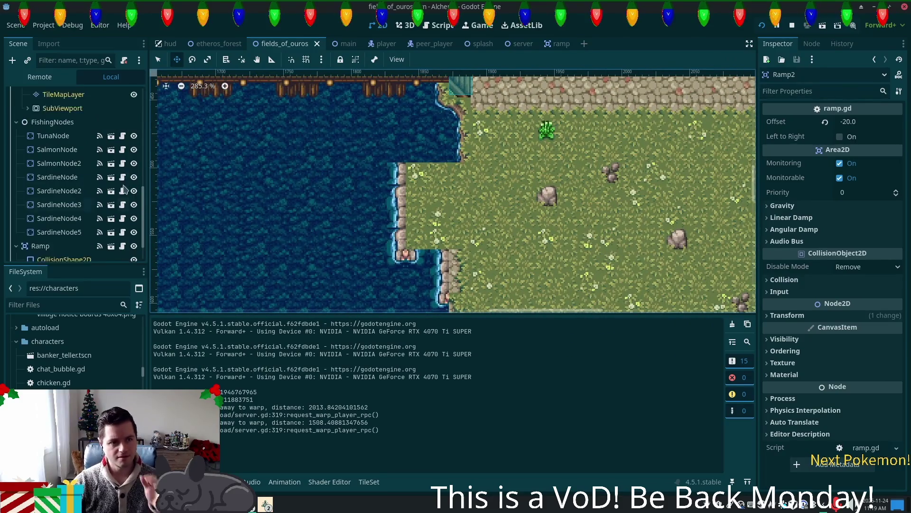
scroll(119, 152, up, 10)
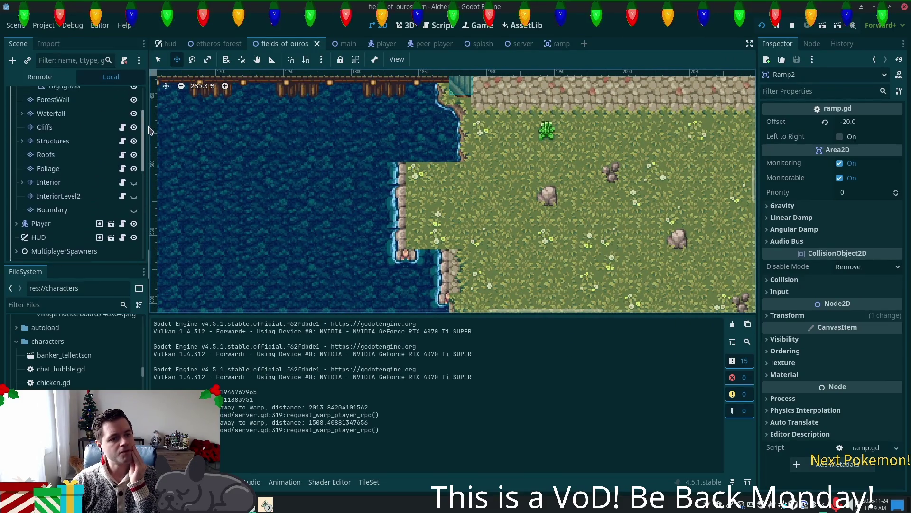
click(78, 125)
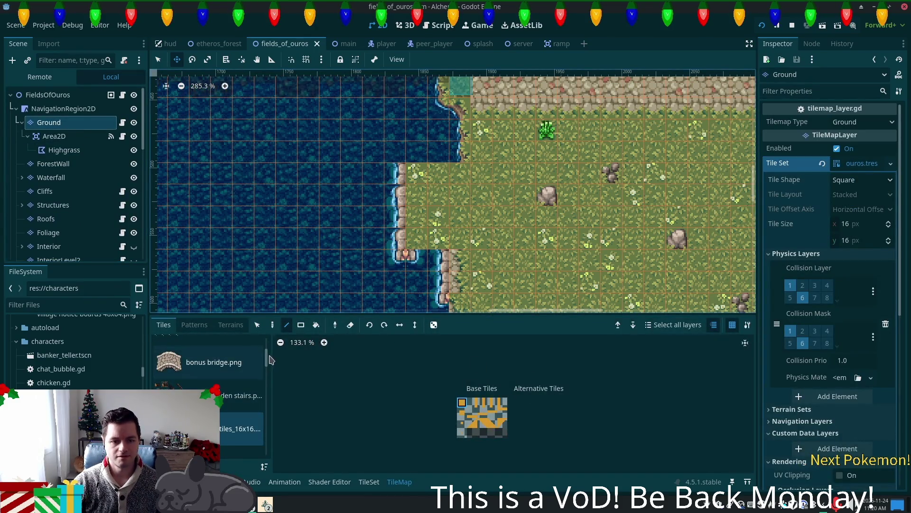
scroll(244, 404, down, 10)
click(256, 422)
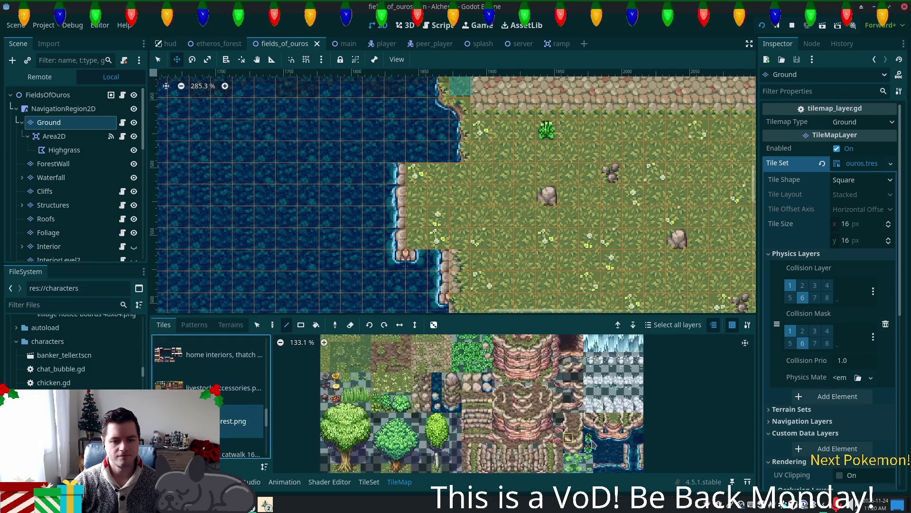
scroll(522, 418, down, 3)
scroll(475, 437, right, 3)
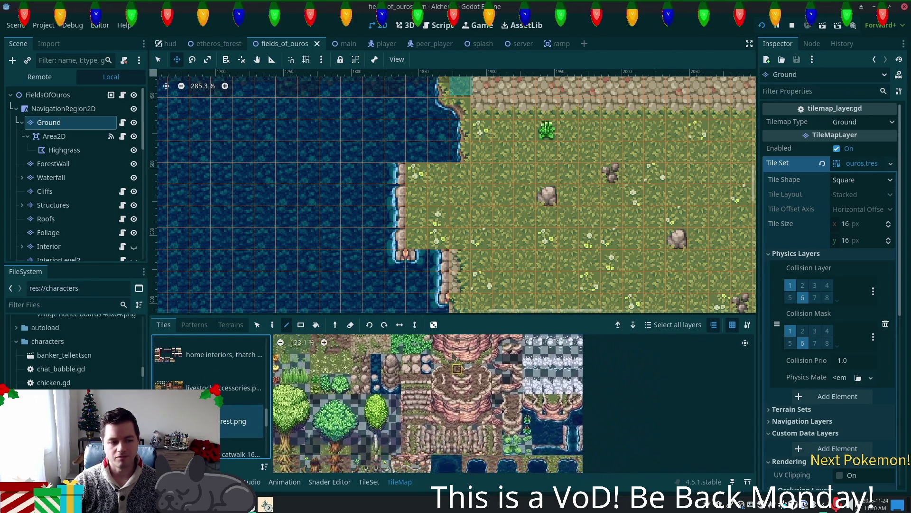
scroll(461, 443, down, 1)
click(565, 414)
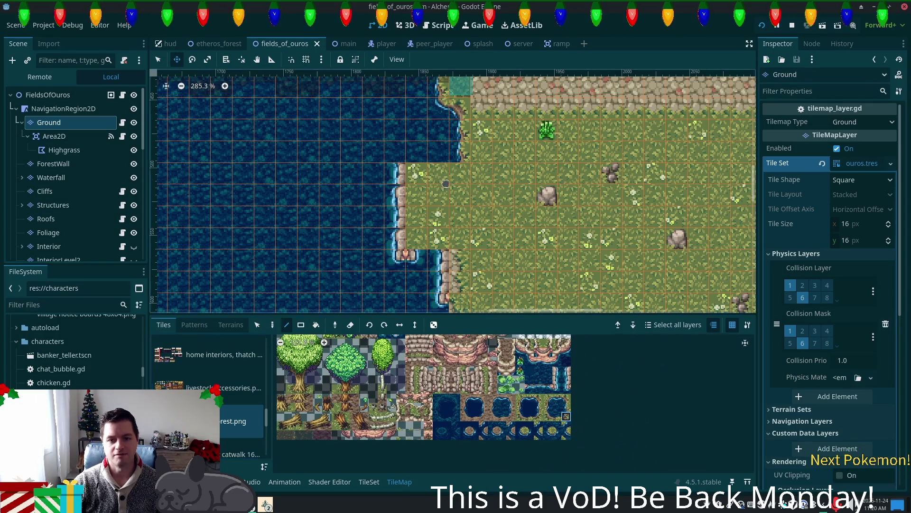
With the Paint tool, turn single shore cells, including the flower-grass and cliff-edge cells, into water
click(272, 325)
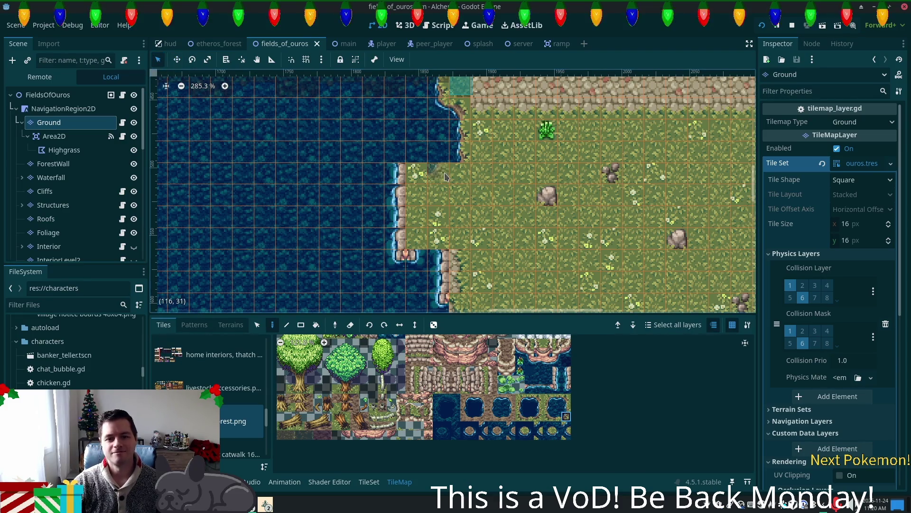
click(463, 182)
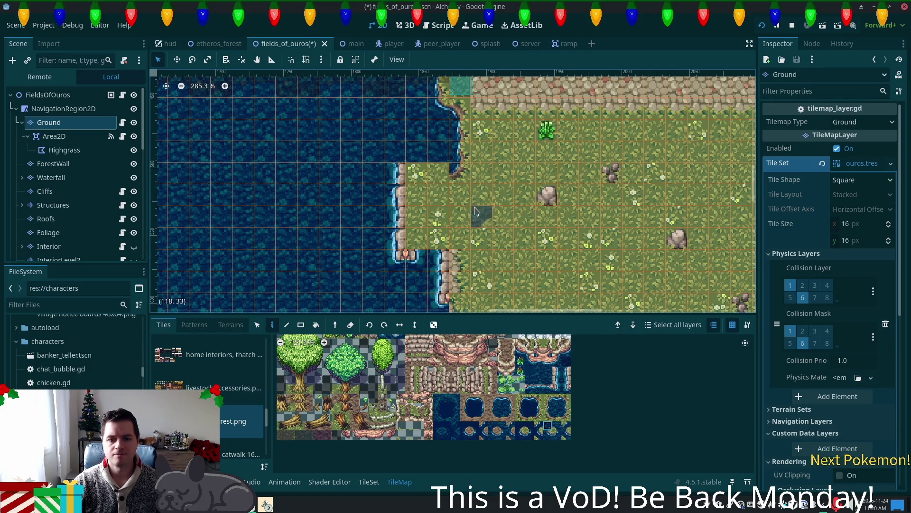
scroll(421, 221, up, 5)
click(422, 221)
scroll(397, 405, up, 1)
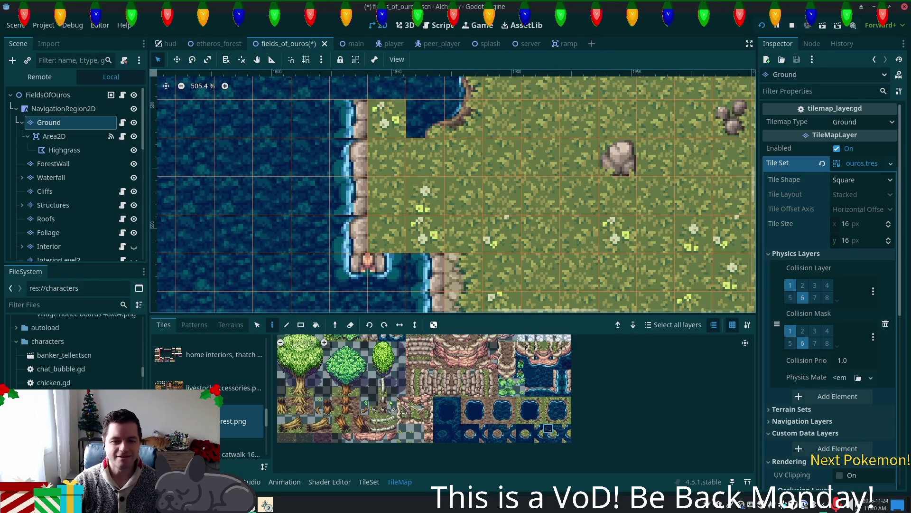
scroll(392, 406, up, 1)
click(388, 119)
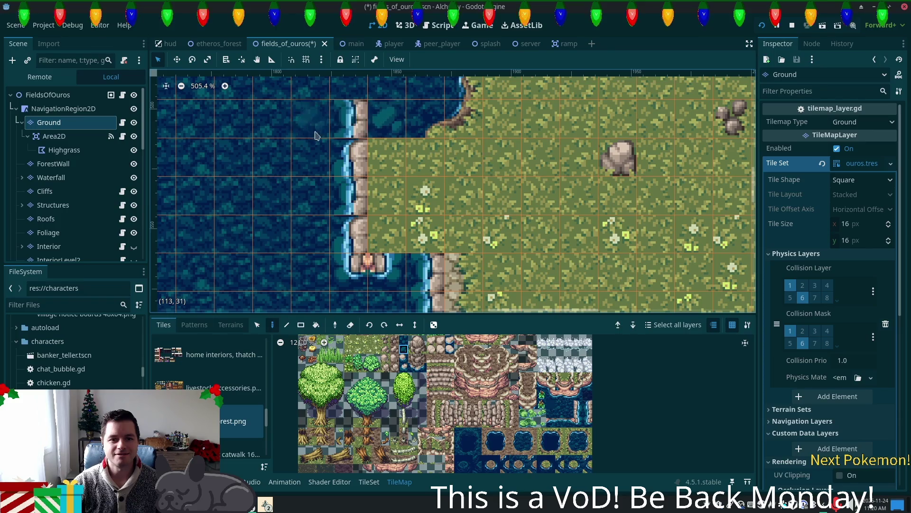
click(355, 156)
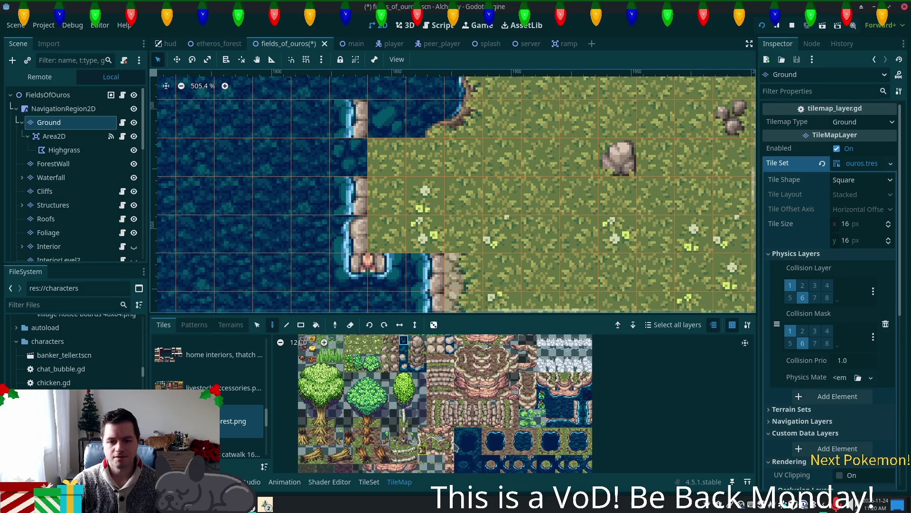
Paint the grass and cliff columns as water and run shoreline tiles down the grass column
click(569, 404)
mouse_move(349, 157)
mouse_down()
mouse_move(386, 199)
mouse_move(387, 237)
mouse_move(359, 286)
mouse_move(387, 273)
mouse_up()
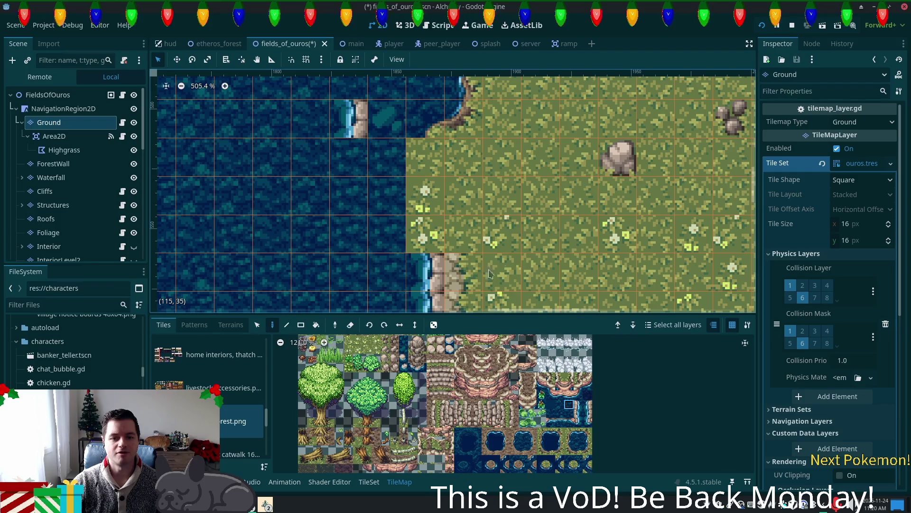
click(568, 442)
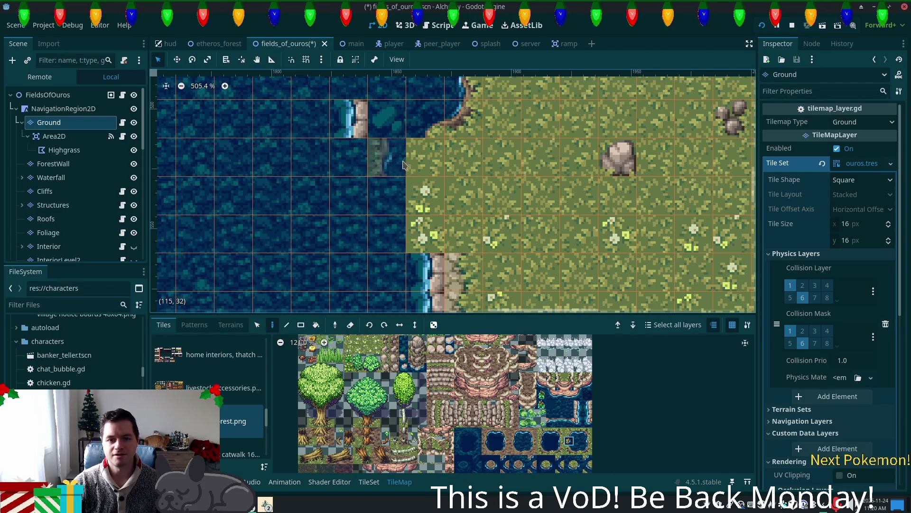
click(588, 441)
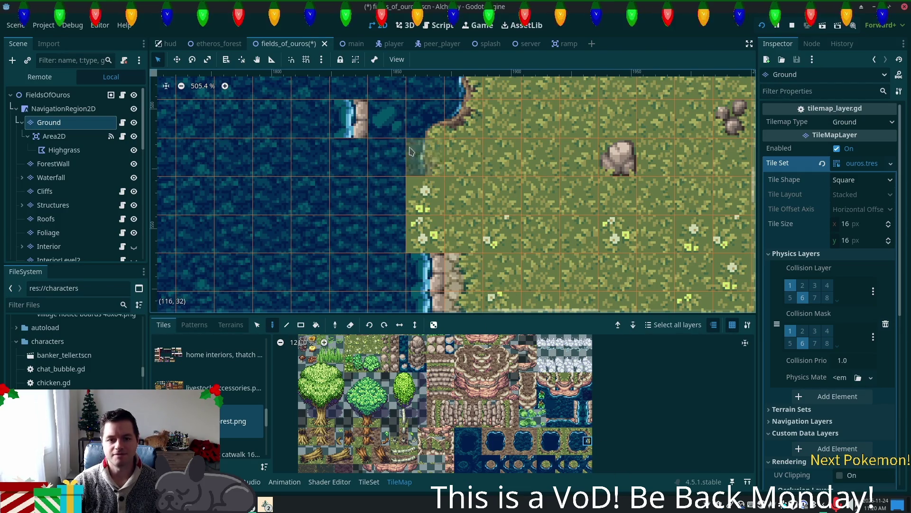
mouse_move(425, 156)
mouse_down()
mouse_move(425, 199)
mouse_move(451, 272)
mouse_up()
scroll(451, 265, down, 5)
Refine the shoreline cells with neighbouring water-edge tiles and turn the sand cell into water shoreline
click(588, 438)
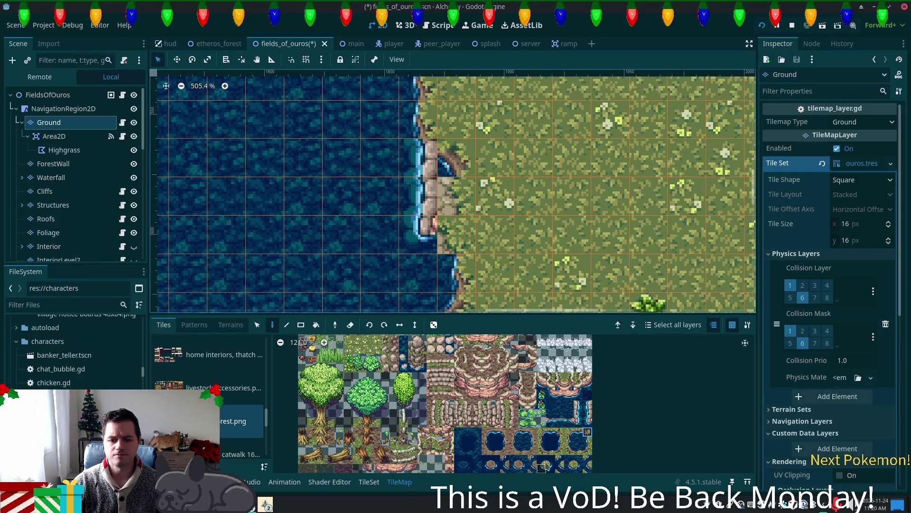
click(418, 158)
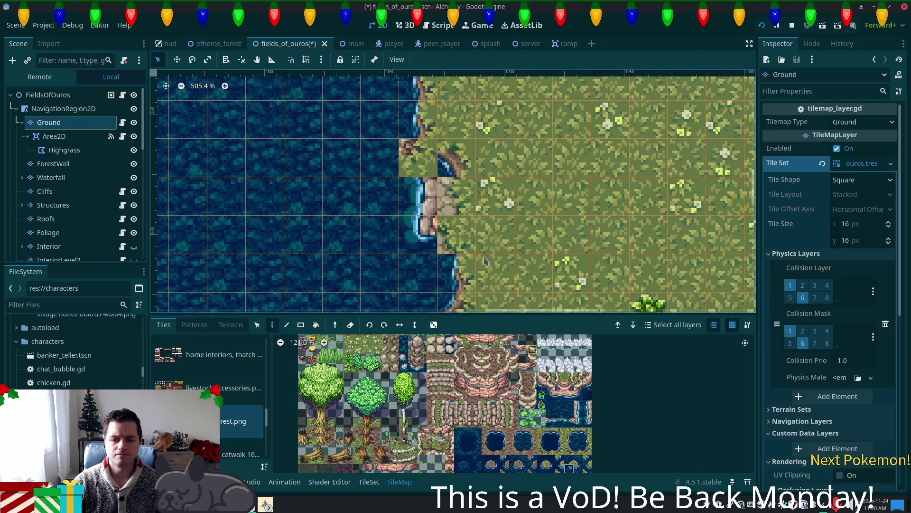
click(420, 196)
click(418, 158)
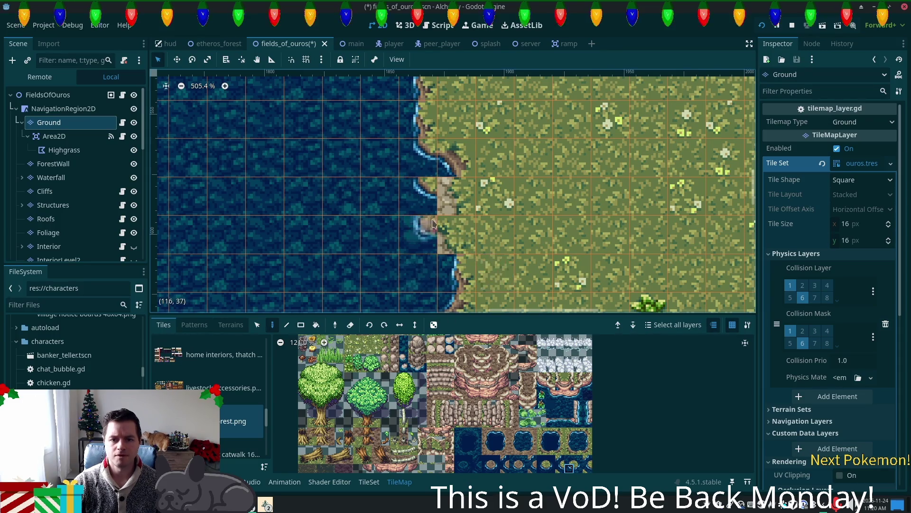
click(569, 404)
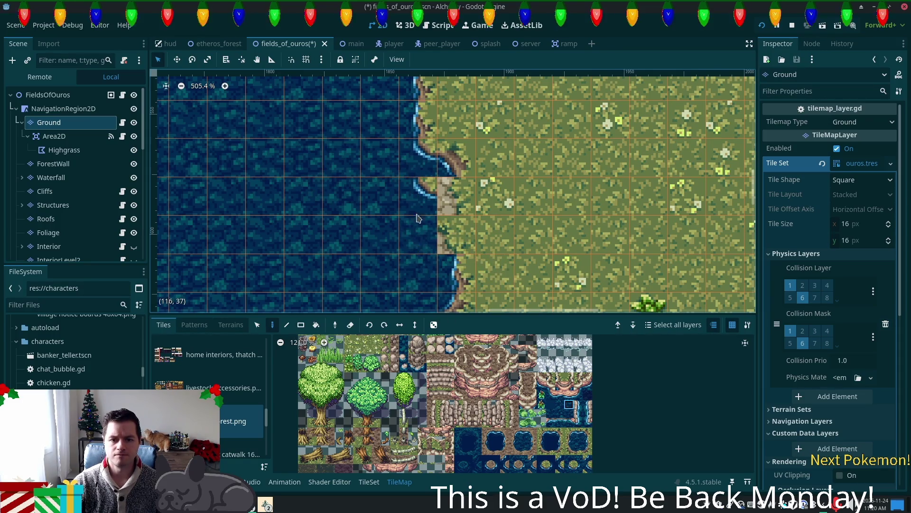
click(587, 440)
click(457, 212)
Paint bottom-row shoreline tiles over the sand cells below and save the scene
click(456, 235)
scroll(543, 347, down, 1)
scroll(538, 294, down, 4)
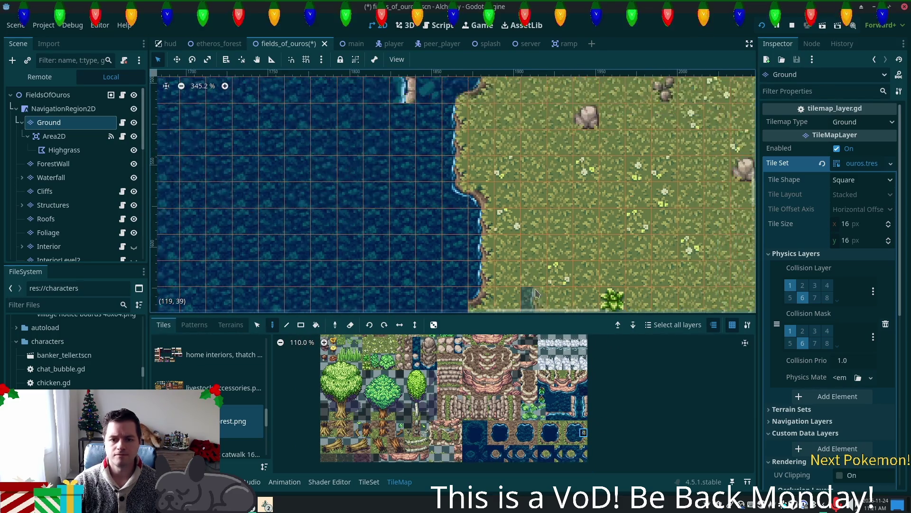
scroll(435, 214, up, 5)
click(575, 456)
click(424, 195)
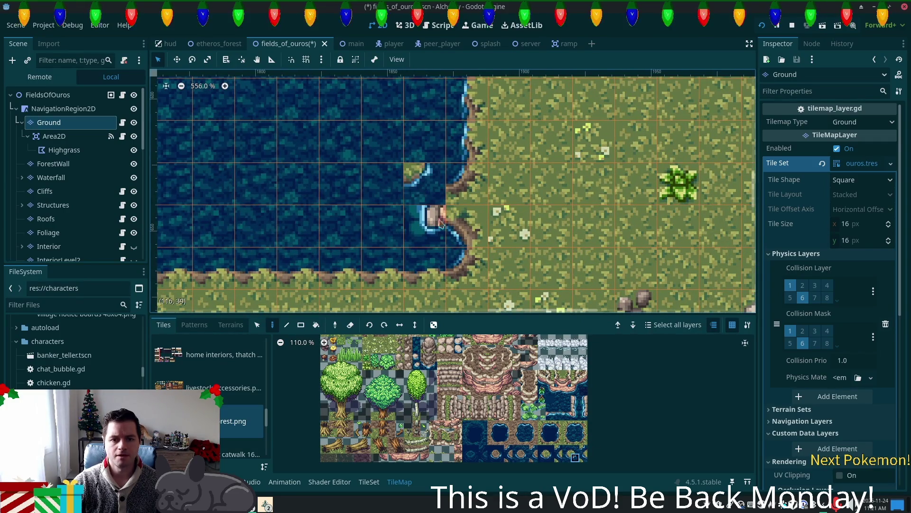
key(ctrl+s)
Repaint the remaining shore cells with curved water-edge tiles and pick the plain water tile
click(567, 449)
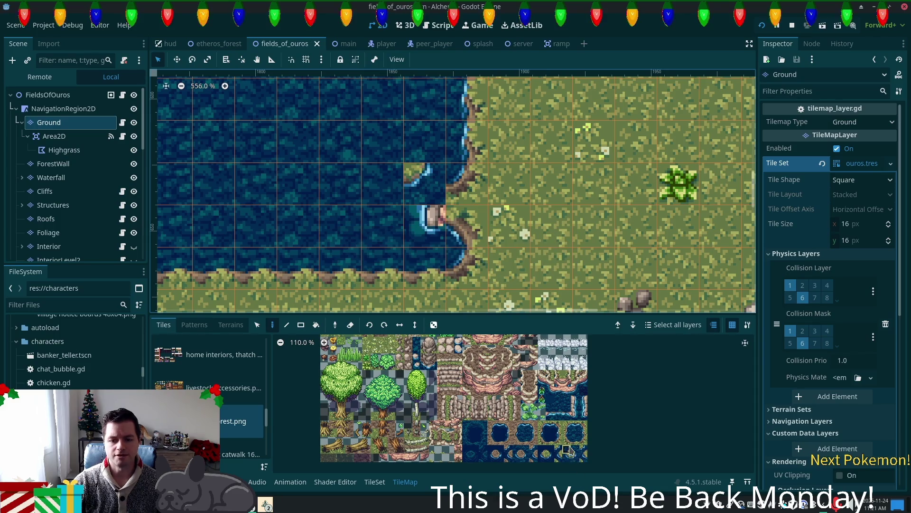
click(568, 457)
click(427, 223)
click(440, 281)
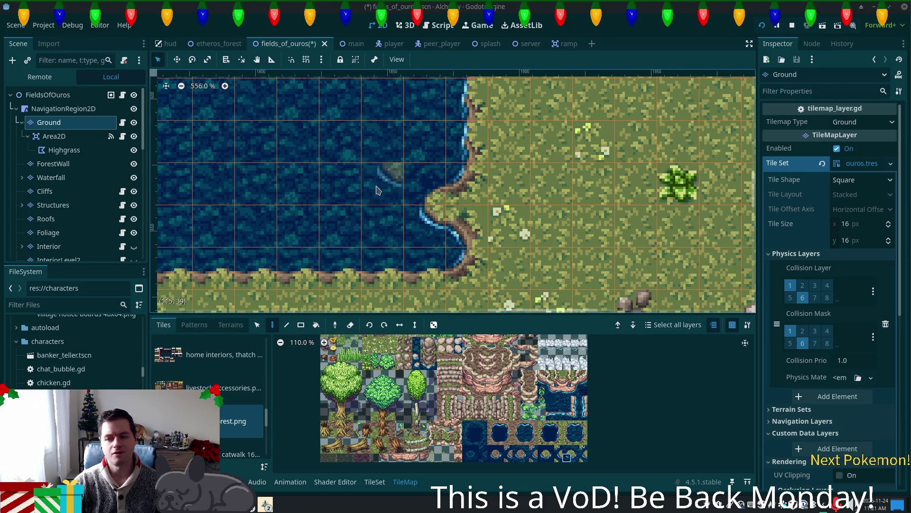
scroll(422, 231, down, 3)
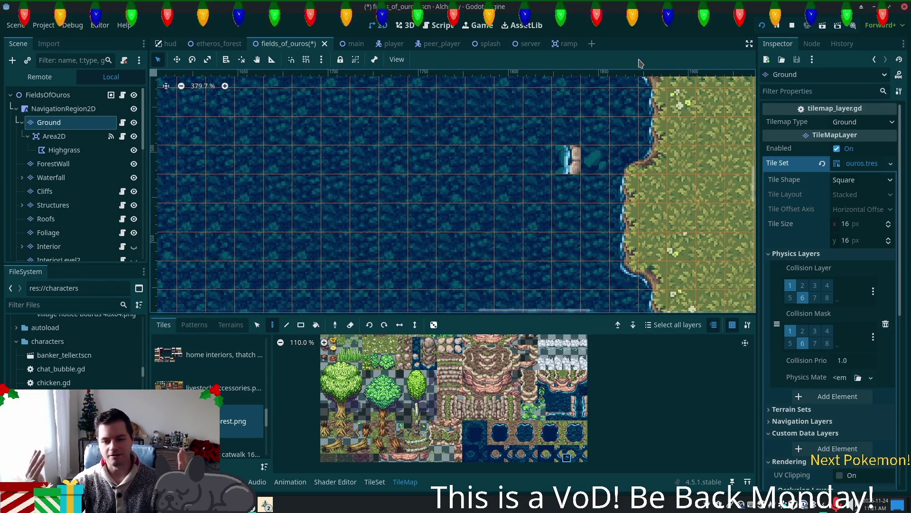
click(575, 434)
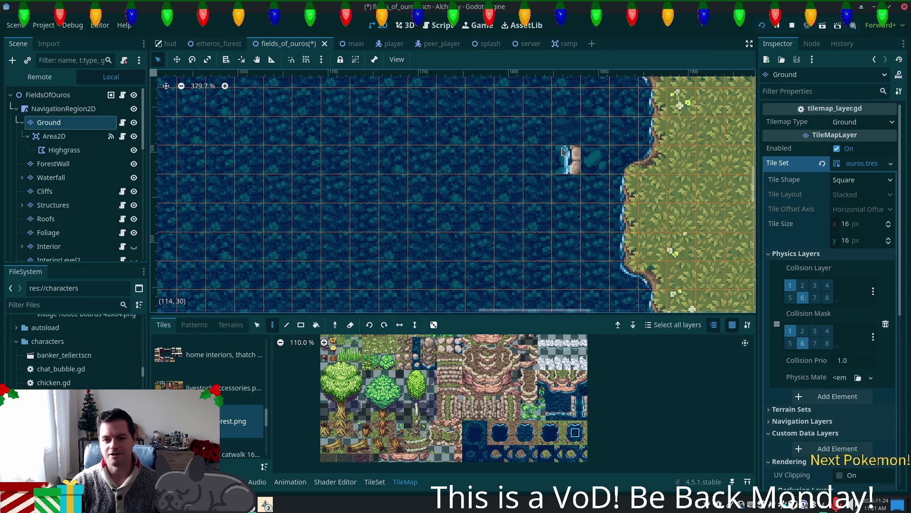
scroll(665, 208, down, 3)
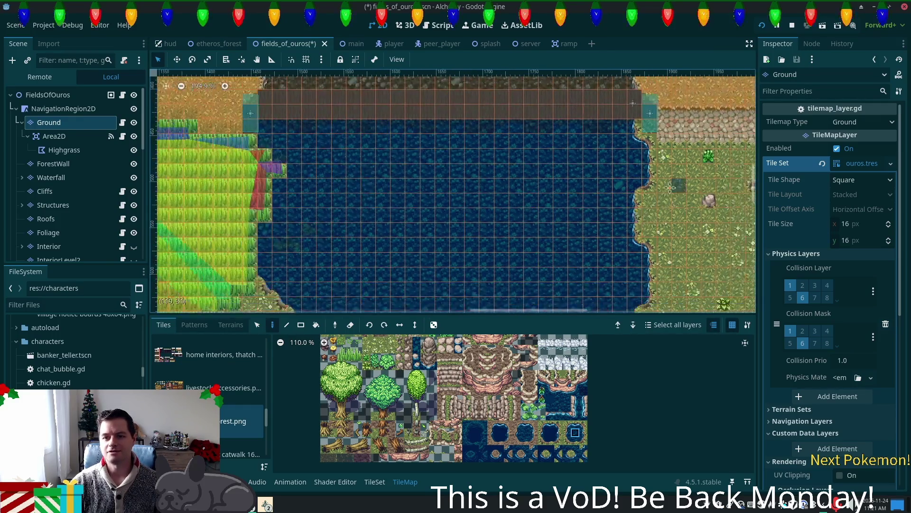
Pan across the large lake to the bridge and rocky bank, then list the running game windows
drag(554, 305, 621, 121)
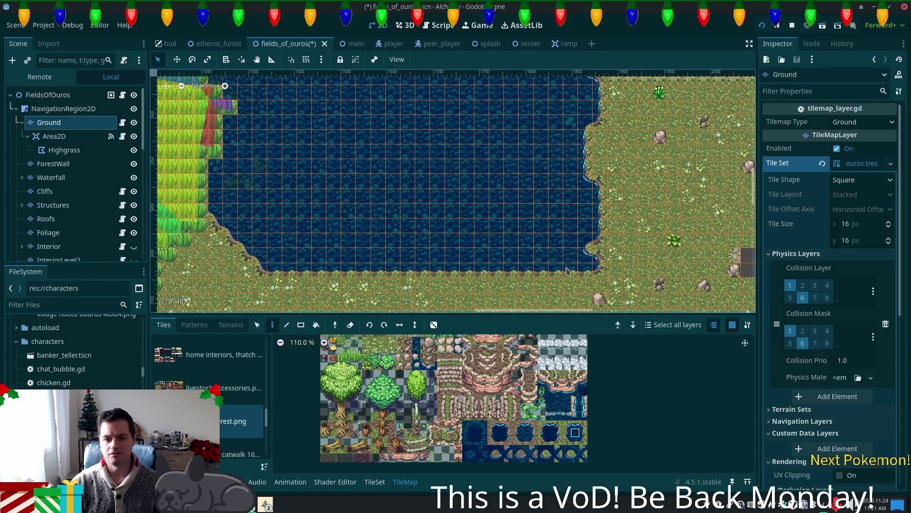
drag(530, 196, 555, 289)
mouse_move(594, 267)
mouse_down()
mouse_move(608, 233)
mouse_move(608, 123)
mouse_move(682, 229)
mouse_up()
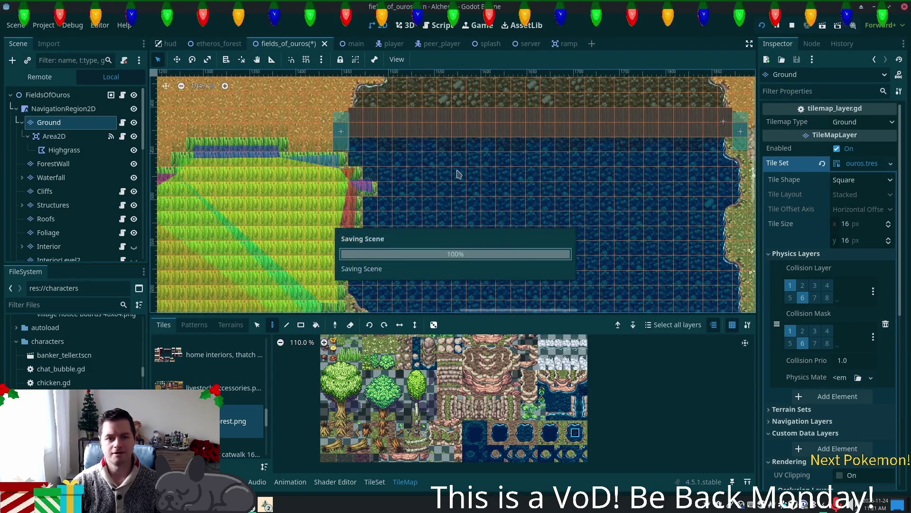
click(270, 506)
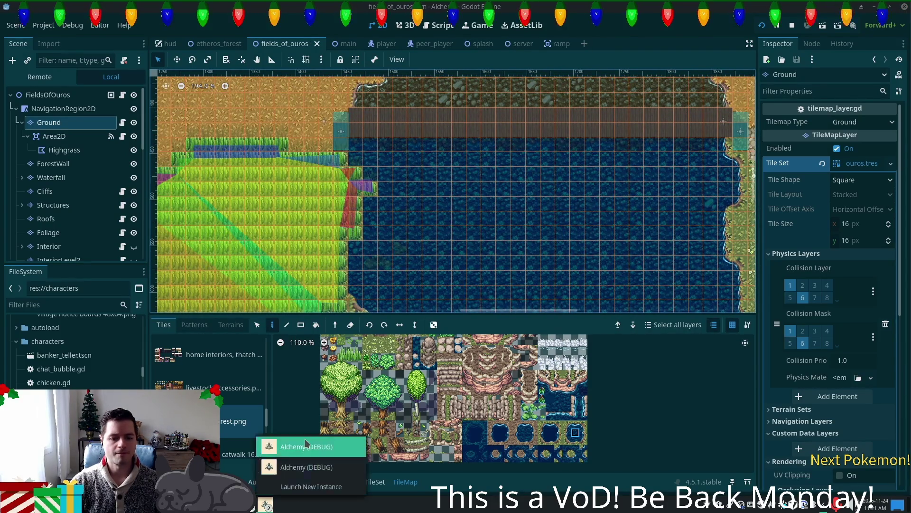
In the Alchemy debug game, walk the character to the pond, across the bridge and down the grassy shore
click(308, 446)
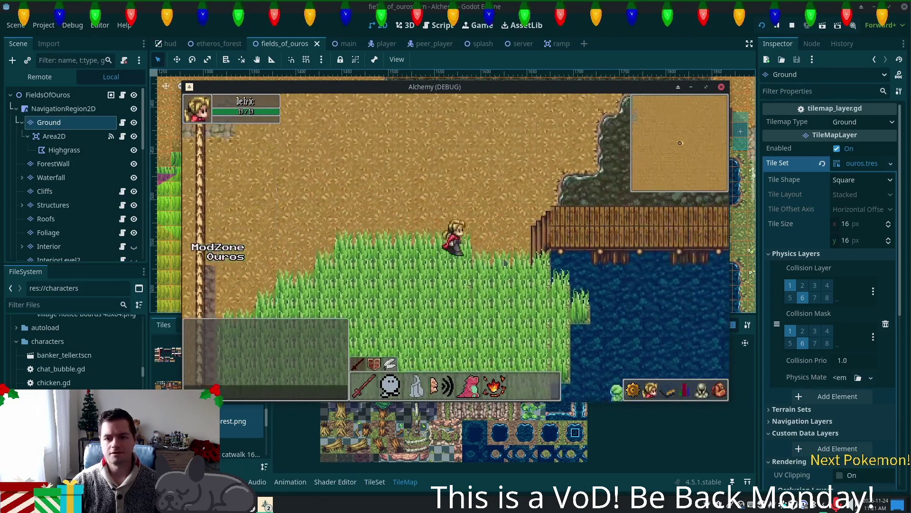
key(Down)
key(Right)
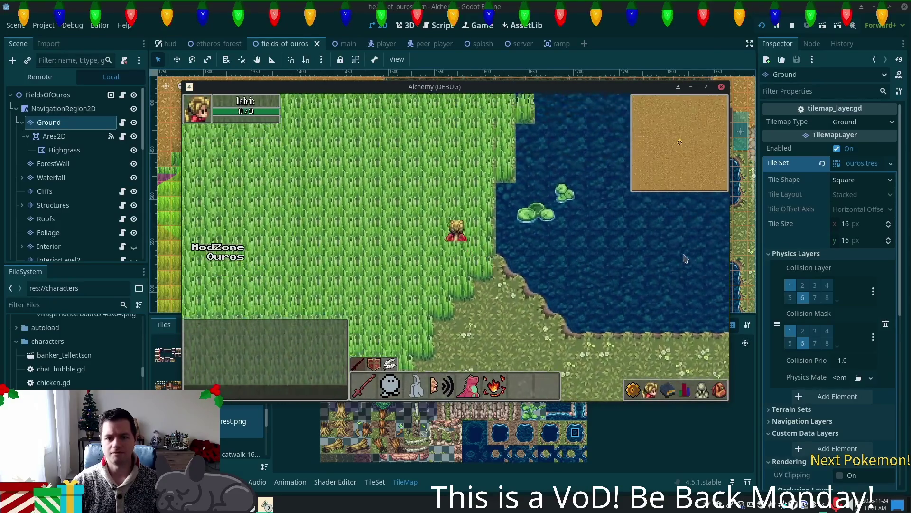
key(Right)
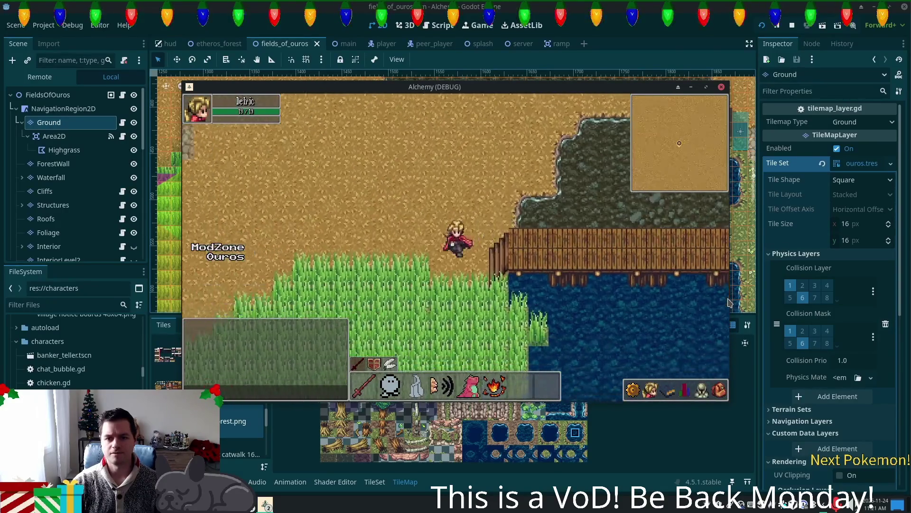
key(Right)
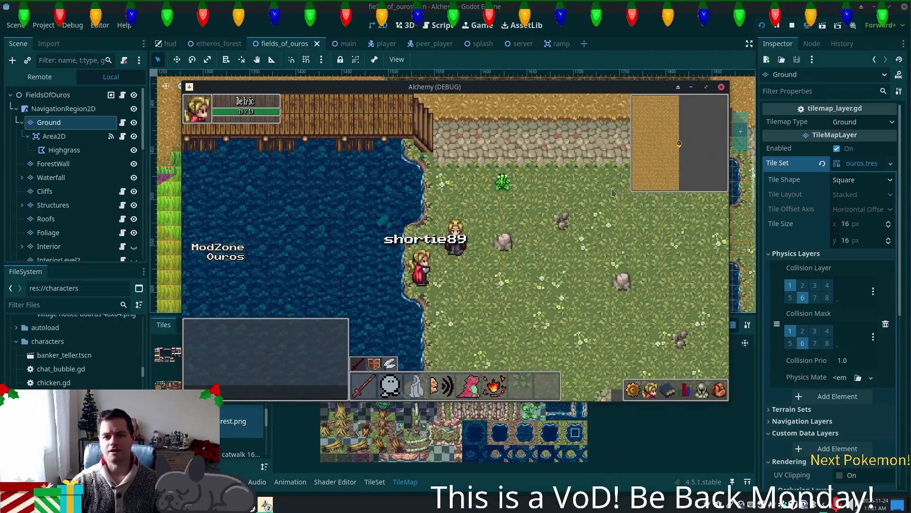
key(Down)
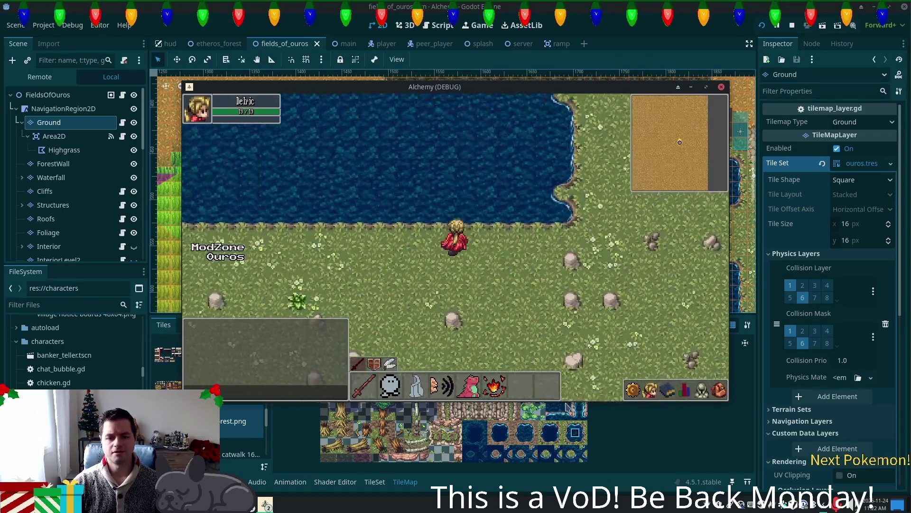
click(465, 442)
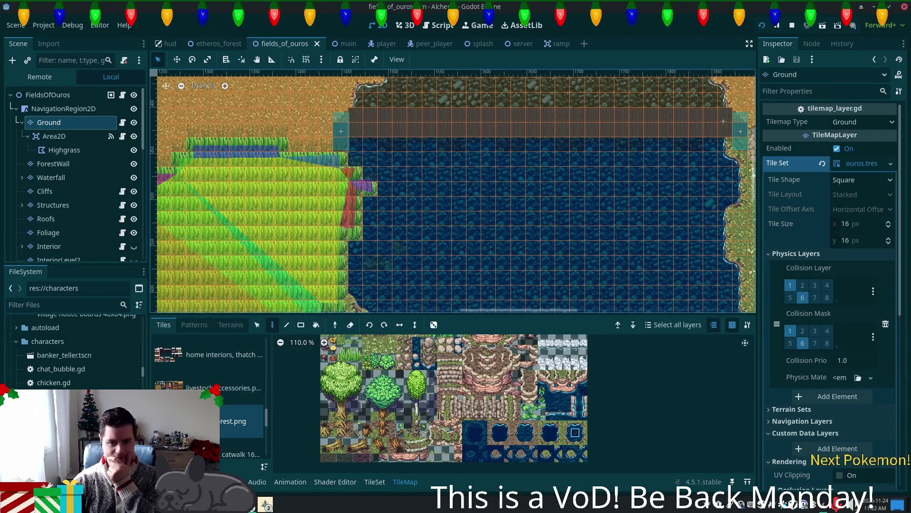
Open the TileSet editor and set the painted terrain to Deep Water
click(375, 481)
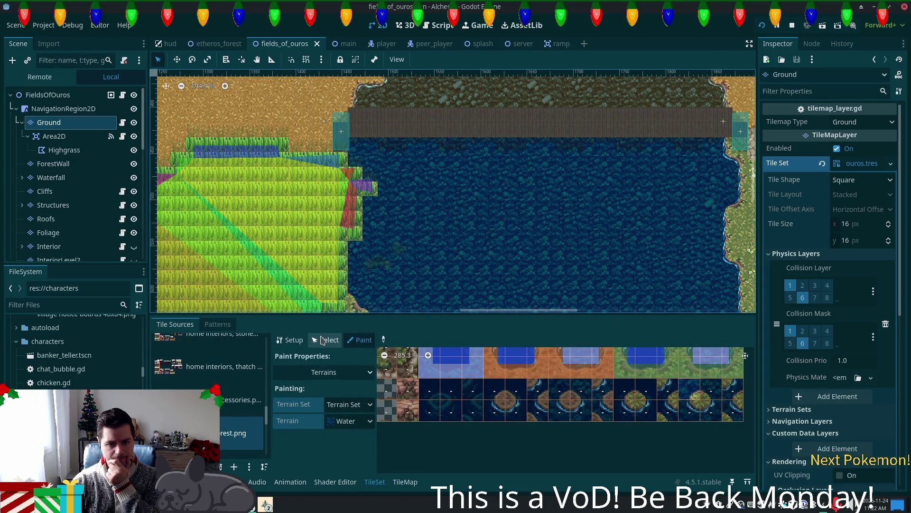
scroll(221, 392, down, 2)
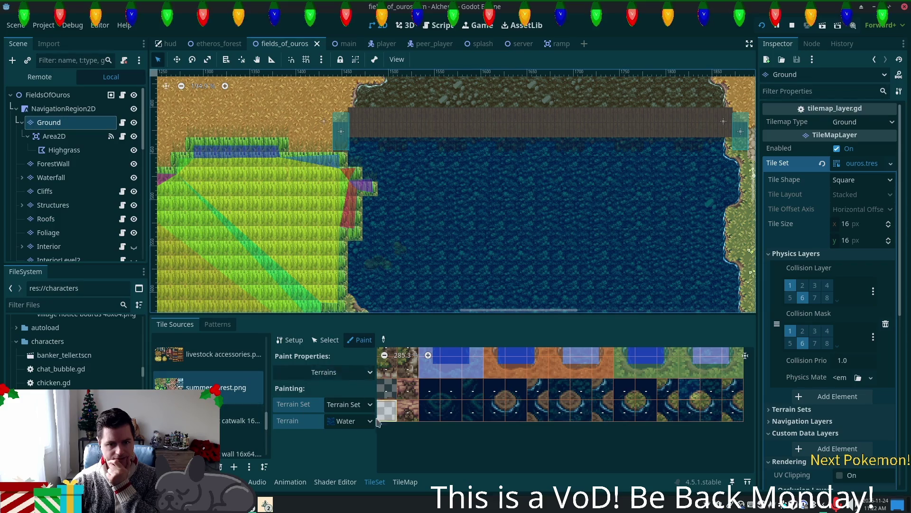
click(366, 426)
click(358, 423)
click(358, 422)
click(361, 488)
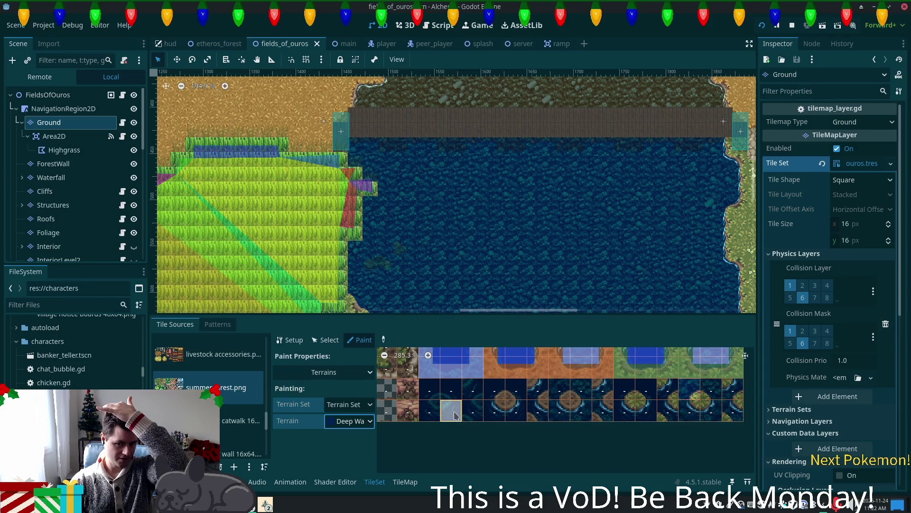
Scroll through the tile atlas to review it, then return to terrain painting on the map
scroll(617, 441, up, 2)
scroll(617, 442, right, 3)
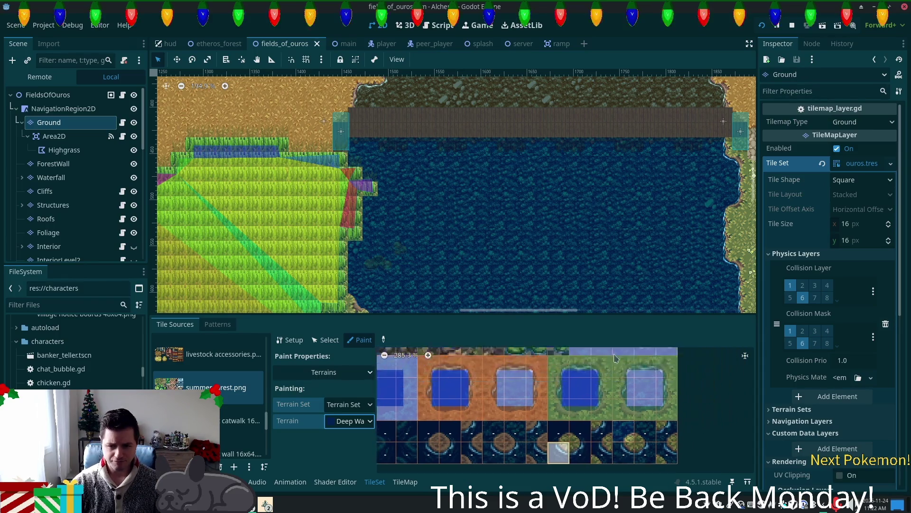
scroll(617, 427, down, 3)
scroll(650, 384, down, 4)
scroll(649, 384, up, 2)
scroll(534, 414, right, 3)
scroll(533, 414, down, 5)
scroll(526, 400, up, 6)
scroll(454, 356, left, 3)
scroll(453, 356, down, 5)
scroll(451, 434, right, 3)
scroll(414, 414, up, 2)
scroll(414, 414, down, 1)
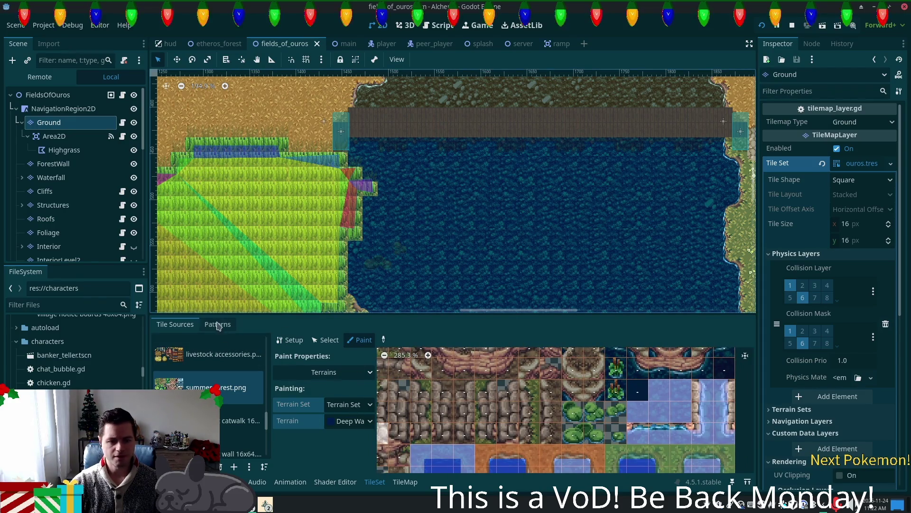
click(405, 481)
Choose the summer set's deep water terrain and fill 15x9 and 13x4 blocks of the lake
click(231, 324)
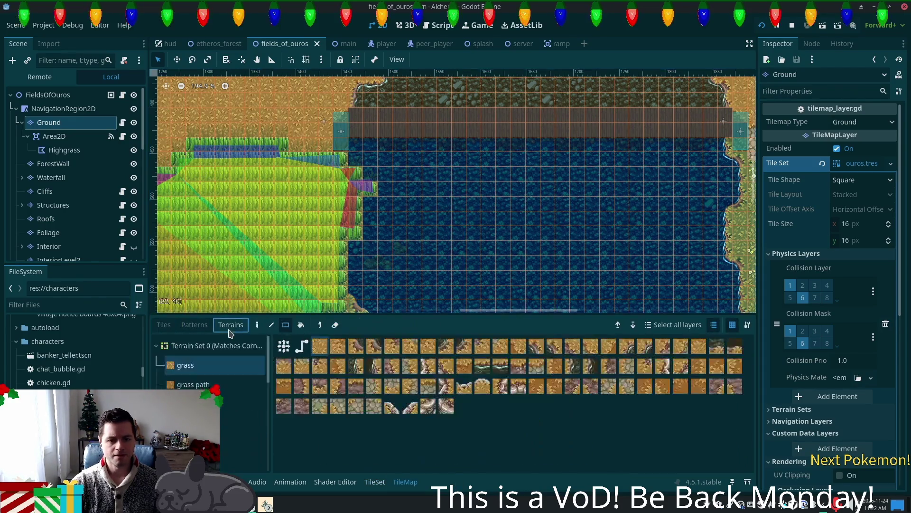
scroll(267, 378, down, 3)
scroll(267, 379, down, 5)
click(252, 457)
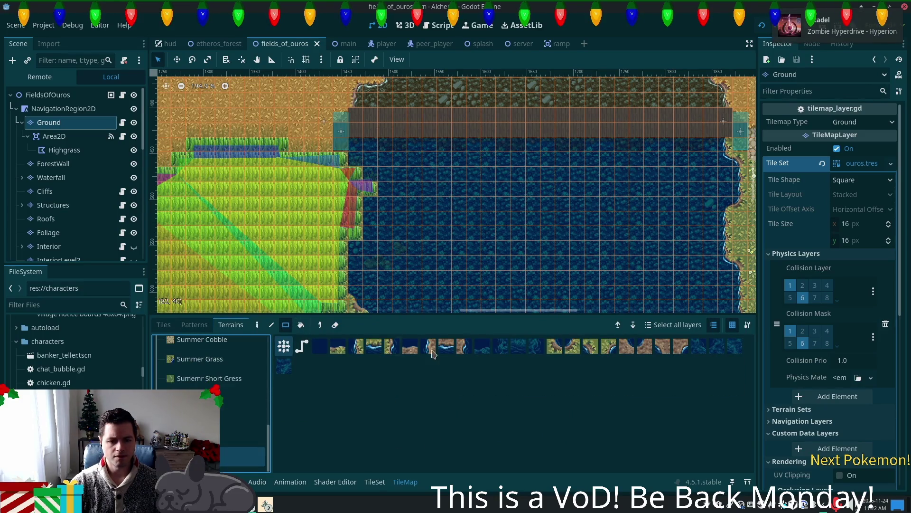
click(320, 346)
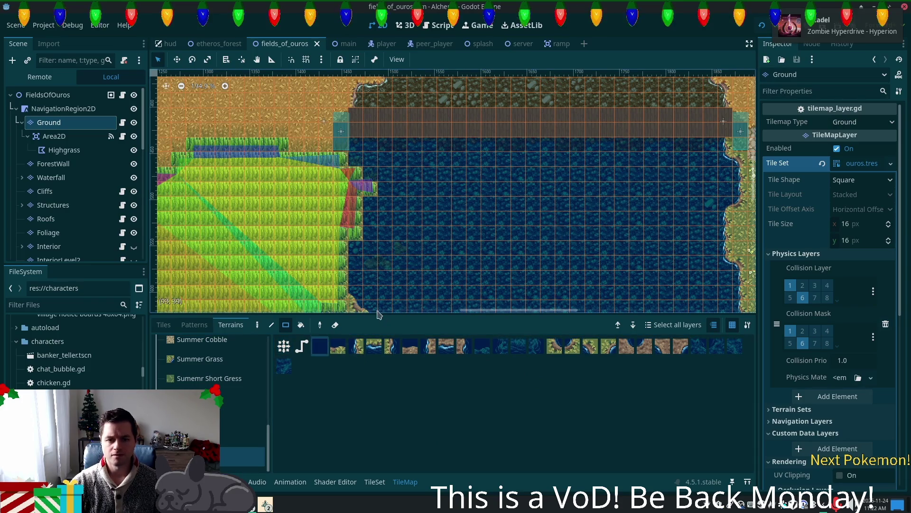
mouse_move(439, 184)
mouse_down()
mouse_move(570, 300)
mouse_move(647, 312)
mouse_up()
drag(444, 143, 648, 202)
mouse_move(606, 227)
mouse_down()
mouse_move(519, 157)
mouse_move(406, 257)
mouse_up()
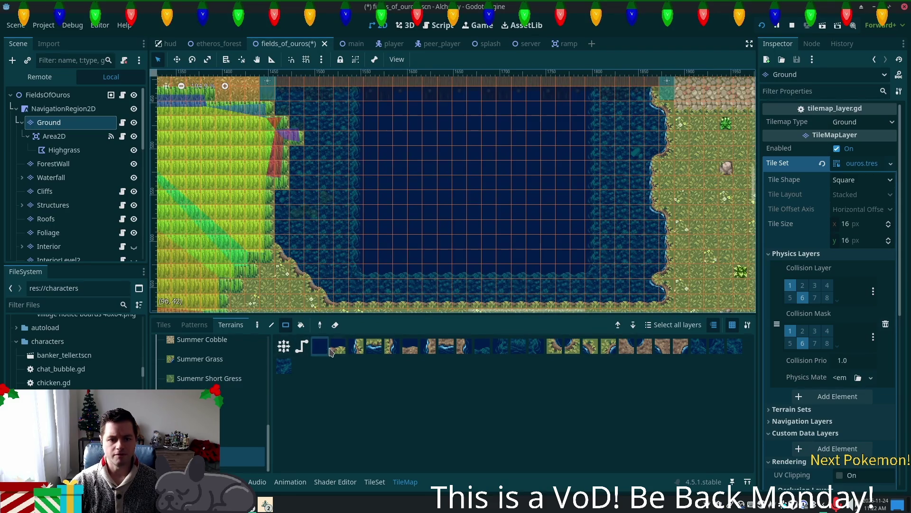
Freehand-paint deep water over the left and bottom shallow edges of the lake
click(257, 324)
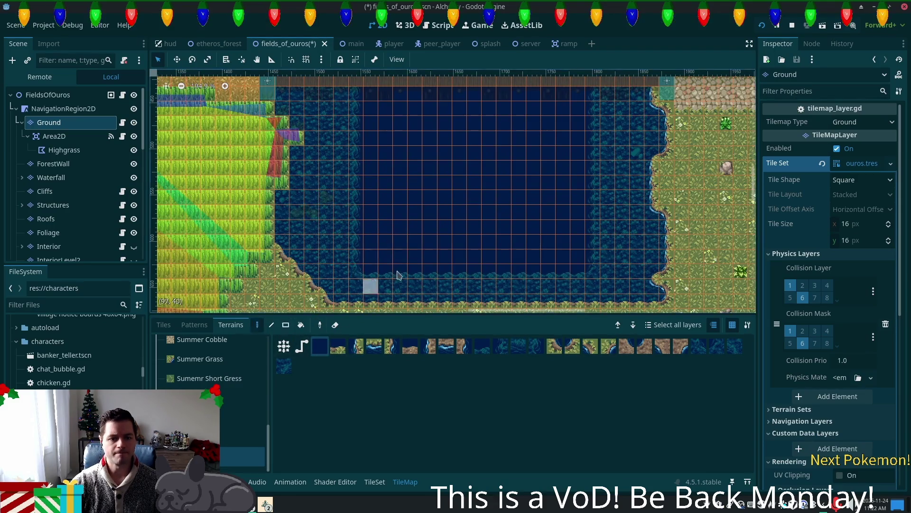
mouse_move(368, 270)
mouse_down()
mouse_move(346, 224)
mouse_move(350, 195)
mouse_move(356, 202)
mouse_move(348, 153)
mouse_move(335, 142)
mouse_move(323, 200)
mouse_move(328, 240)
mouse_move(400, 253)
mouse_up()
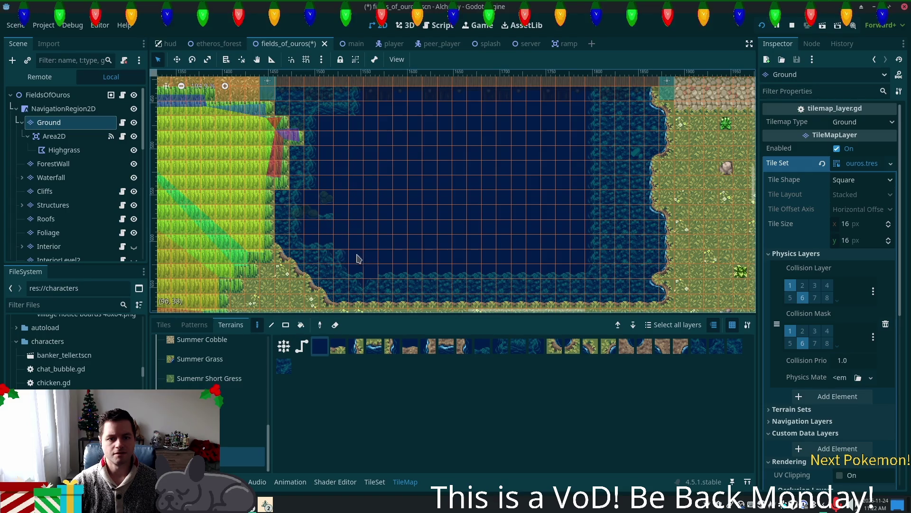
drag(395, 266, 560, 265)
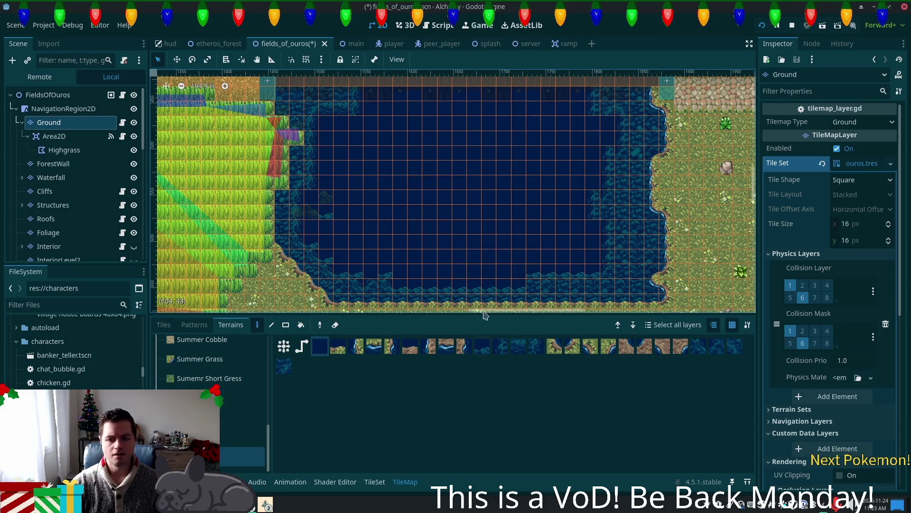
scroll(441, 240, up, 5)
drag(417, 306, 413, 293)
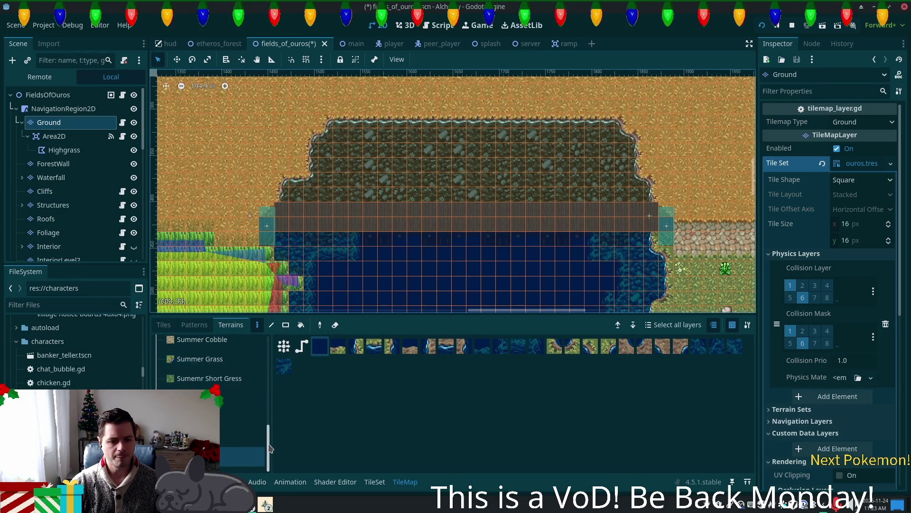
Choose the dirt terrain and paint dark floor rows across the rocky area beside the bridge
drag(268, 446, 268, 361)
click(199, 404)
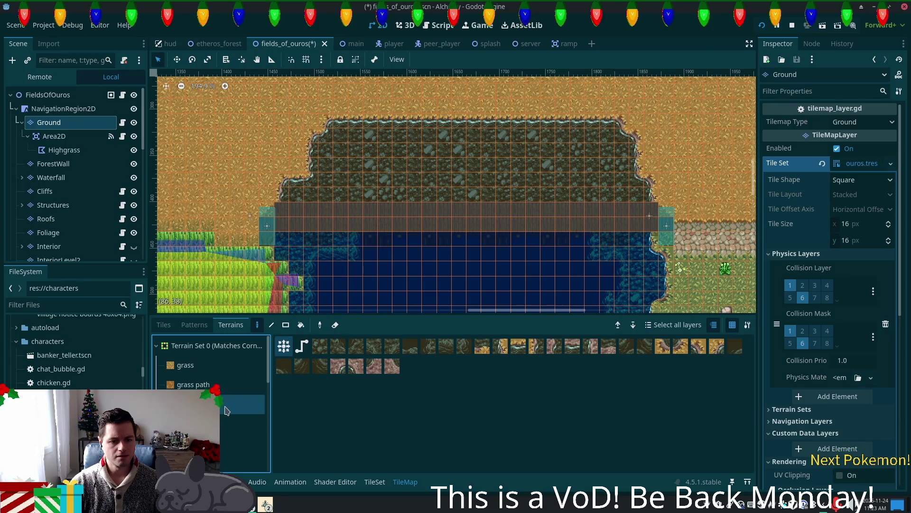
click(199, 424)
mouse_move(552, 194)
mouse_down()
mouse_move(456, 197)
mouse_move(465, 197)
mouse_up()
drag(558, 204, 498, 209)
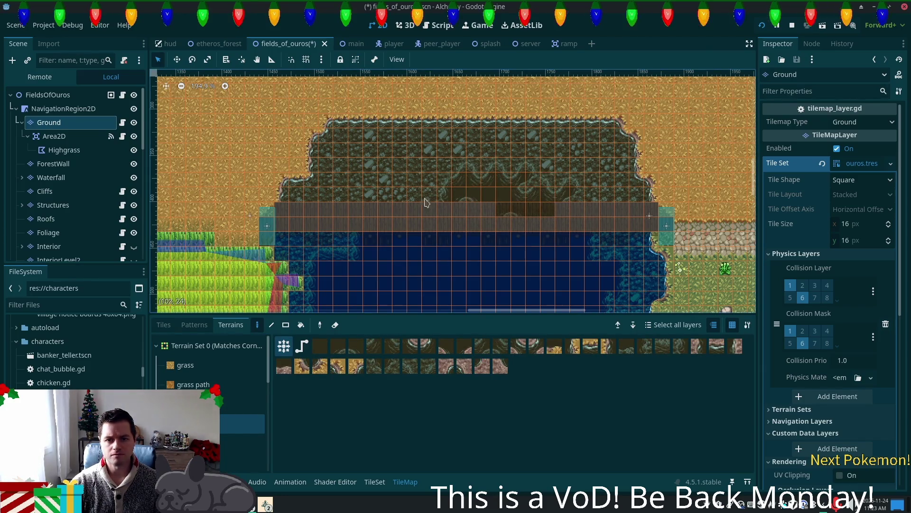
Fill a cave-floor rectangle above the bridge, undo the stray column and save the scene
click(285, 324)
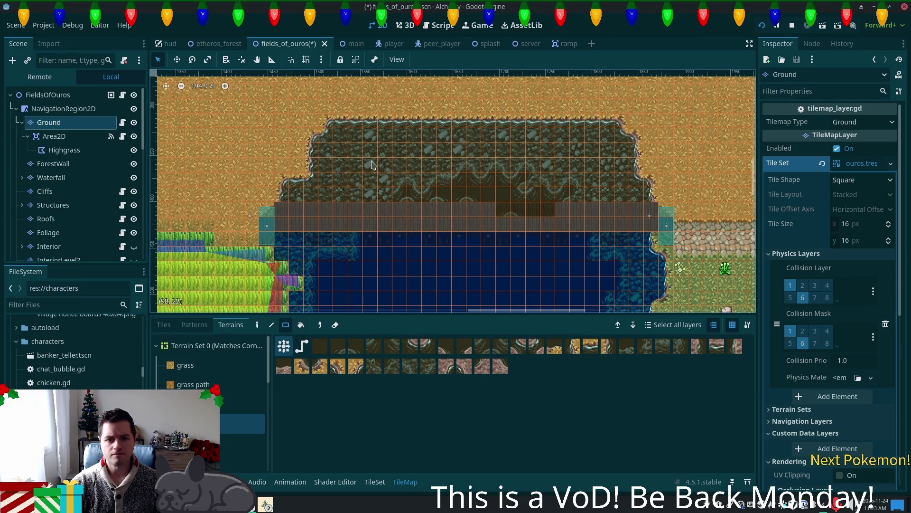
mouse_move(367, 166)
mouse_down()
mouse_move(484, 204)
mouse_move(556, 213)
mouse_move(577, 190)
mouse_move(563, 164)
mouse_move(371, 164)
mouse_move(391, 164)
mouse_move(370, 149)
mouse_move(394, 209)
mouse_move(408, 215)
mouse_up()
click(320, 345)
key(ctrl+z)
key(ctrl+s)
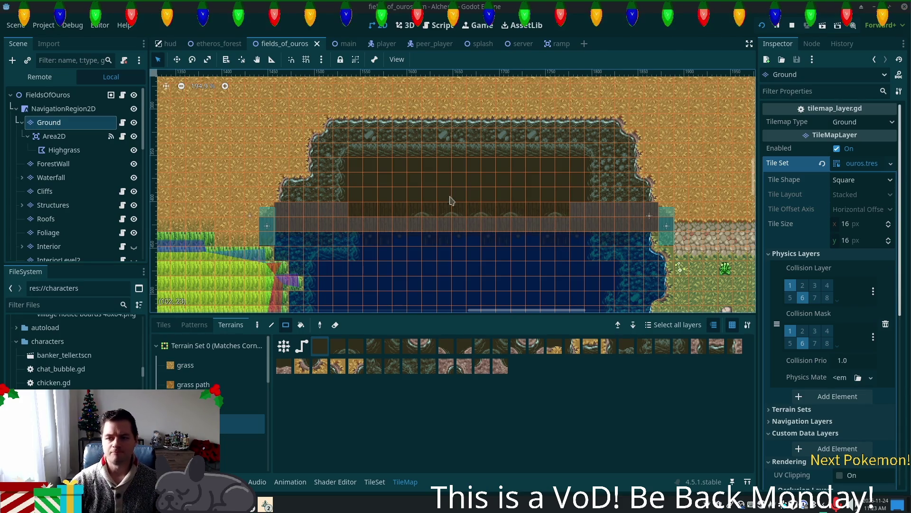
scroll(456, 219, up, 5)
key(ctrl+s)
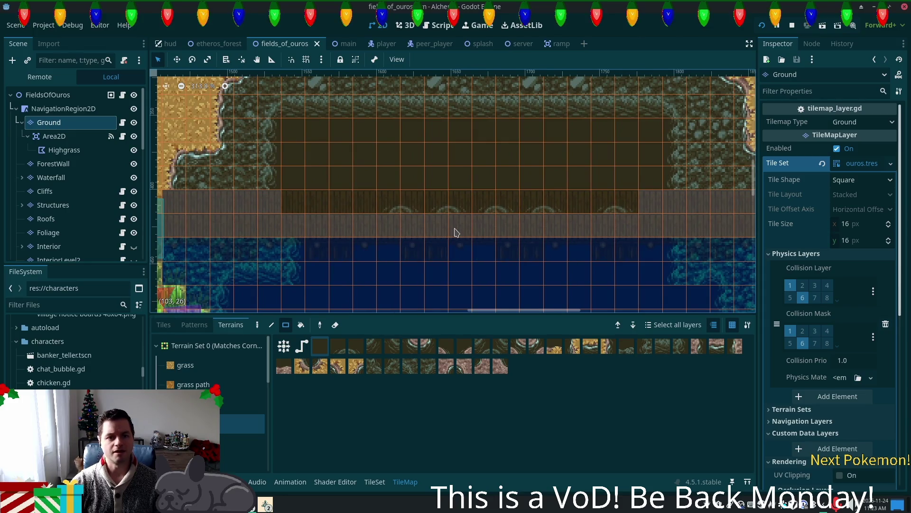
In the Alchemy game, walk the player past the tall grass, over the bridge and along the southern shore
mouse_move(267, 504)
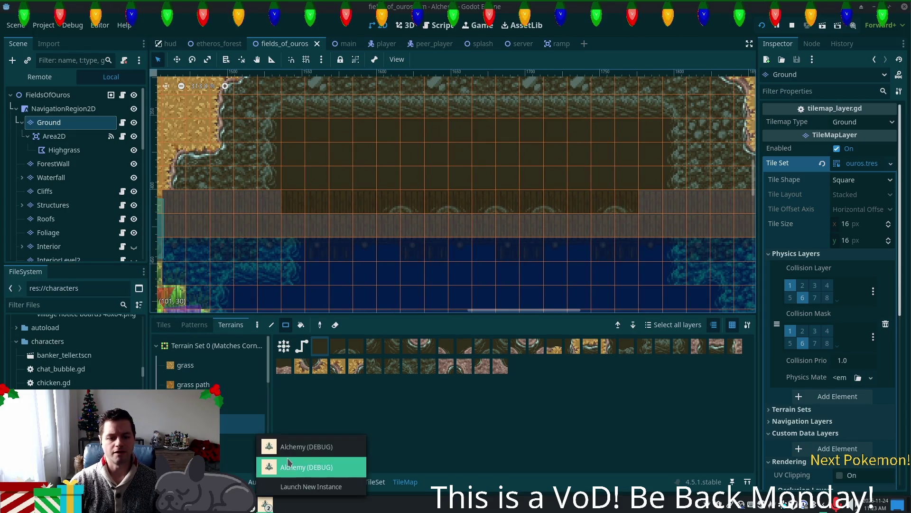
click(304, 442)
key(Left)
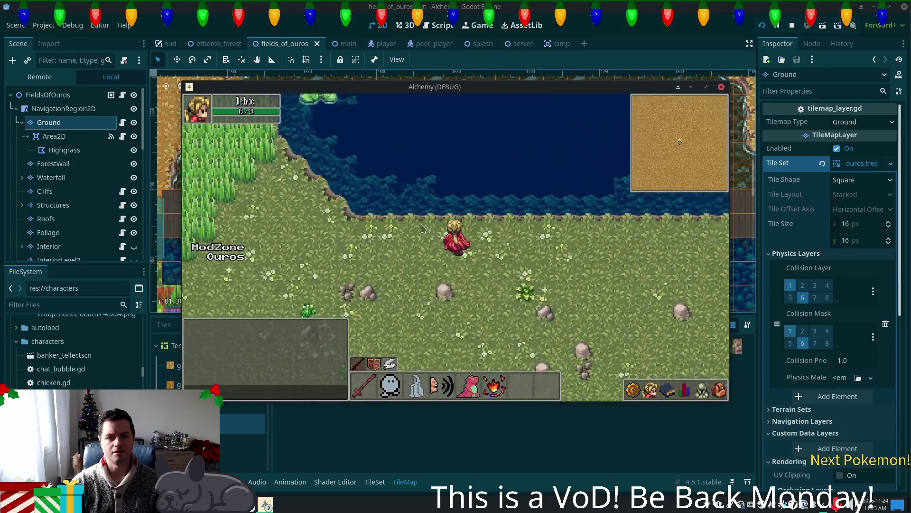
key(Up)
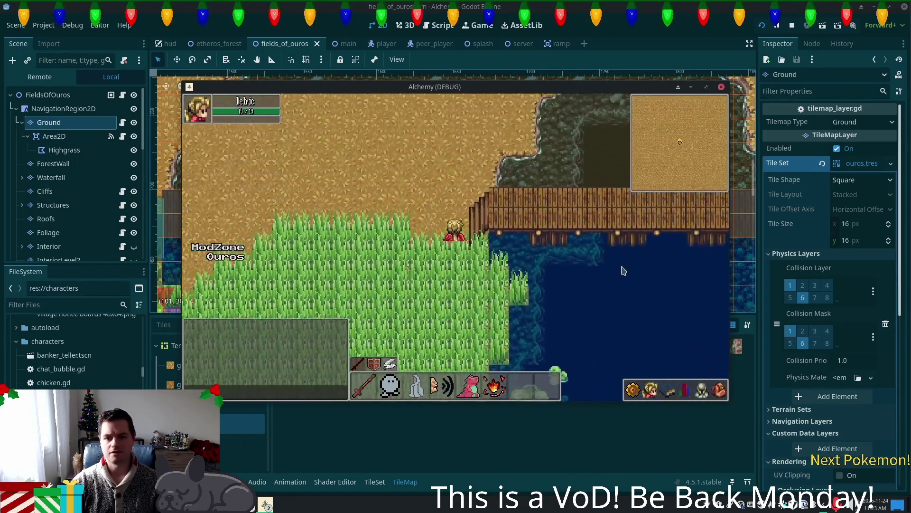
key(Right)
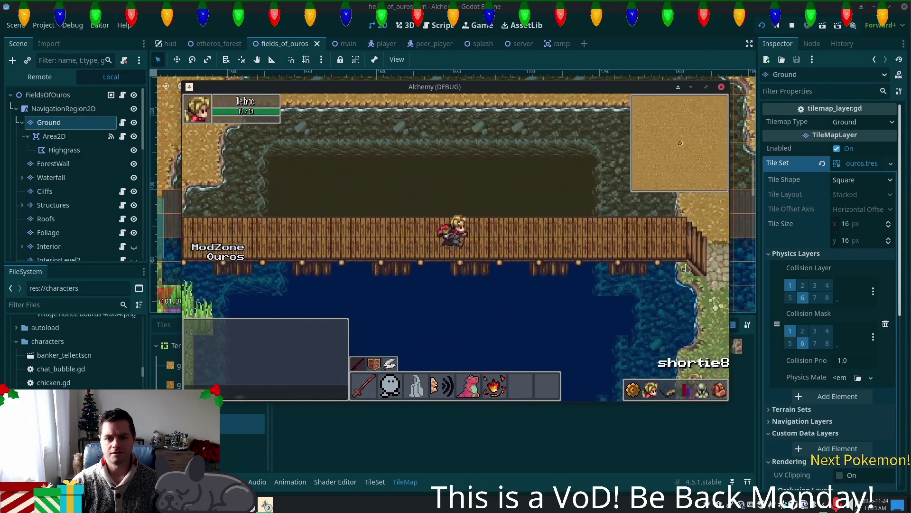
key(Down)
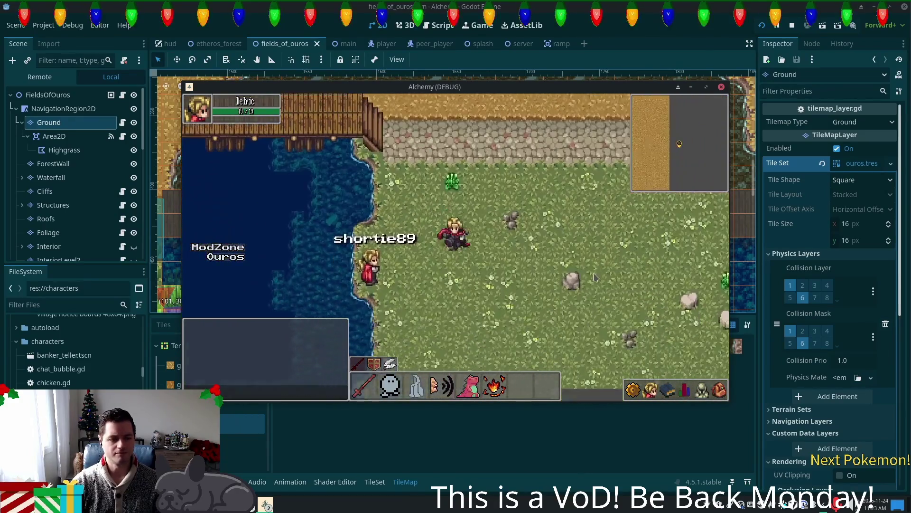
key(Down)
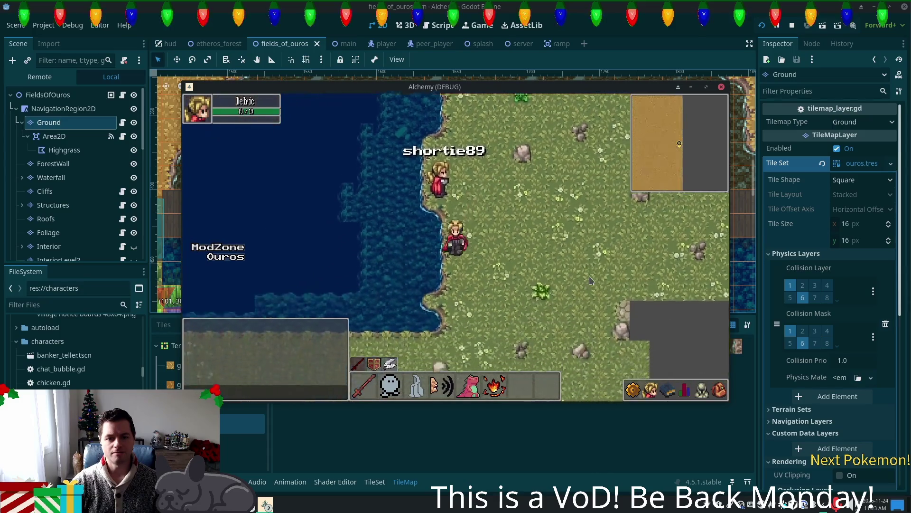
key(Left)
key(Left)
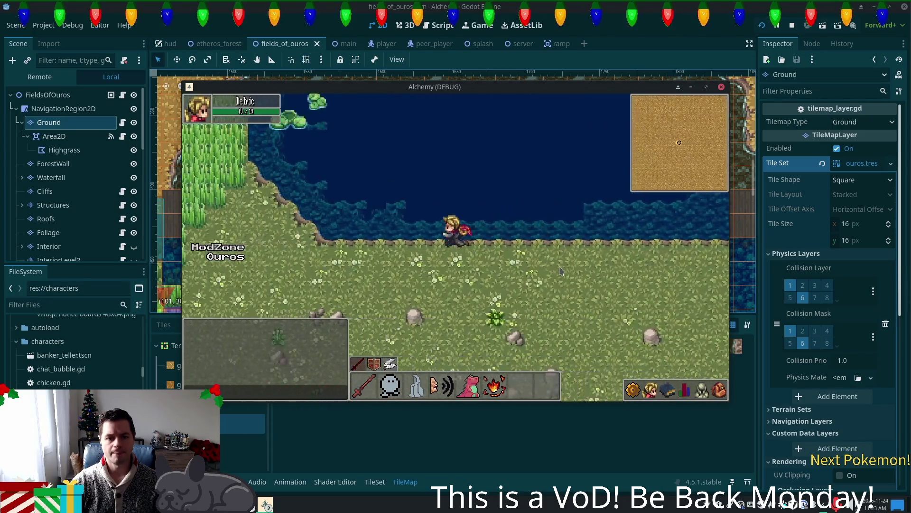
key(Up)
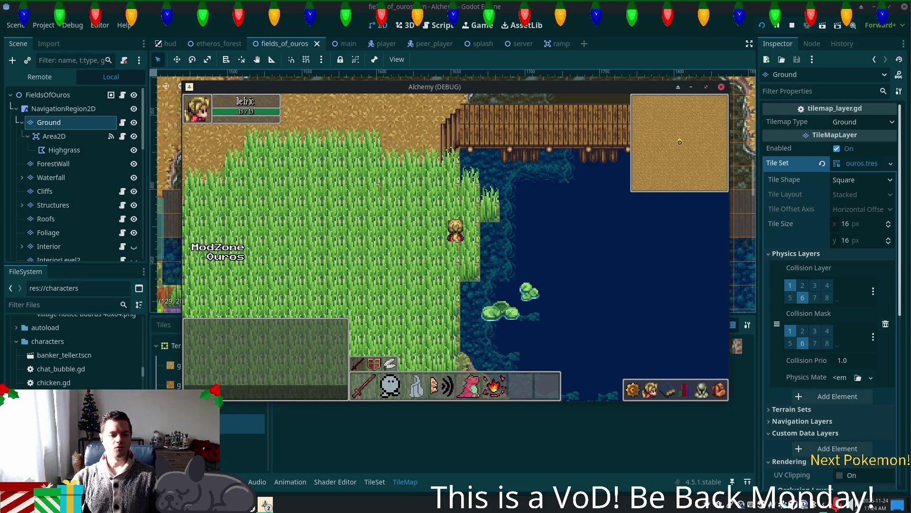
Walk the player up onto and along the bridge, then close the game window
click(597, 134)
click(625, 225)
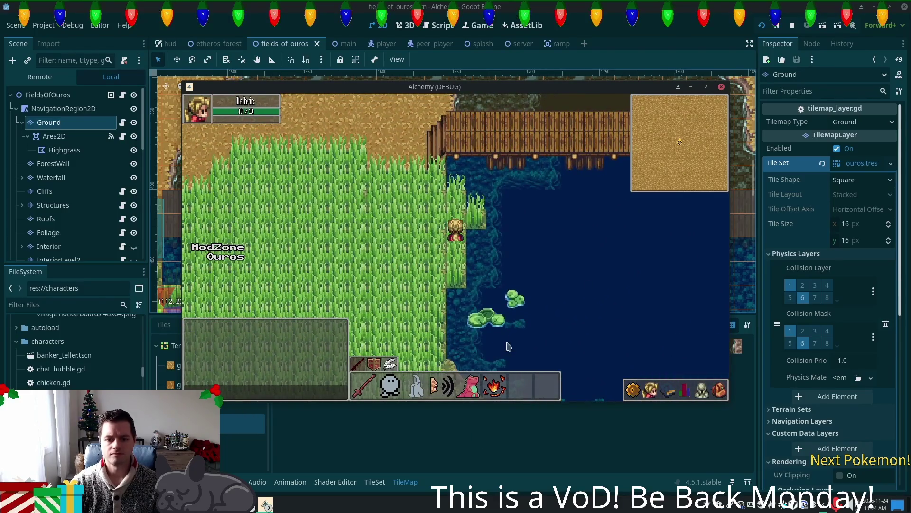
click(627, 3)
scroll(366, 209, down, 3)
scroll(408, 173, up, 4)
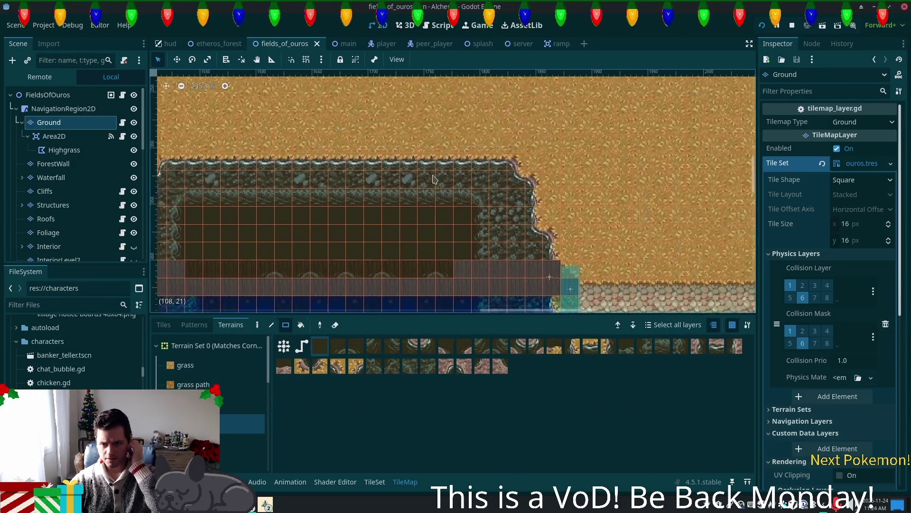
Select the autumn forest atlas as the source for painting individual tiles
scroll(470, 218, up, 2)
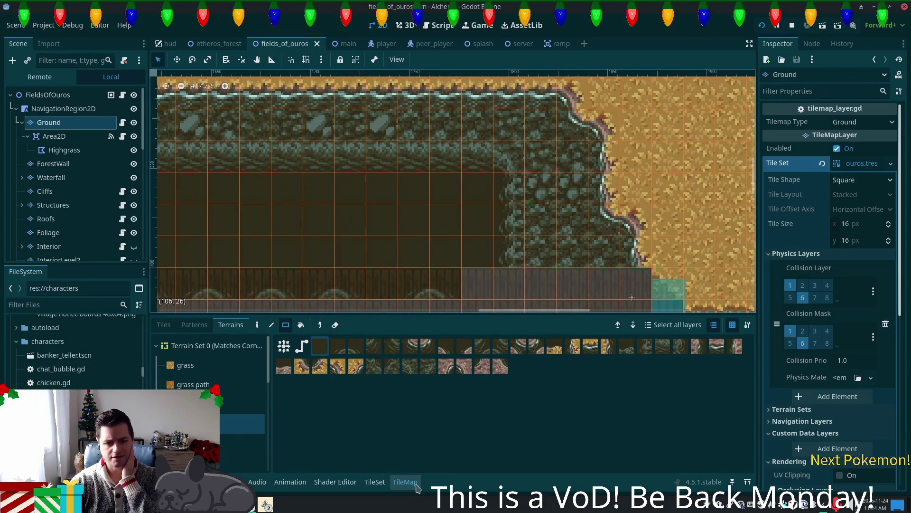
click(374, 482)
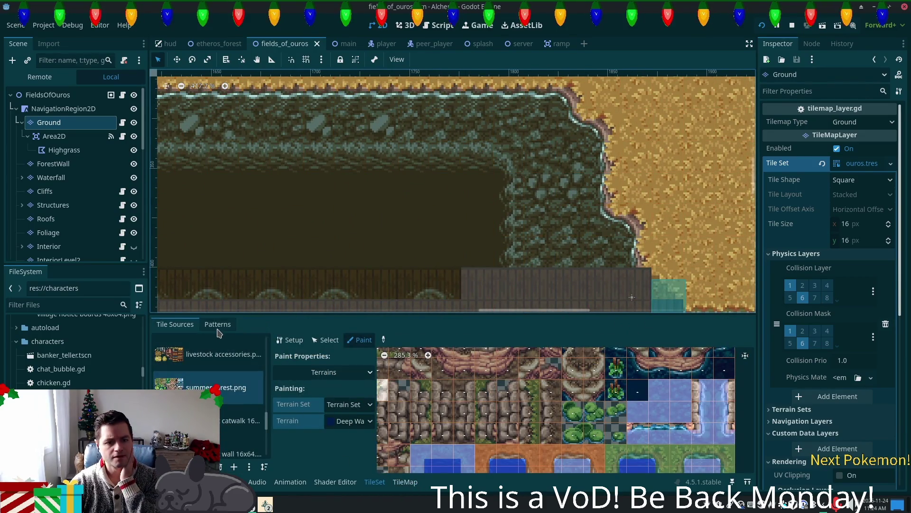
scroll(267, 423, up, 5)
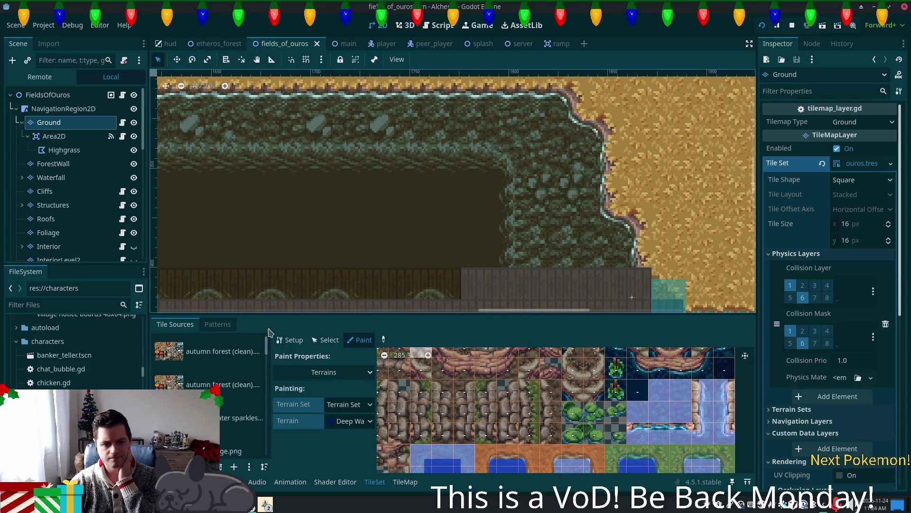
click(209, 351)
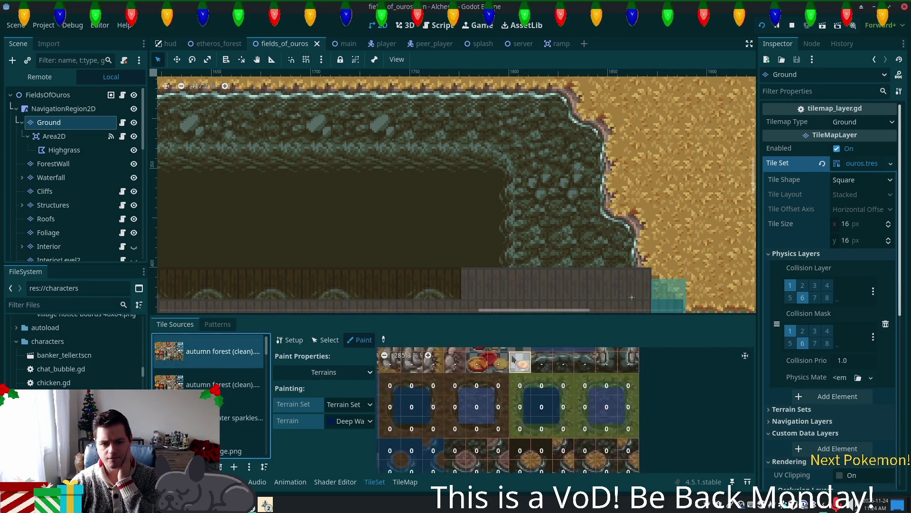
click(405, 481)
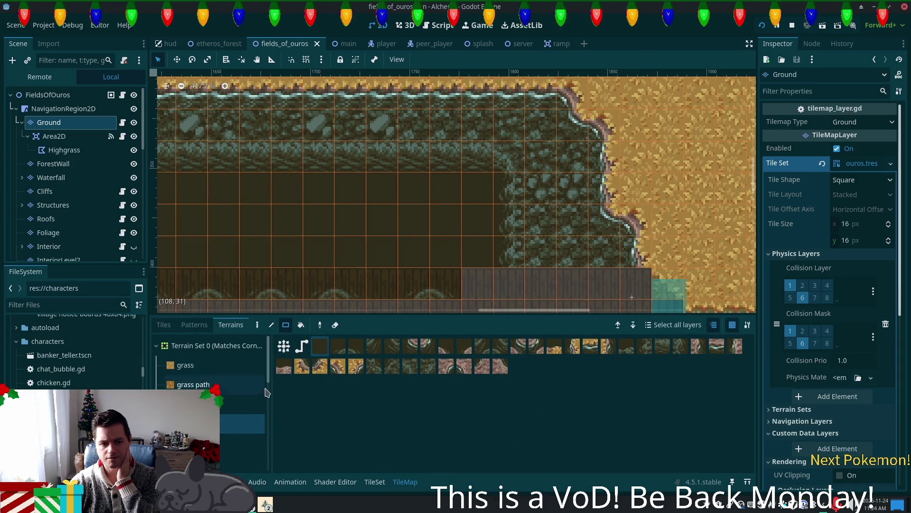
click(163, 324)
Paint a first dark edge tile on the pool, then try several other edge tiles
scroll(581, 396, up, 10)
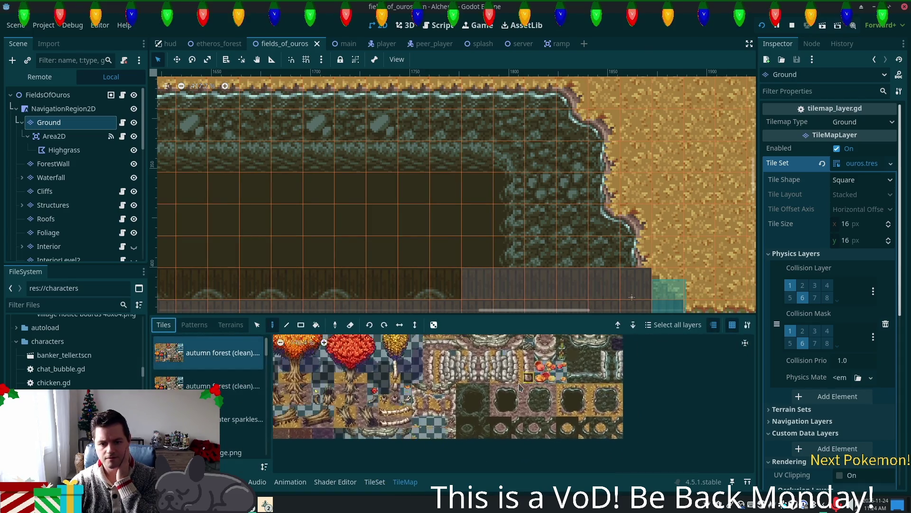
click(485, 381)
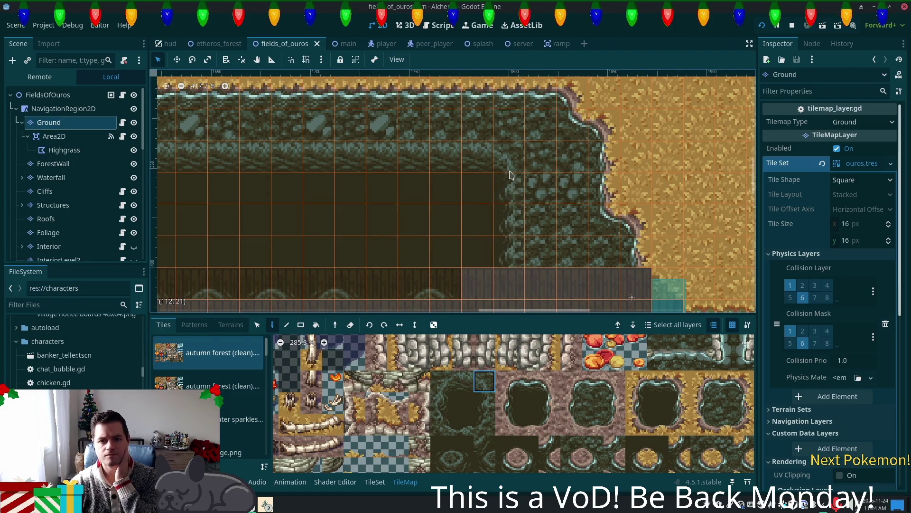
click(521, 195)
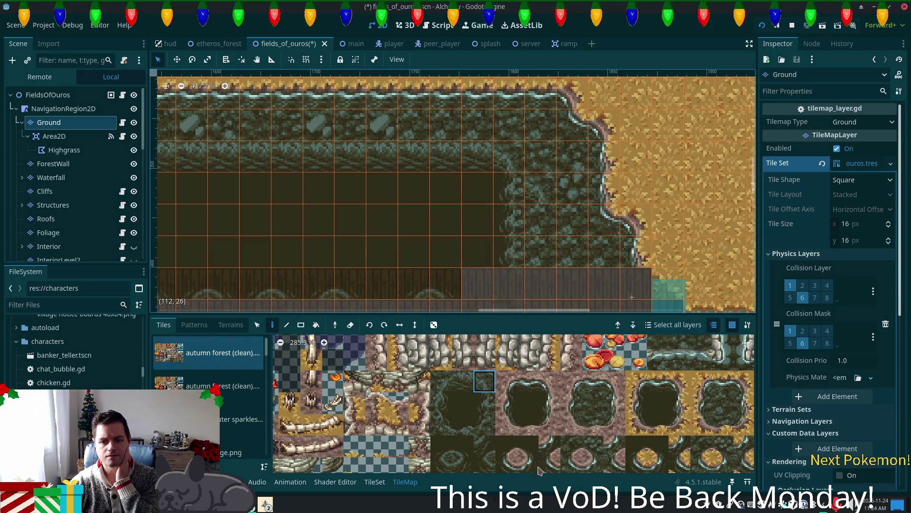
click(484, 403)
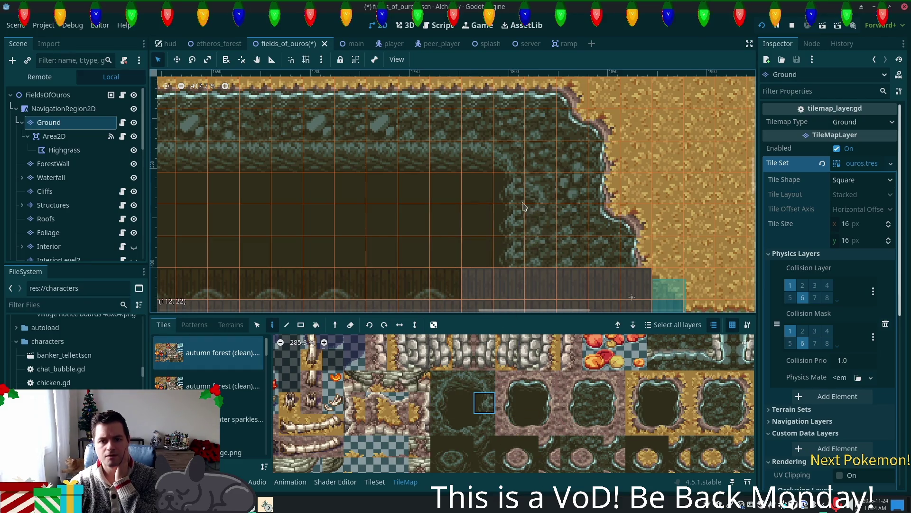
click(442, 465)
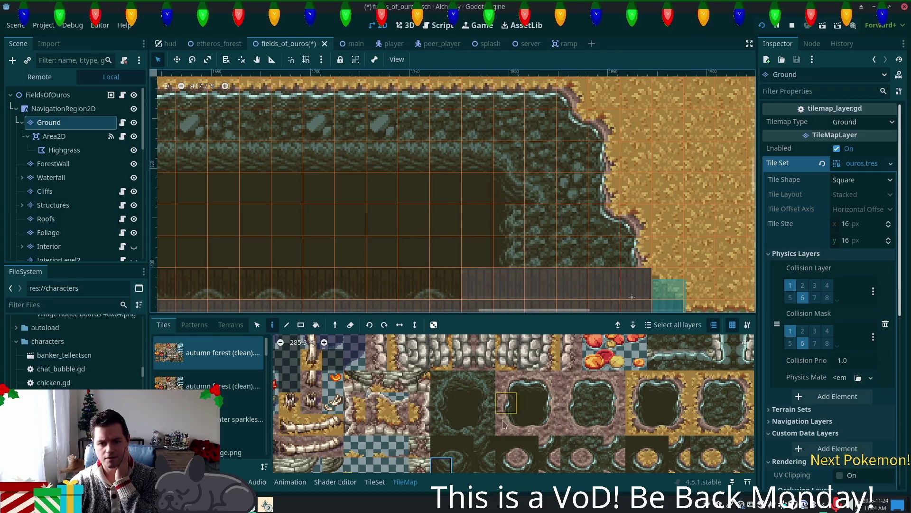
click(484, 423)
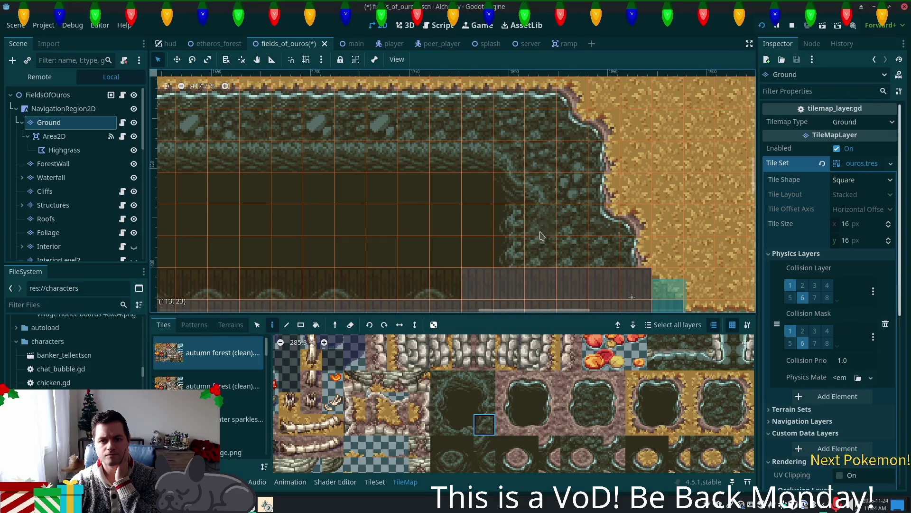
click(484, 402)
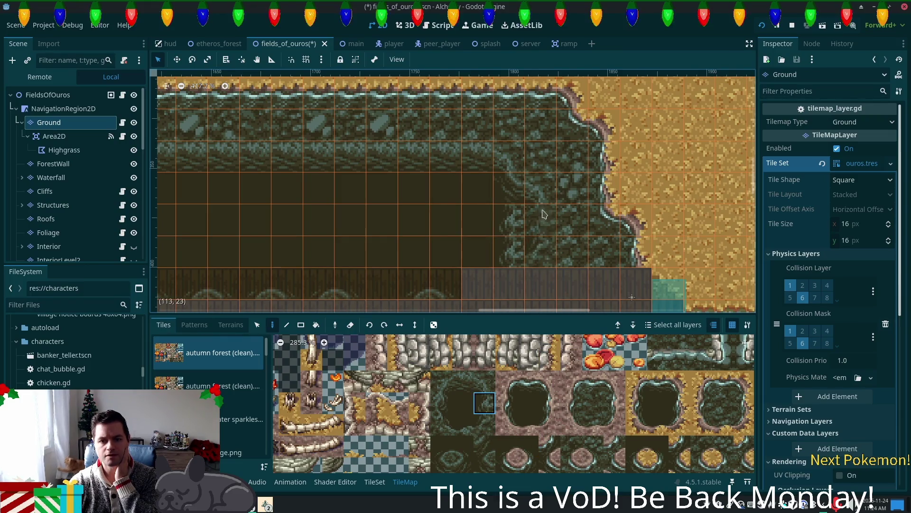
Paint dark tiles down the curved right edge of the dark pool
click(463, 403)
click(510, 221)
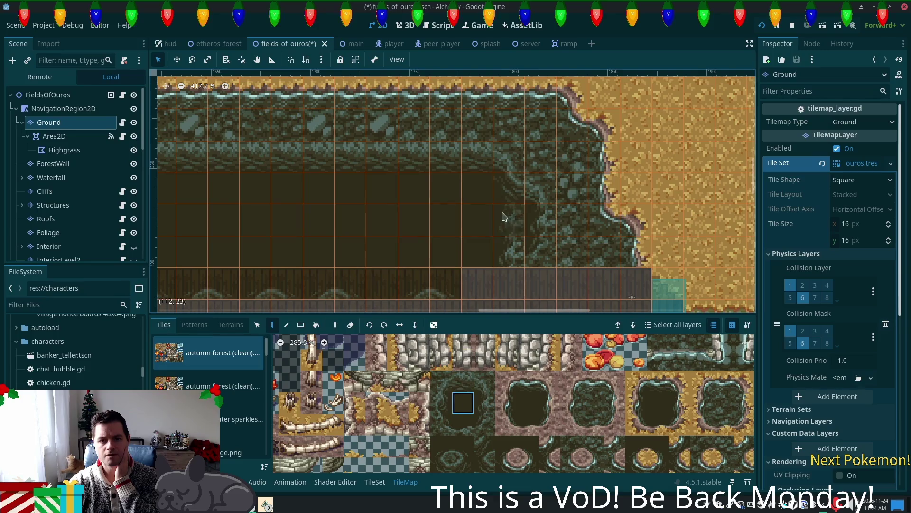
click(441, 446)
click(516, 250)
scroll(517, 224, down, 2)
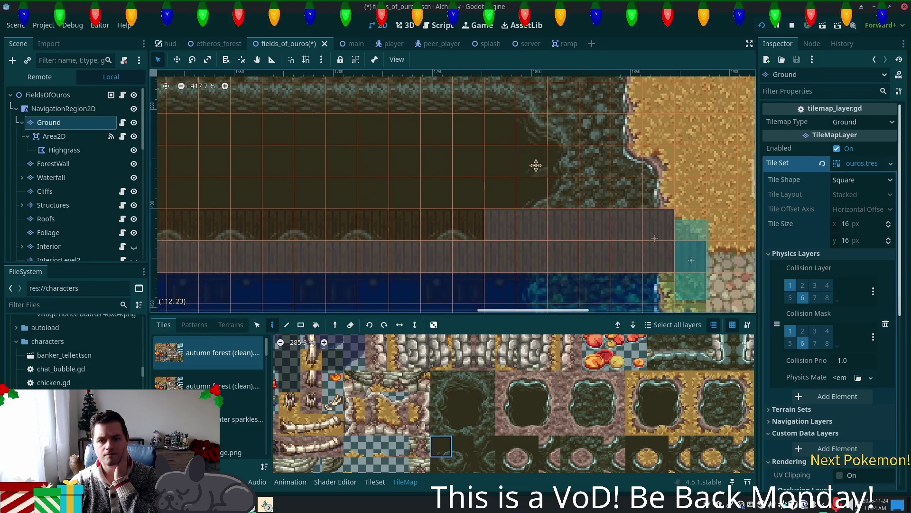
Paint a dark-green tile and a row of wall-edge tiles along the pool's top
scroll(550, 271, up, 3)
scroll(549, 271, left, 10)
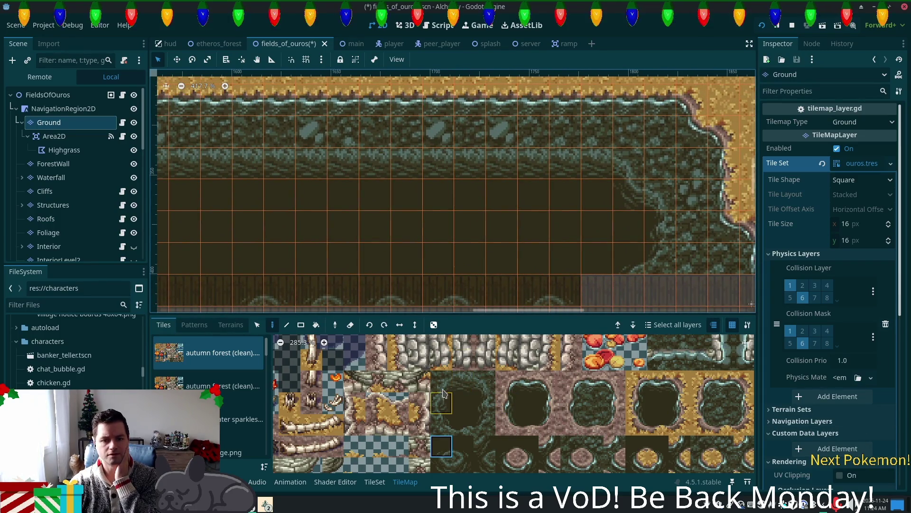
ctrl+click(505, 183)
click(505, 183)
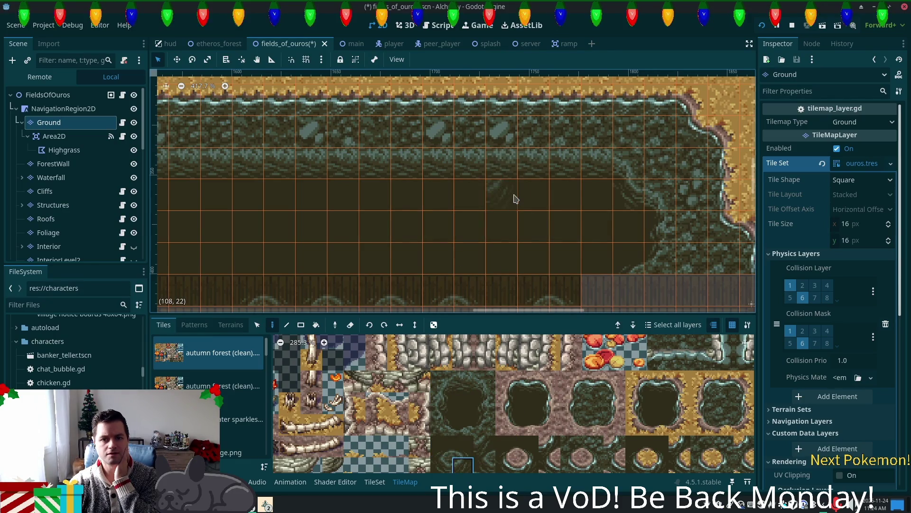
drag(441, 466, 441, 425)
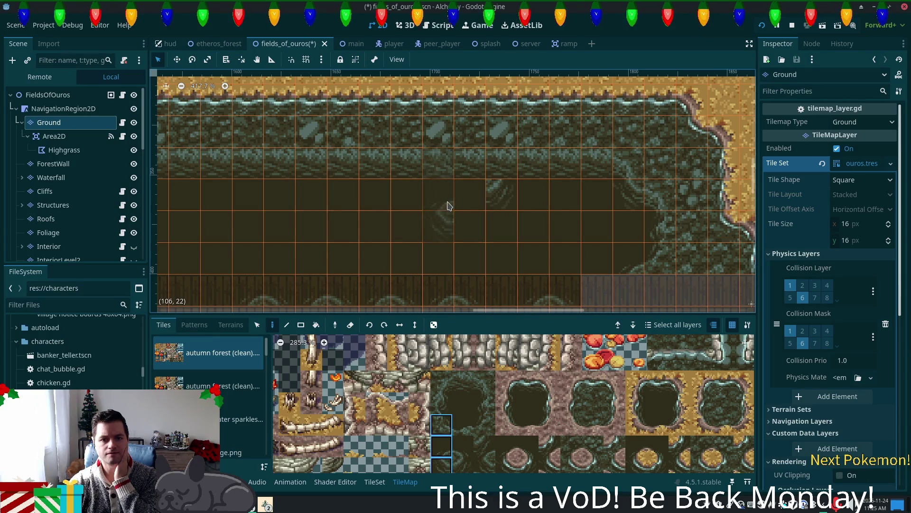
ctrl+click(448, 237)
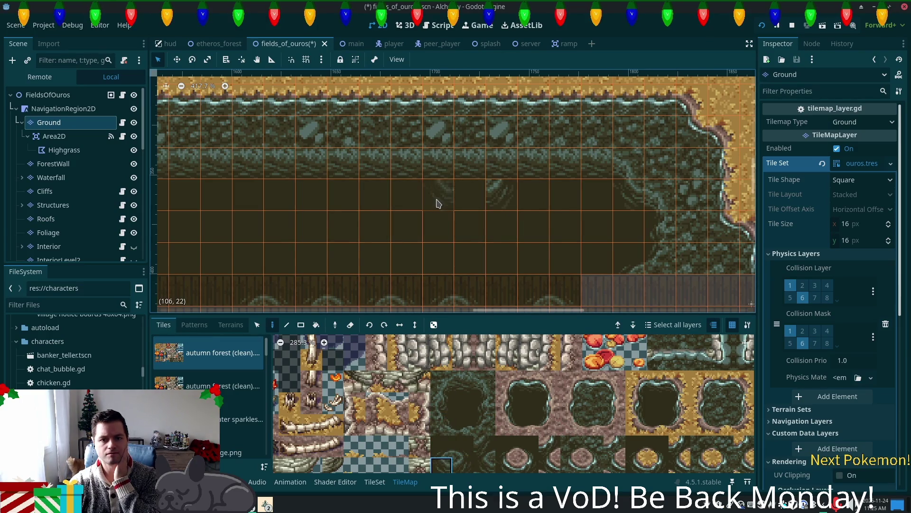
click(463, 424)
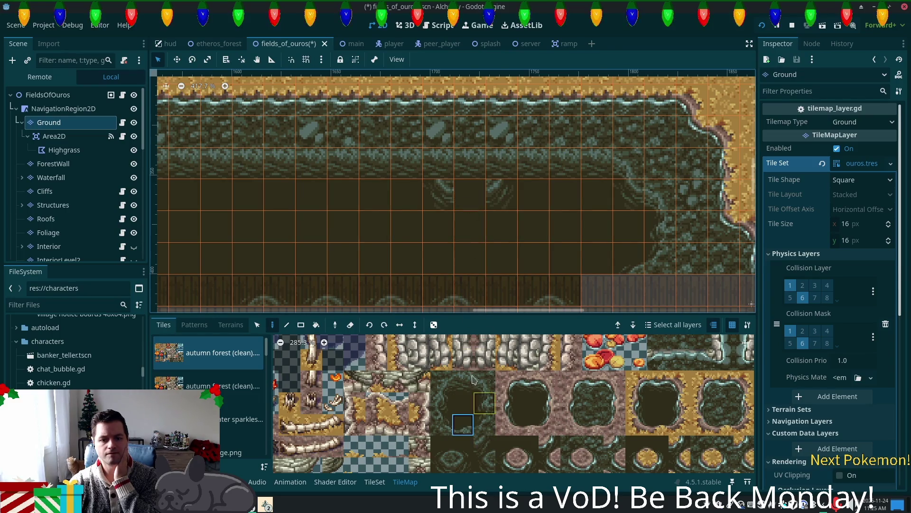
click(470, 193)
drag(463, 382, 441, 387)
Paint two cliff-edge tiles, one above the other, on the lake's upper edge
click(593, 404)
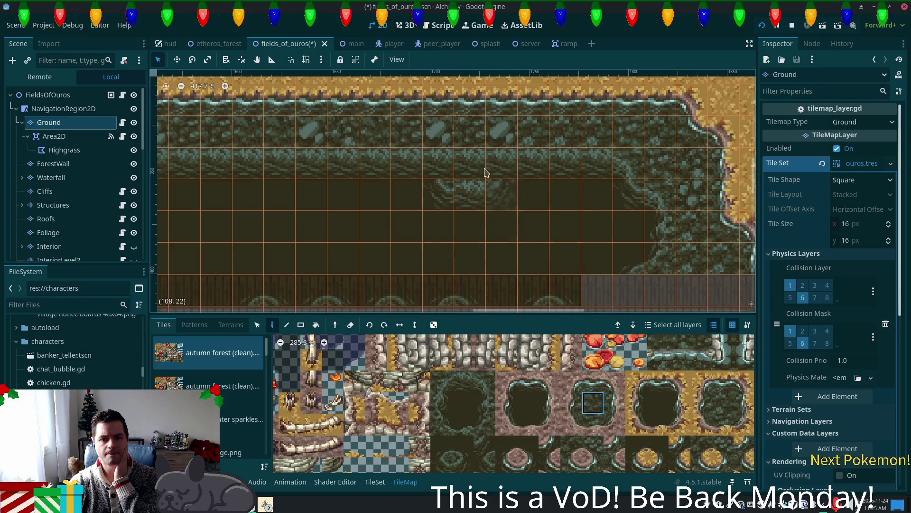
click(485, 381)
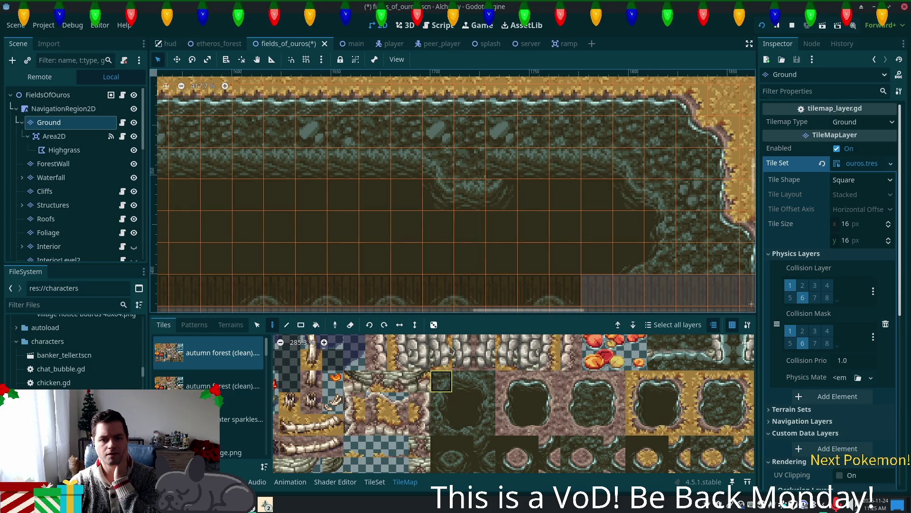
mouse_move(508, 275)
mouse_down()
mouse_move(647, 228)
mouse_move(643, 257)
mouse_up()
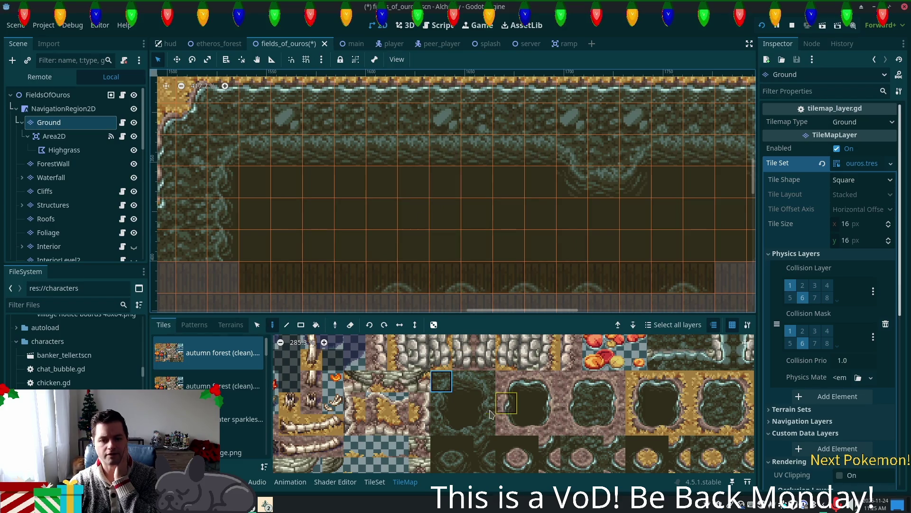
click(430, 384)
click(445, 151)
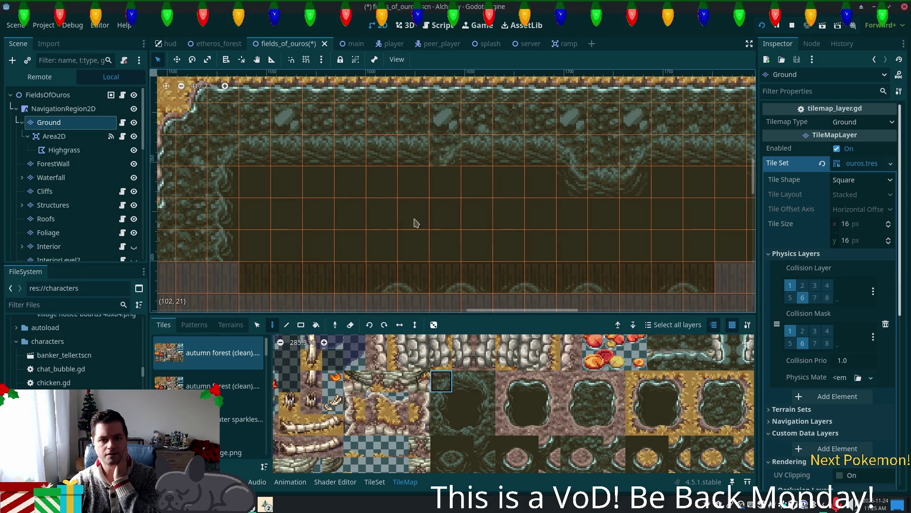
click(437, 180)
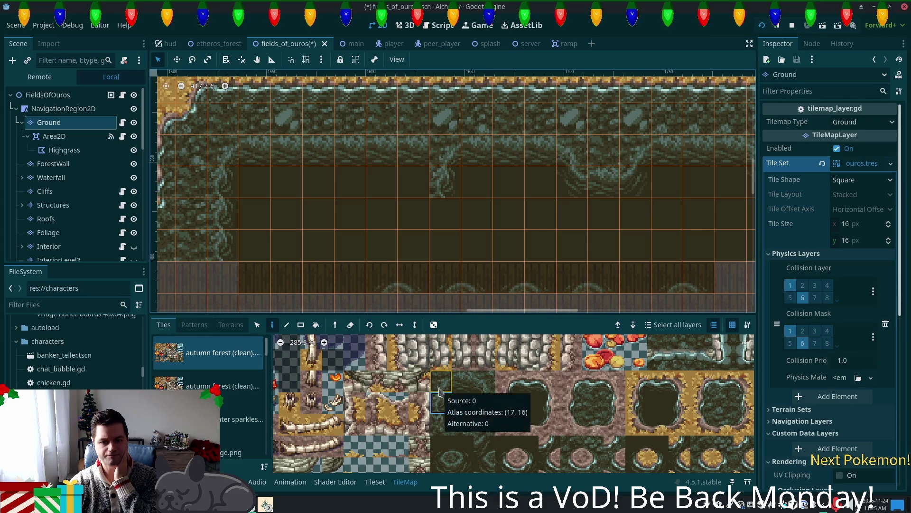
Paint a column of dark edge tiles down the lakebed and fill its bottom edge
click(444, 347)
click(446, 381)
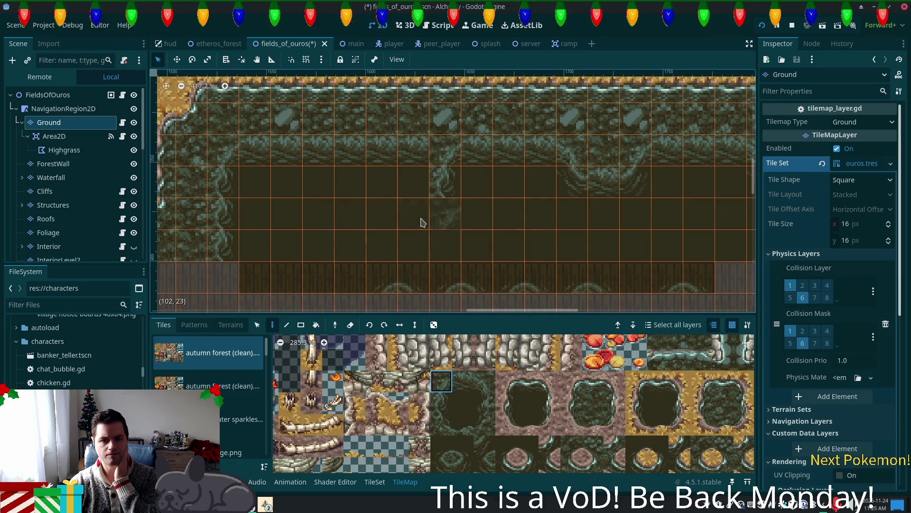
drag(413, 214, 413, 278)
click(463, 464)
click(446, 213)
click(442, 381)
click(382, 244)
click(463, 465)
click(403, 247)
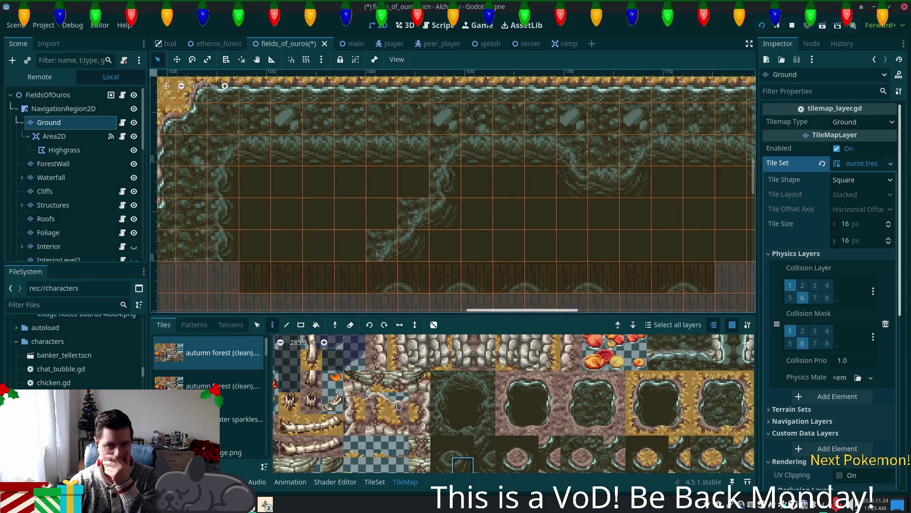
Fill rectangles of the lakebed with stone terrain across several rows
scroll(375, 269, left, 3)
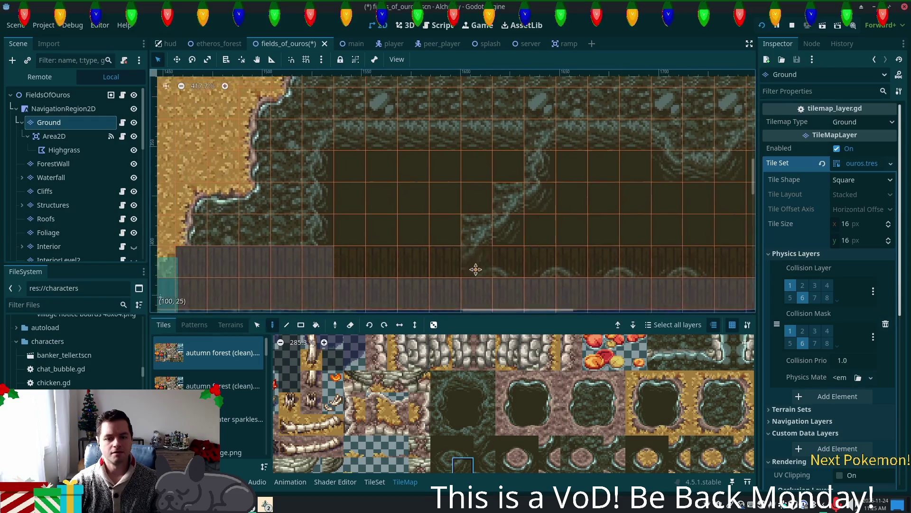
click(231, 325)
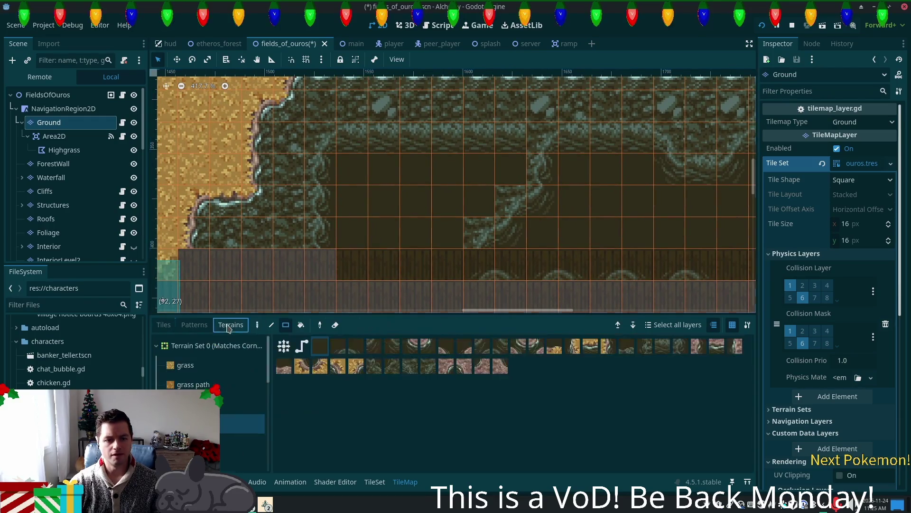
click(237, 404)
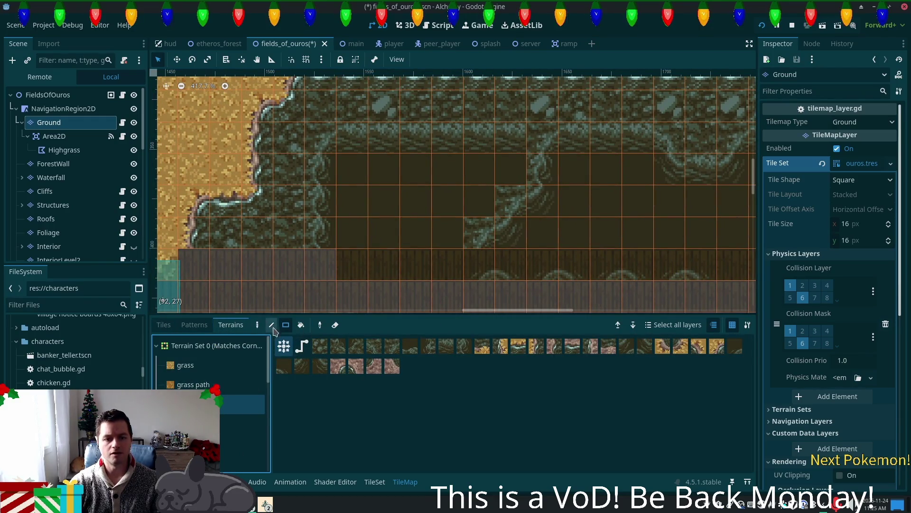
mouse_move(318, 143)
mouse_down()
mouse_move(458, 204)
mouse_move(506, 187)
mouse_move(503, 178)
mouse_up()
mouse_move(326, 175)
mouse_down()
mouse_move(427, 214)
mouse_move(503, 204)
mouse_up()
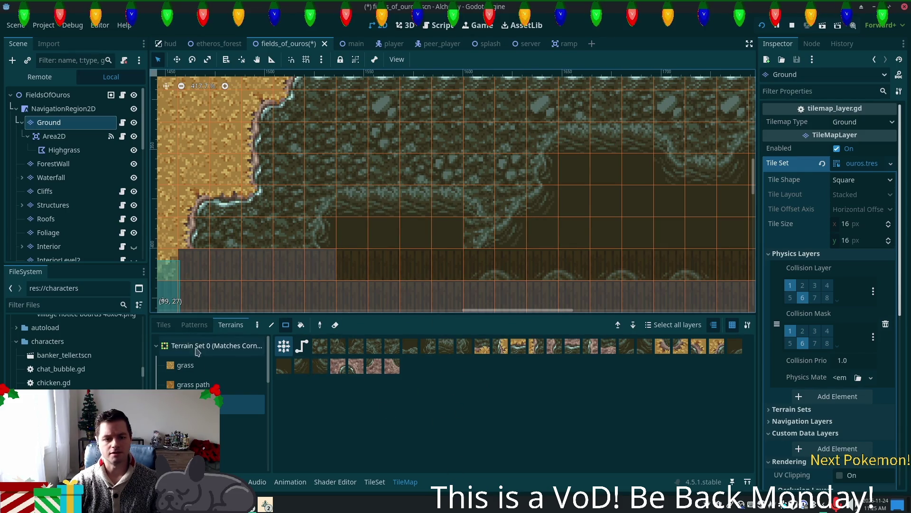
Return to individual tile painting and select a moss edge tile from the autumn atlas
click(375, 481)
click(405, 482)
click(163, 324)
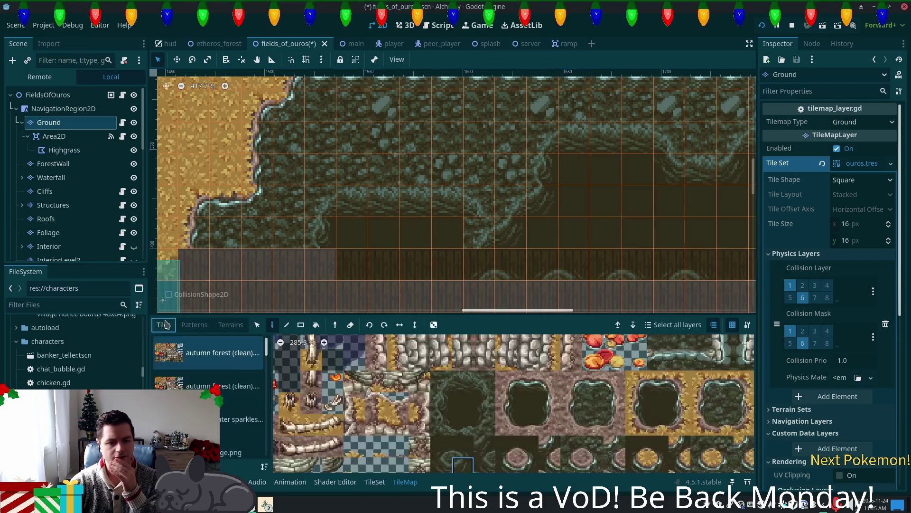
click(441, 464)
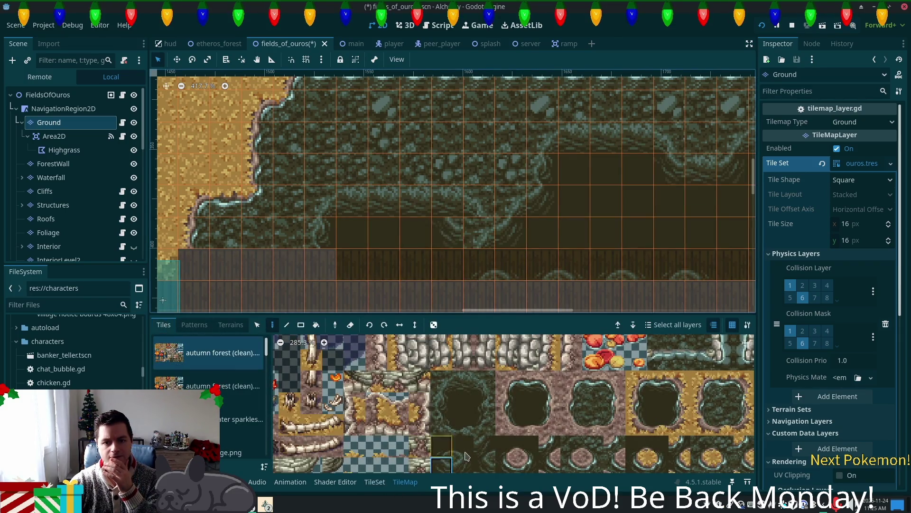
click(484, 381)
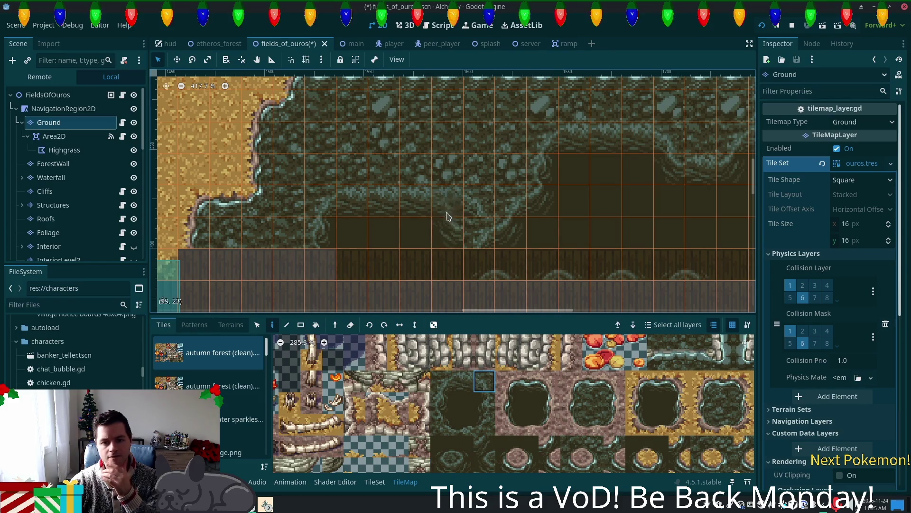
click(463, 424)
Move the moss blob one cell to the right and review the whole lake edge
click(479, 233)
click(544, 233)
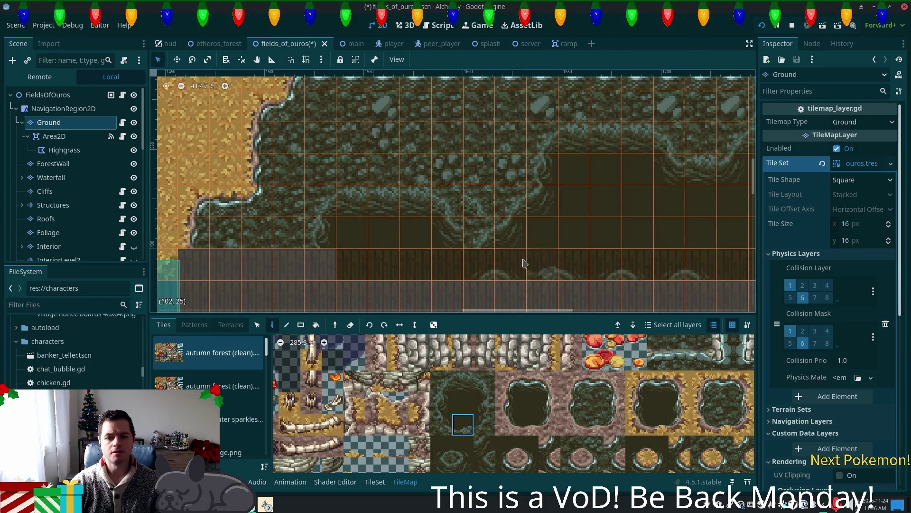
click(462, 383)
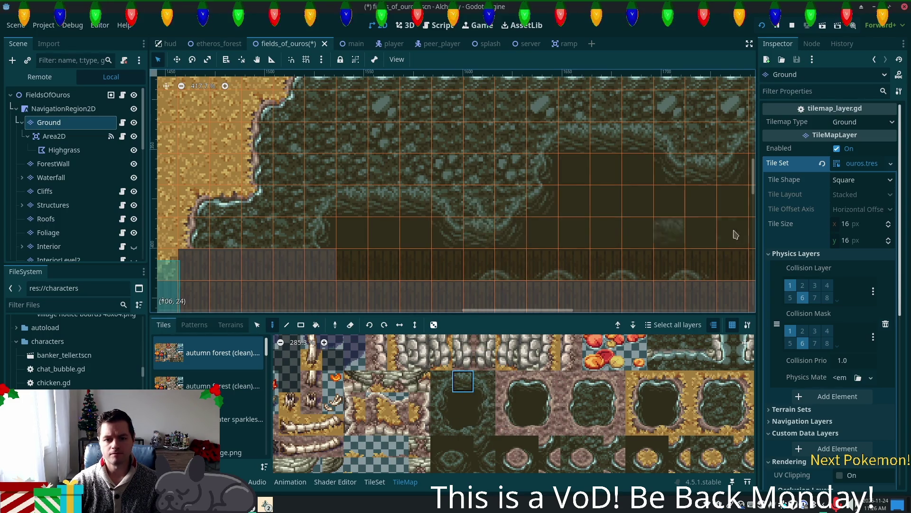
scroll(652, 208, down, 1)
scroll(652, 208, down, 3)
mouse_move(652, 207)
mouse_down()
mouse_move(575, 204)
mouse_move(479, 167)
mouse_up()
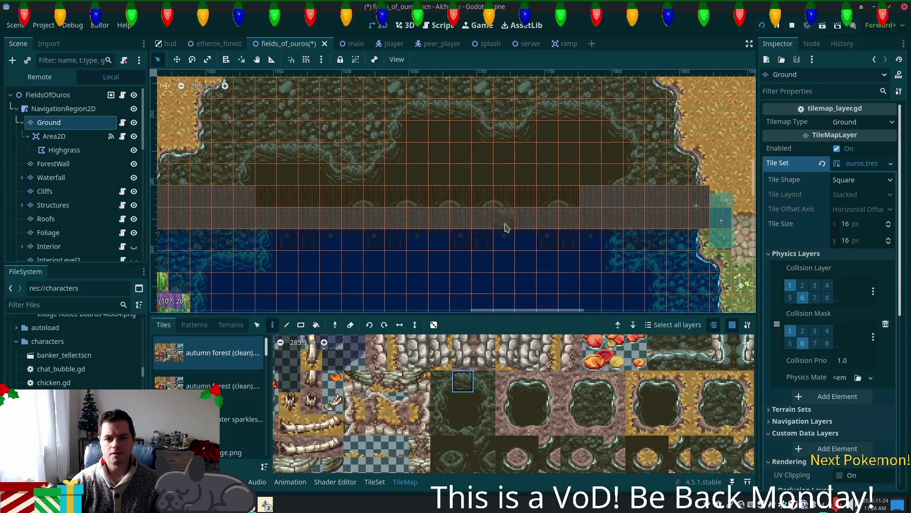
Try a stone column on the lakebed, undo it, then zoom into the water by the grassy shore
drag(460, 130, 451, 179)
key(ctrl+z)
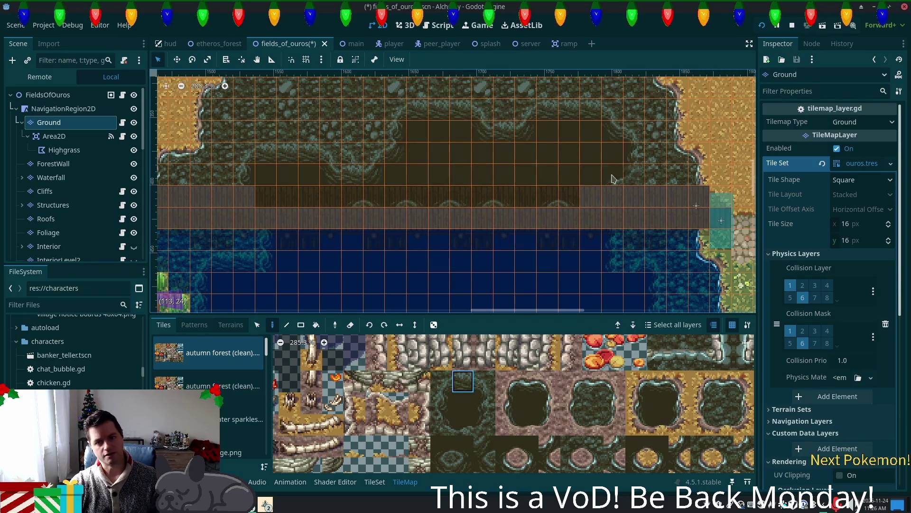
scroll(565, 209, up, 5)
drag(569, 262, 569, 260)
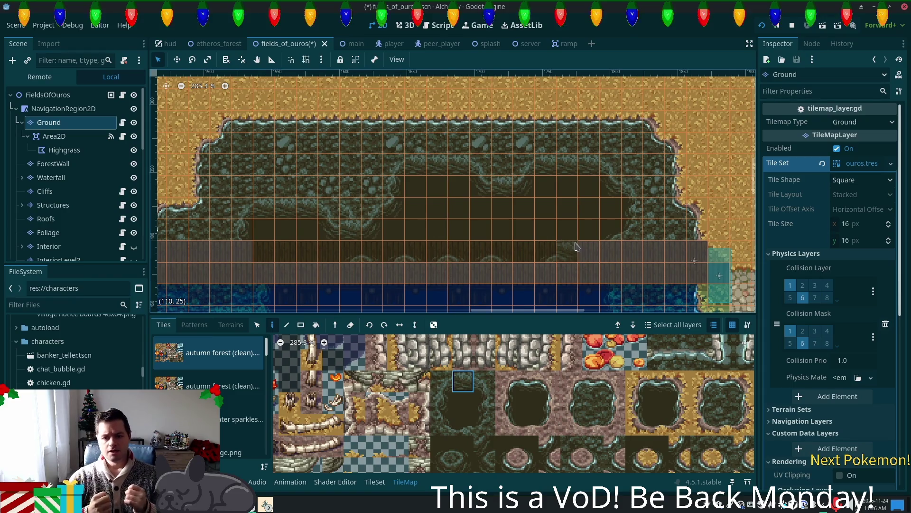
scroll(451, 185, down, 5)
scroll(455, 178, left, 3)
scroll(366, 175, right, 5)
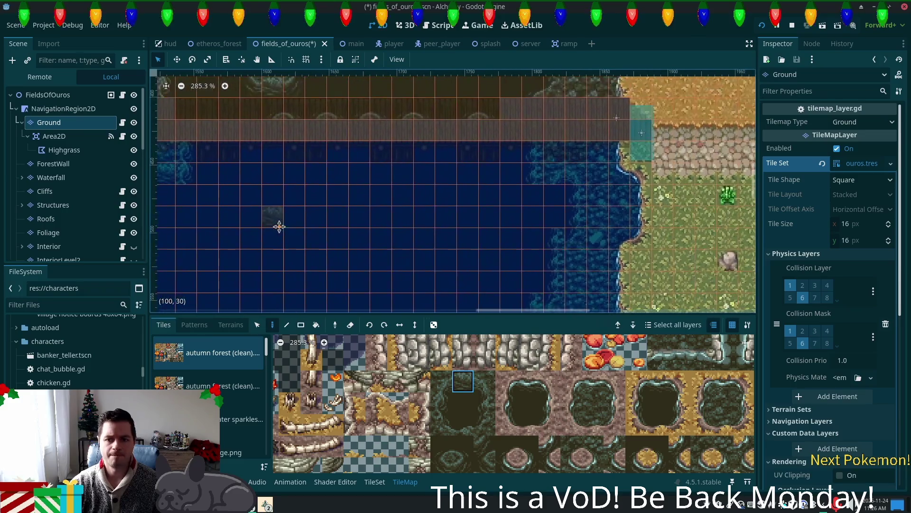
scroll(562, 211, up, 2)
scroll(562, 210, up, 4)
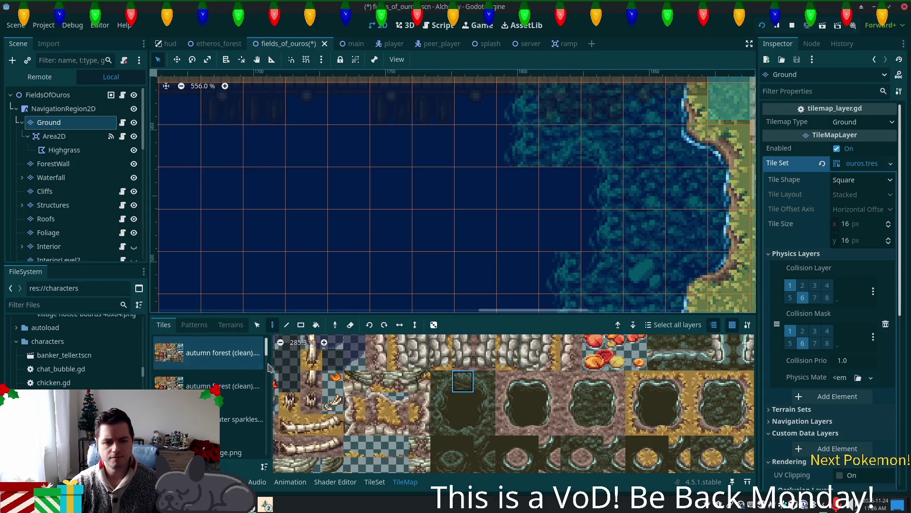
scroll(216, 362, down, 5)
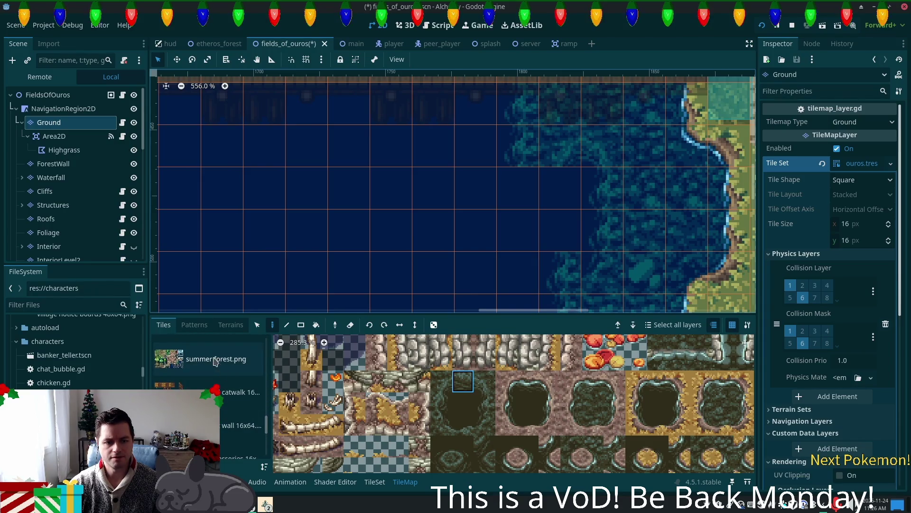
Switch to the summer forest tile source and pick its water tiles
click(216, 362)
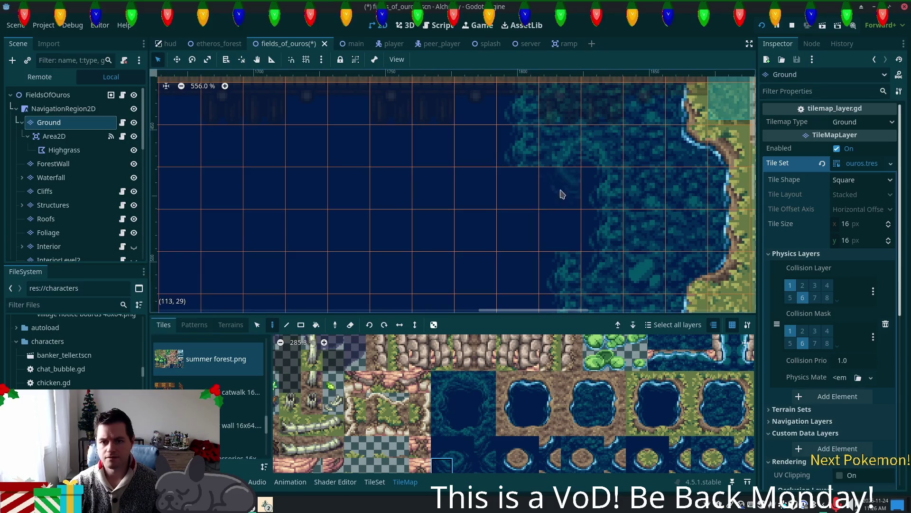
click(463, 381)
click(485, 382)
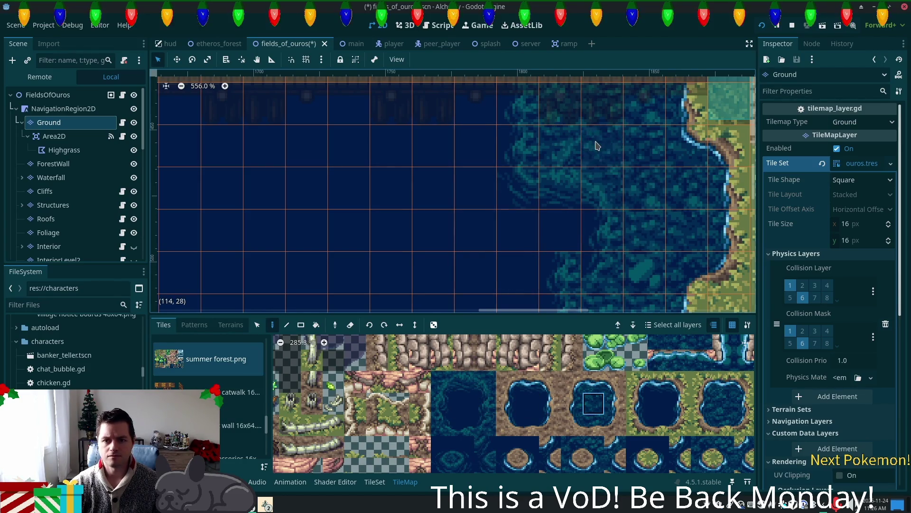
mouse_move(572, 225)
mouse_down()
mouse_move(627, 137)
mouse_move(623, 144)
mouse_up()
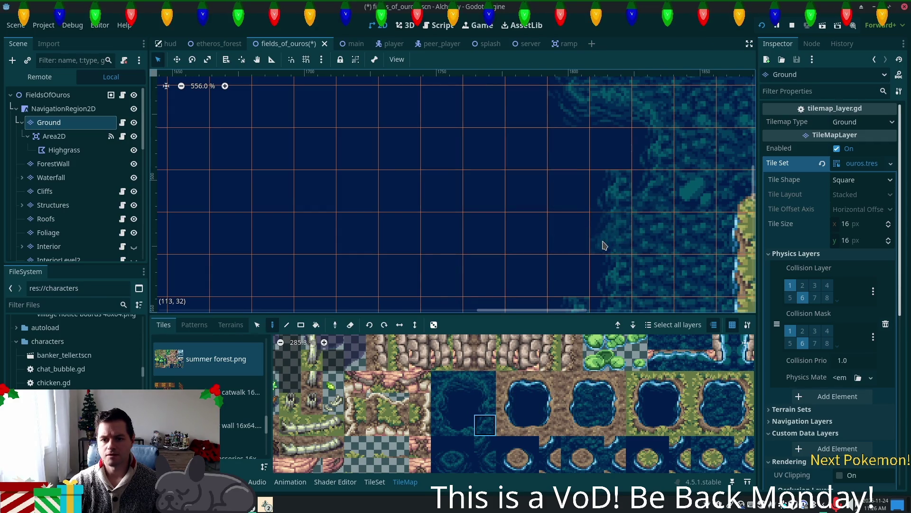
Paint dark water over a textured cell on the shoreline edge
click(444, 447)
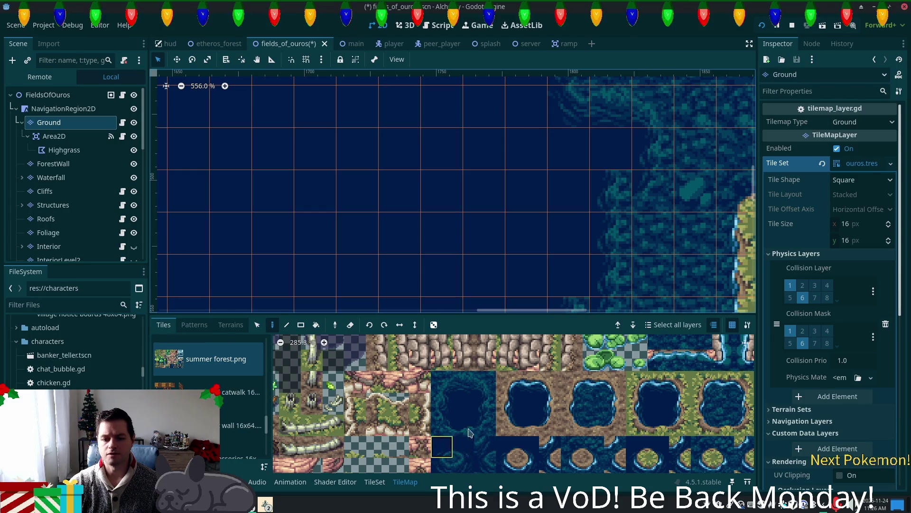
scroll(645, 286, down, 3)
scroll(646, 286, left, 2)
scroll(661, 291, up, 1)
scroll(716, 177, right, 3)
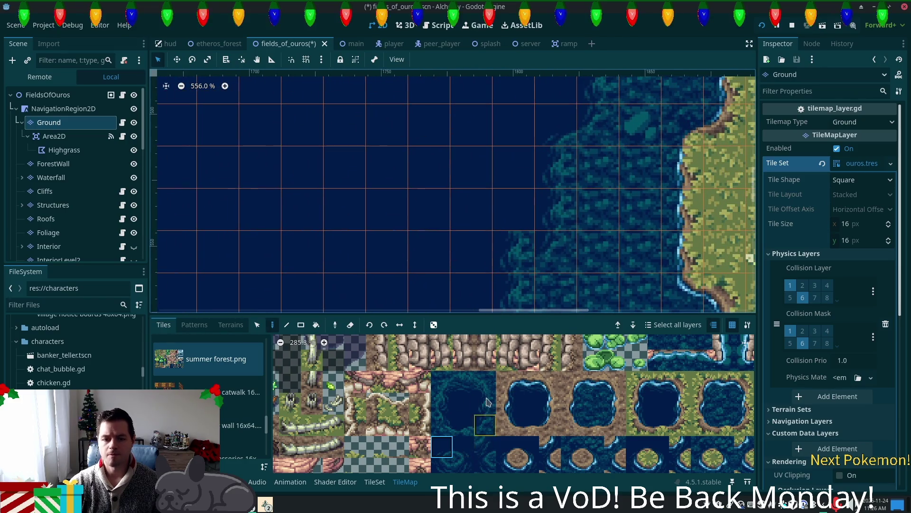
click(512, 264)
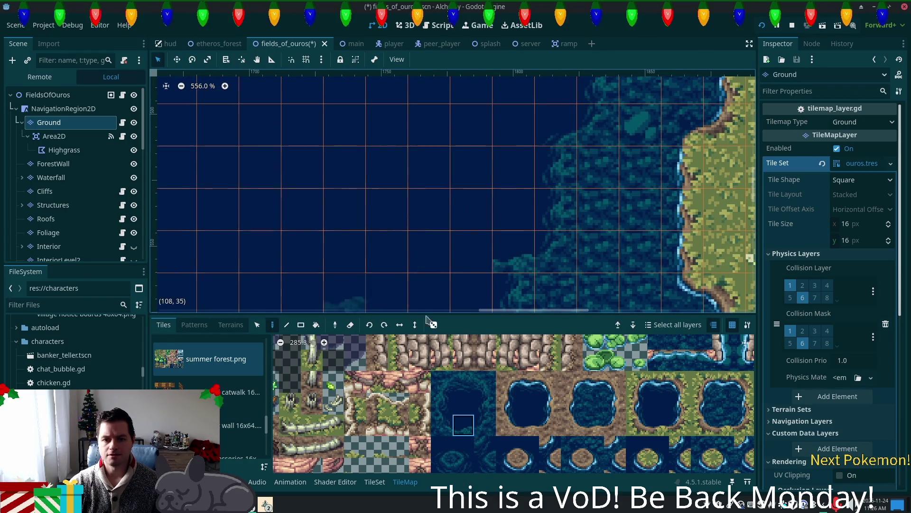
Paint a water-edge tile and a dark water tile along the lake's edge
scroll(497, 196, down, 1)
scroll(496, 196, left, 2)
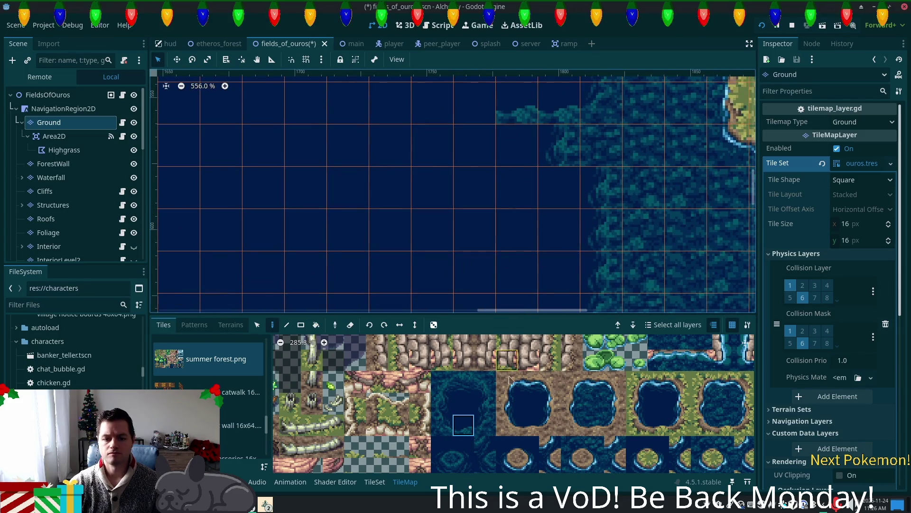
click(489, 435)
click(486, 147)
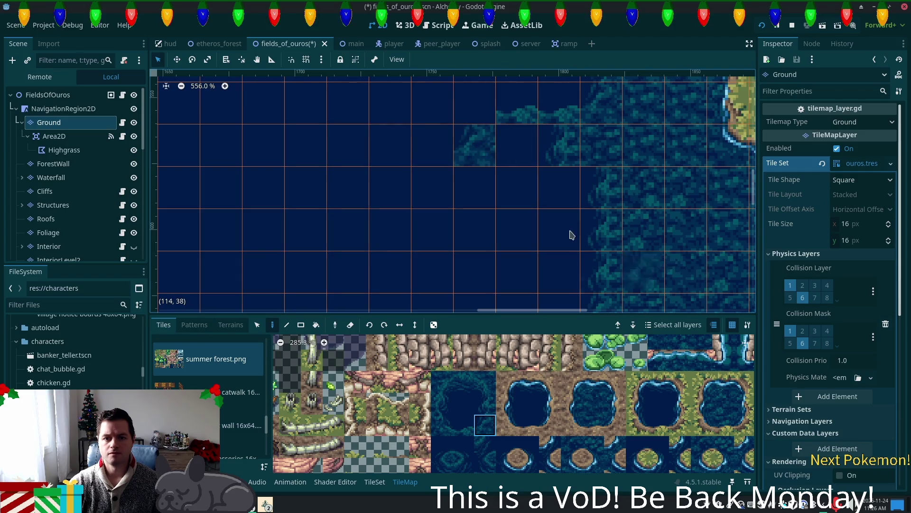
click(463, 464)
click(468, 122)
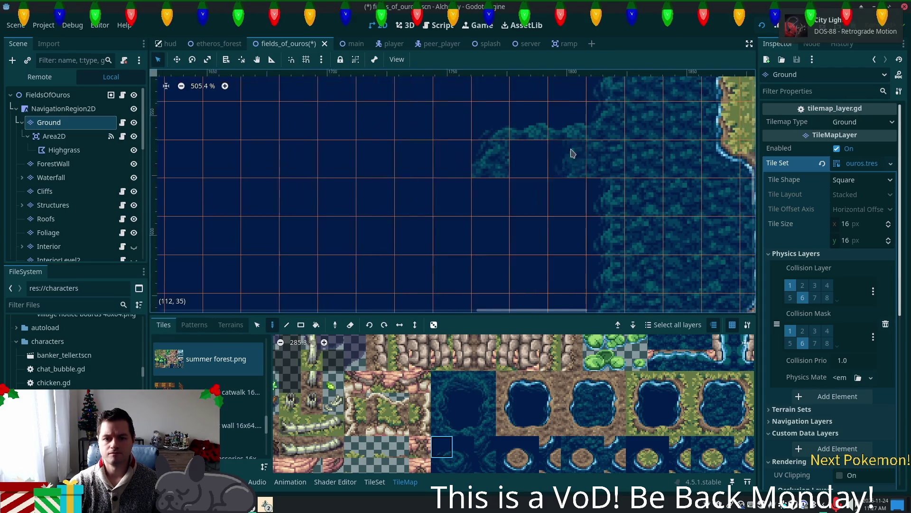
Paint lighter water tiles near the grassy shoreline
scroll(569, 214, down, 4)
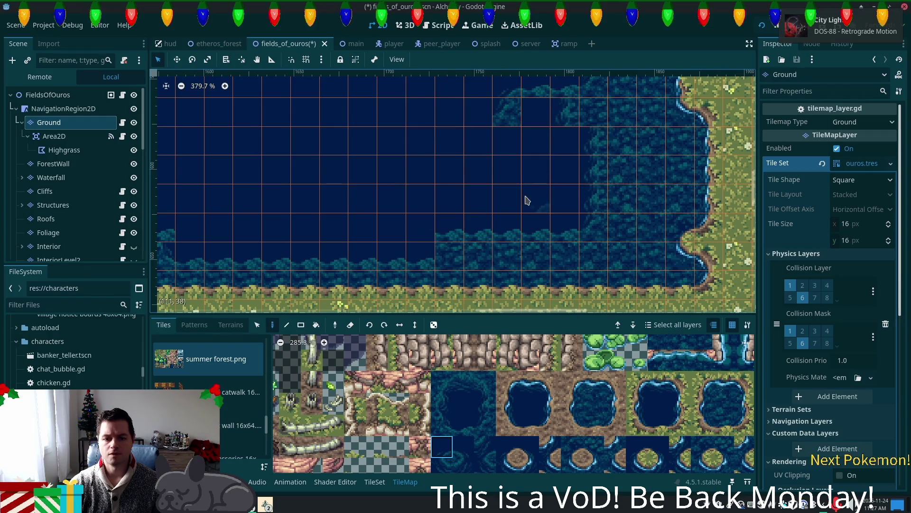
drag(527, 198, 474, 219)
click(484, 405)
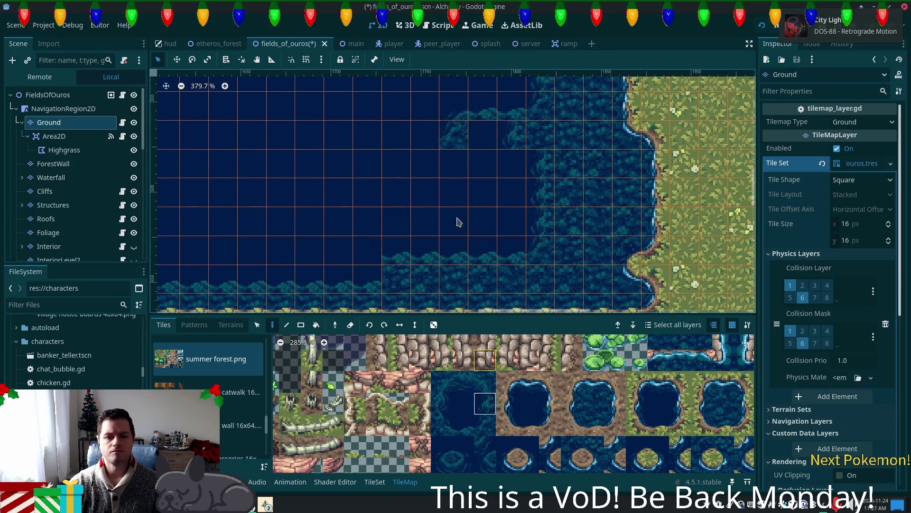
click(435, 170)
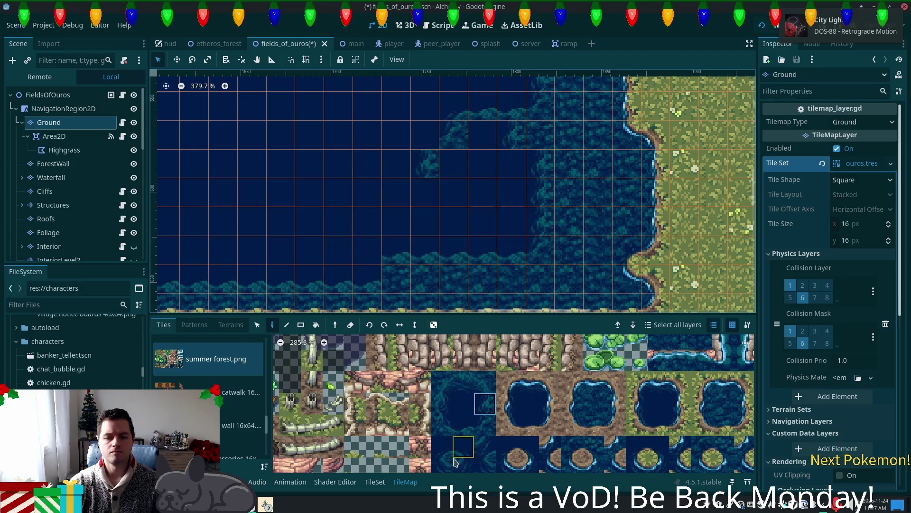
click(444, 447)
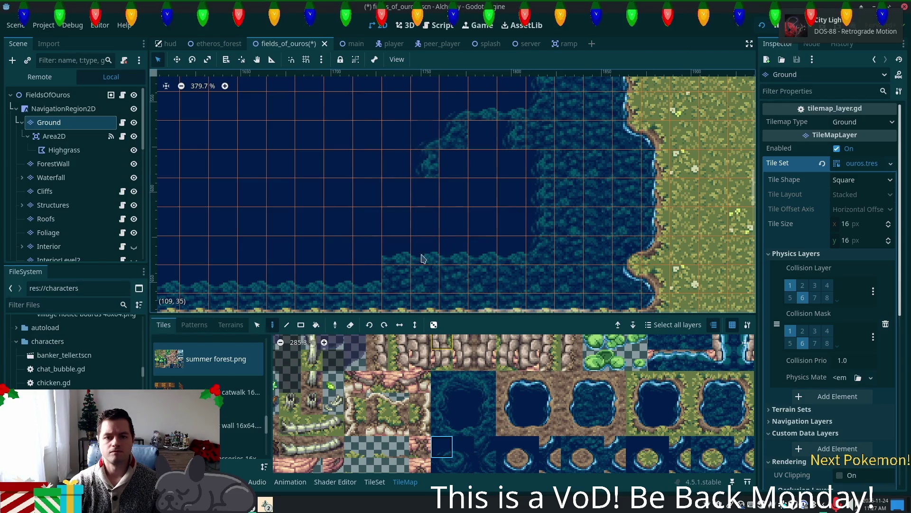
click(484, 404)
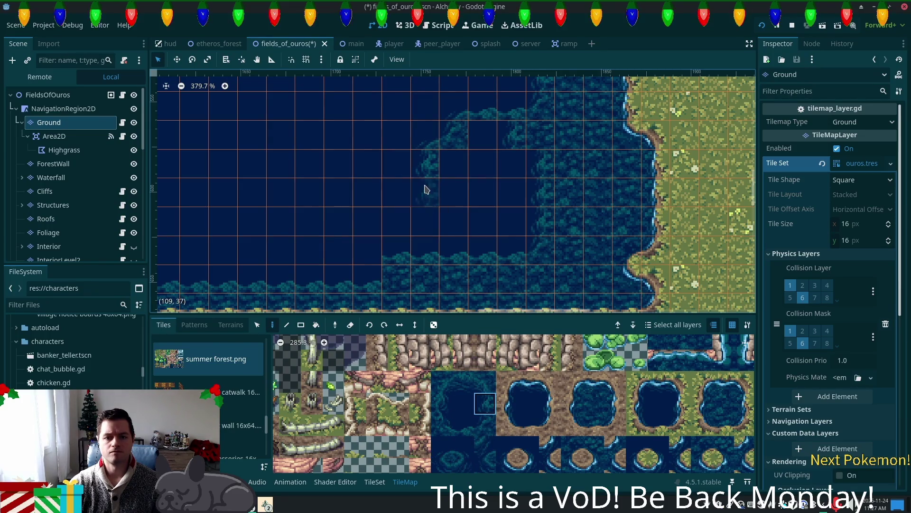
click(485, 425)
Select a 2x2 block of lighter water tiles, then choose a different water tile
click(401, 224)
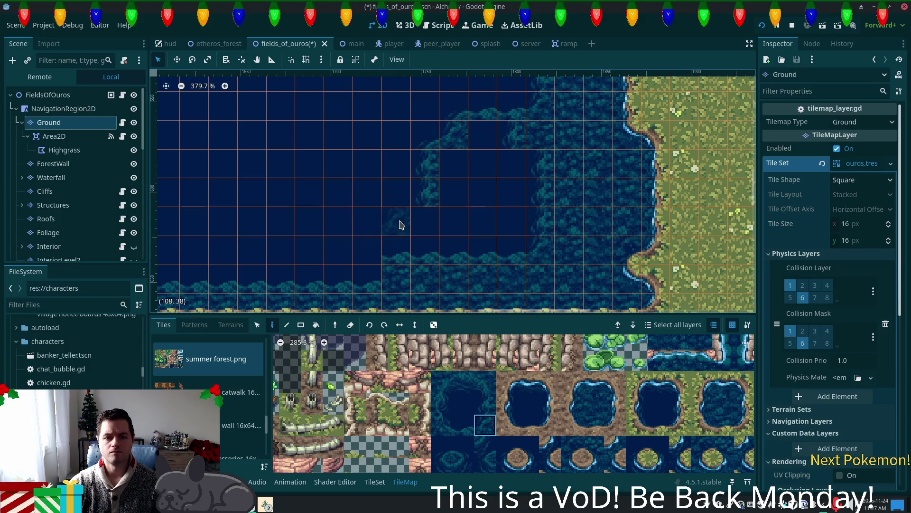
click(442, 447)
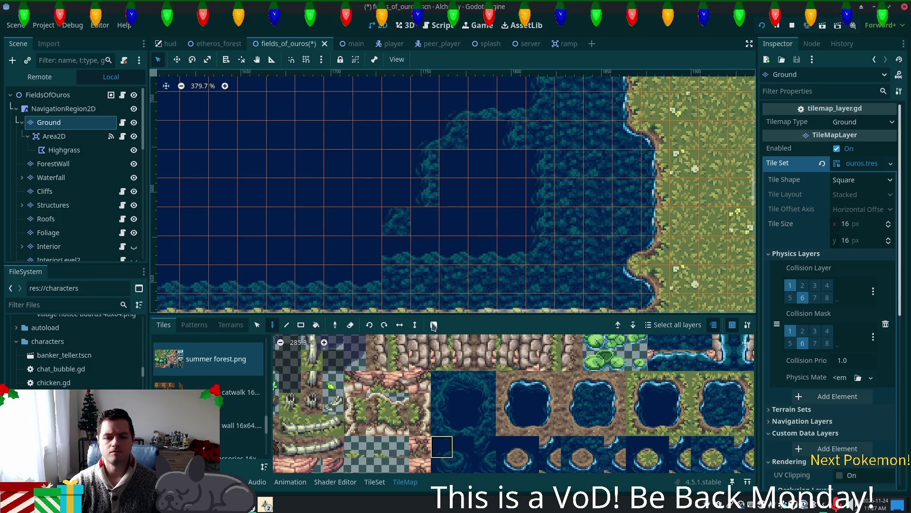
click(484, 404)
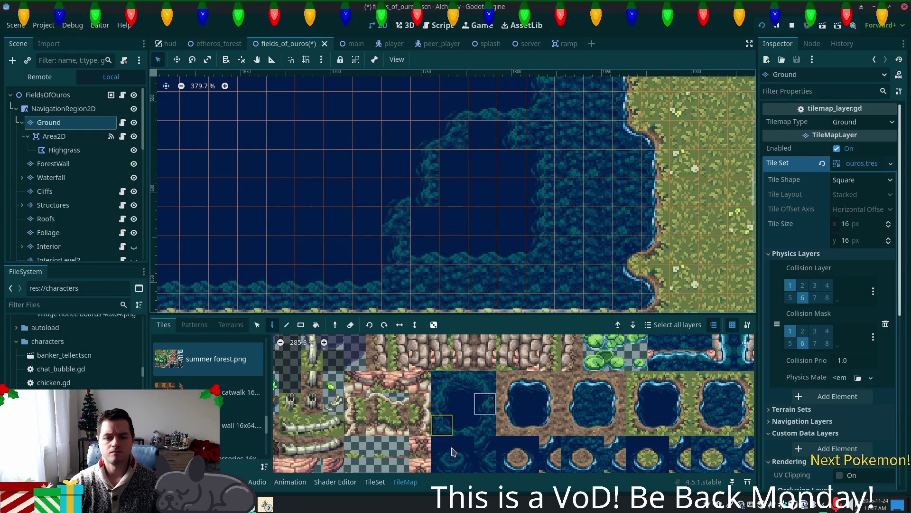
drag(484, 425, 464, 404)
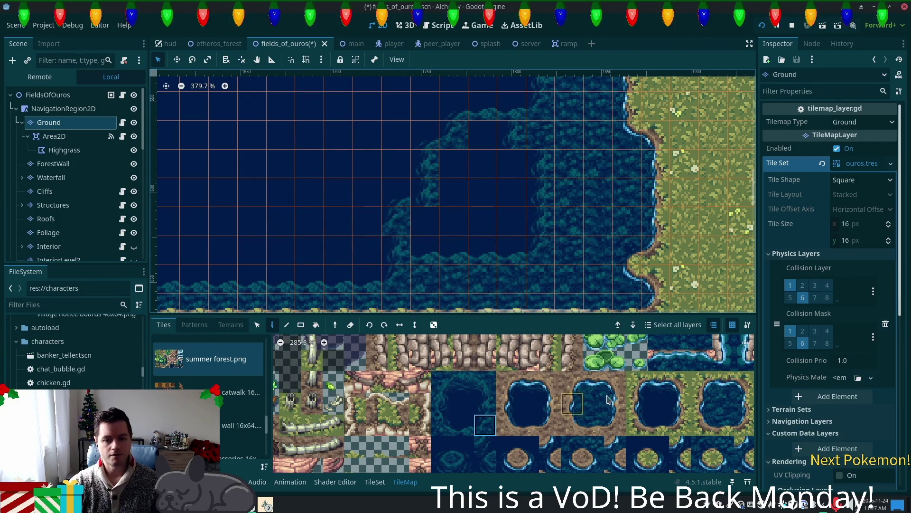
scroll(636, 382, down, 2)
scroll(601, 395, down, 2)
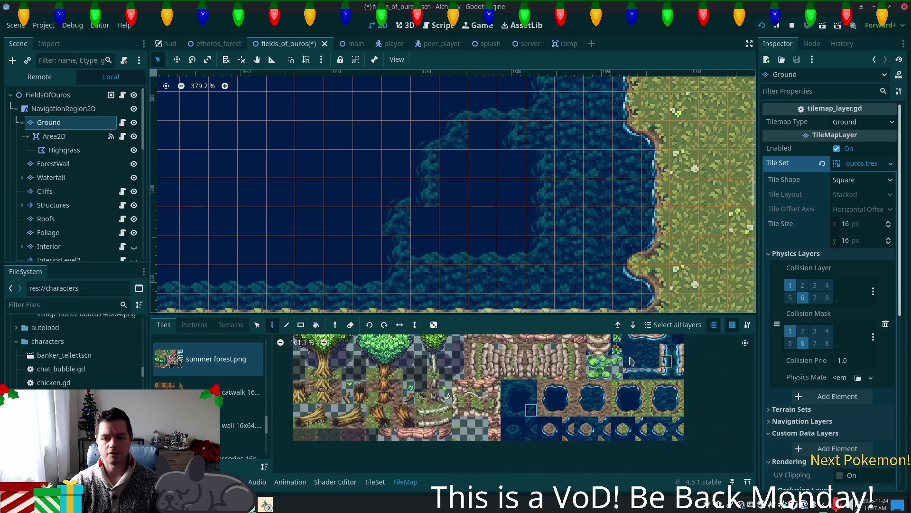
click(651, 361)
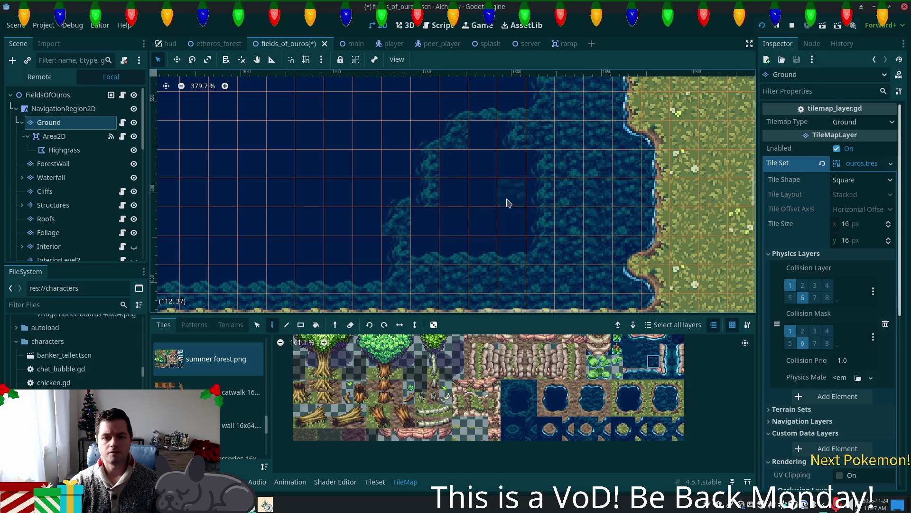
click(231, 325)
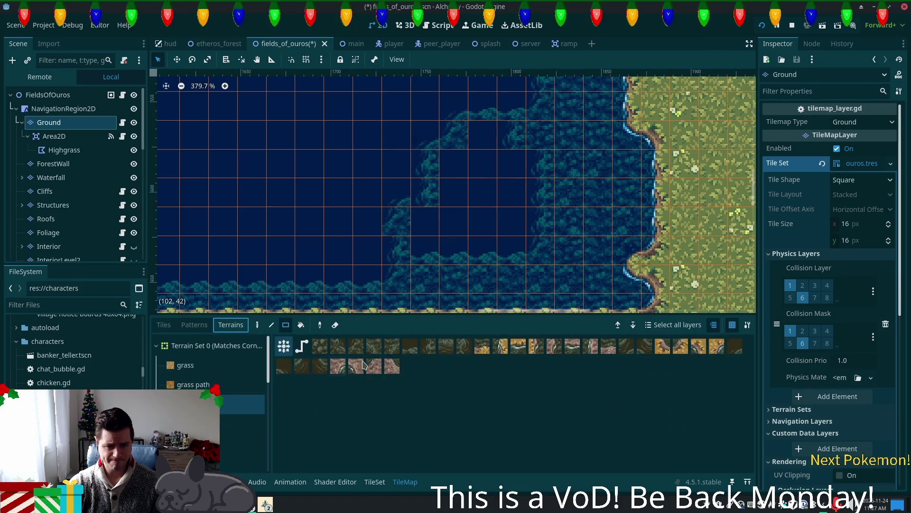
Rect-paint strips of a different terrain into the lake near the shore
scroll(237, 427, down, 5)
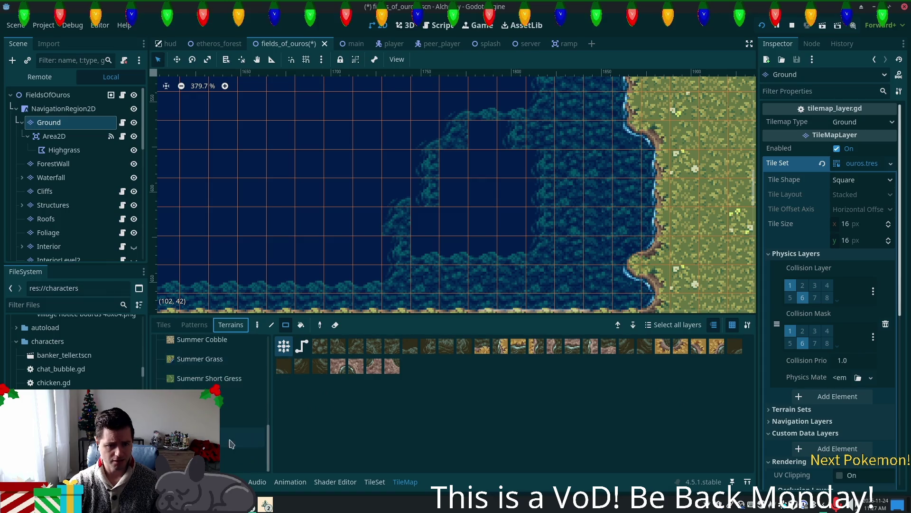
click(240, 437)
click(321, 347)
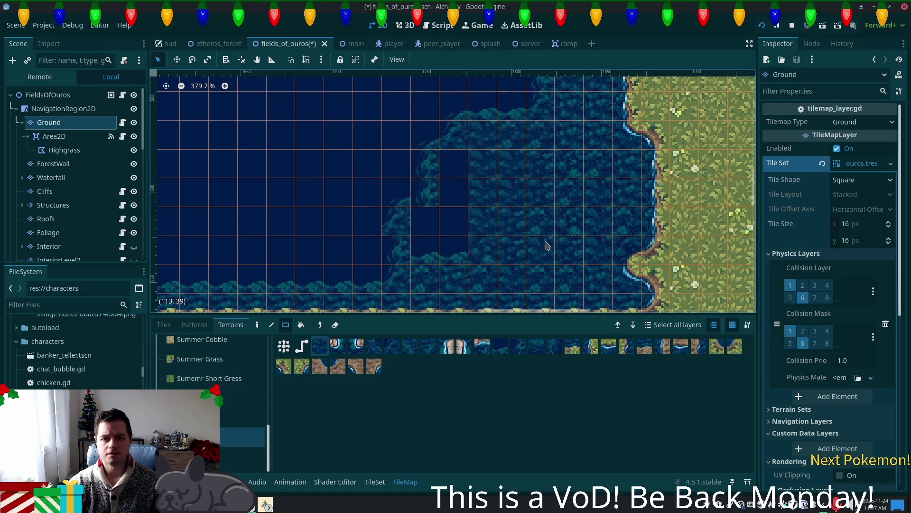
drag(456, 163, 449, 252)
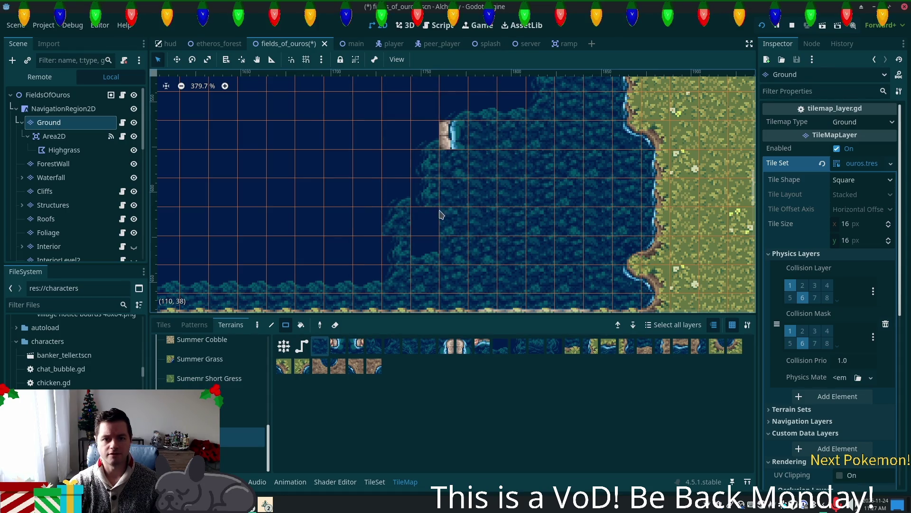
click(425, 223)
mouse_move(397, 219)
mouse_down()
mouse_move(534, 263)
mouse_move(489, 247)
mouse_up()
drag(396, 221, 489, 257)
drag(437, 232, 437, 229)
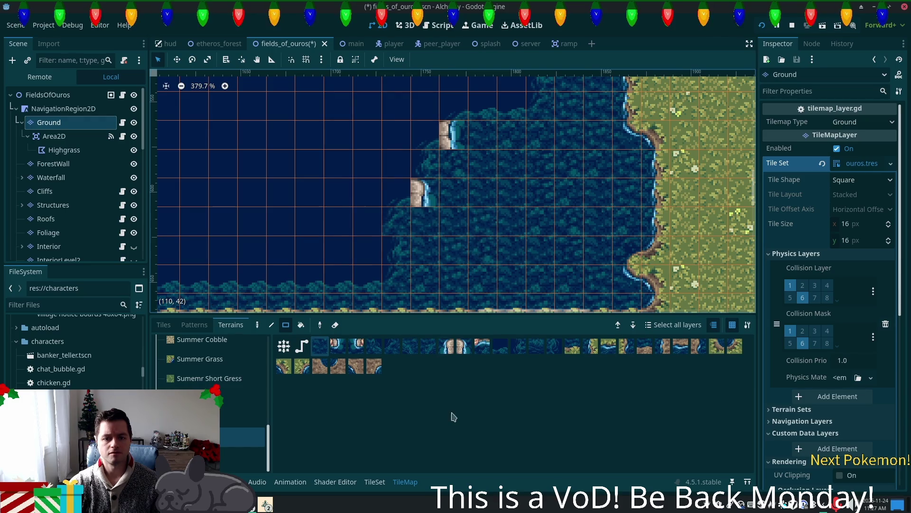
Paint a summer forest water tile over the stray lower cliff tile
click(377, 483)
click(405, 481)
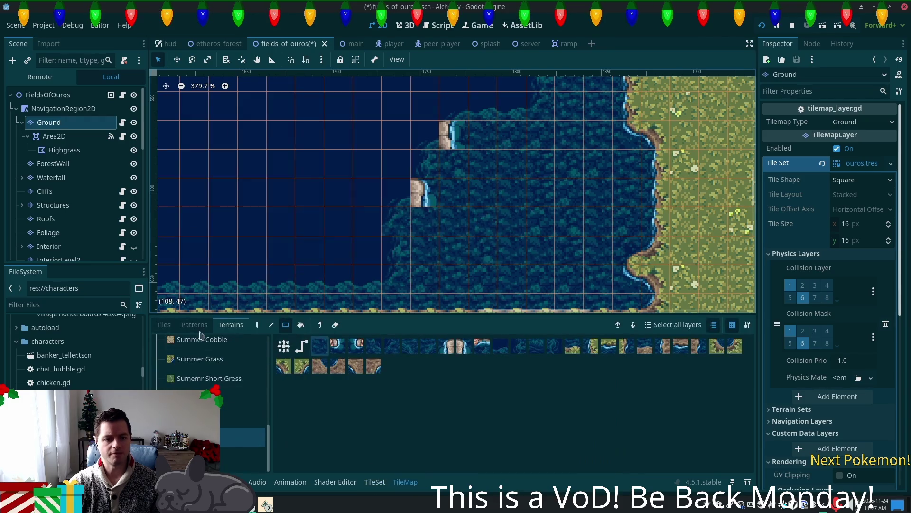
click(163, 324)
click(531, 410)
click(425, 192)
Pan and zoom out to show the whole lake and the left grass field
drag(561, 192, 514, 292)
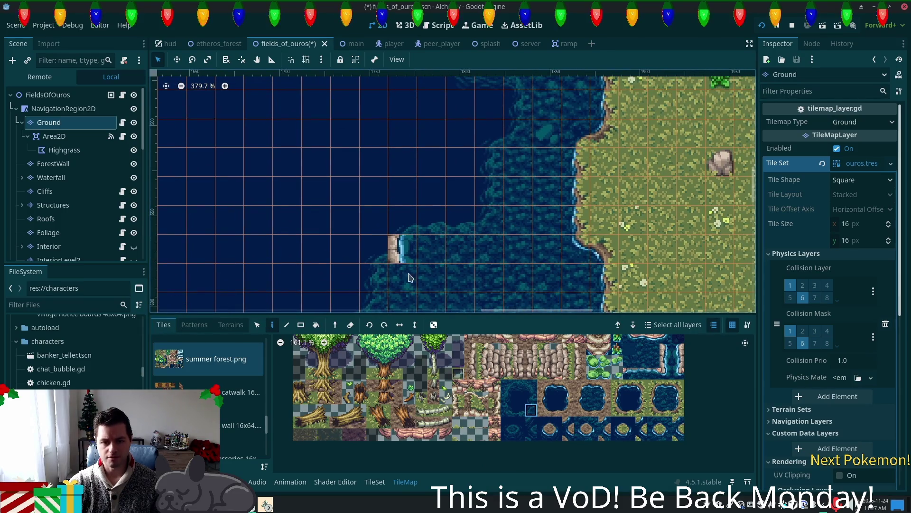
scroll(570, 293, down, 5)
scroll(590, 294, down, 5)
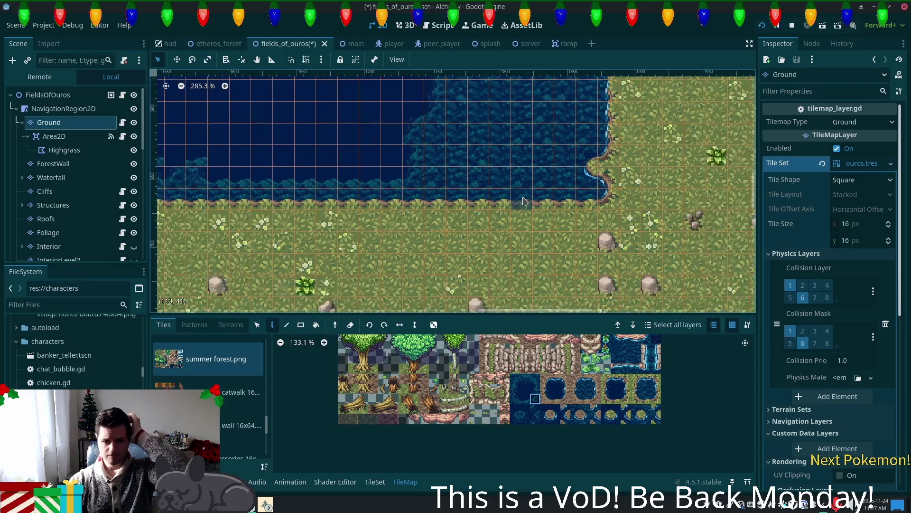
mouse_move(519, 213)
mouse_down()
mouse_move(499, 313)
mouse_move(566, 249)
mouse_up()
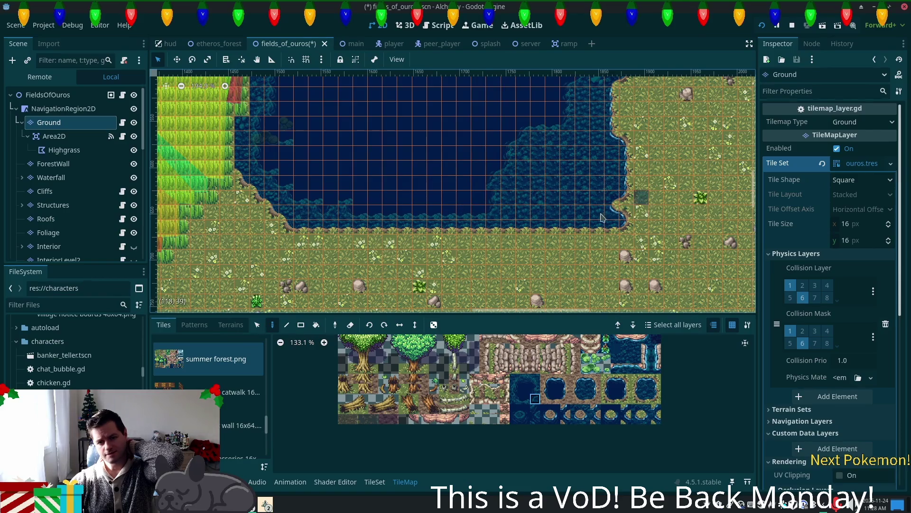
drag(439, 191, 498, 240)
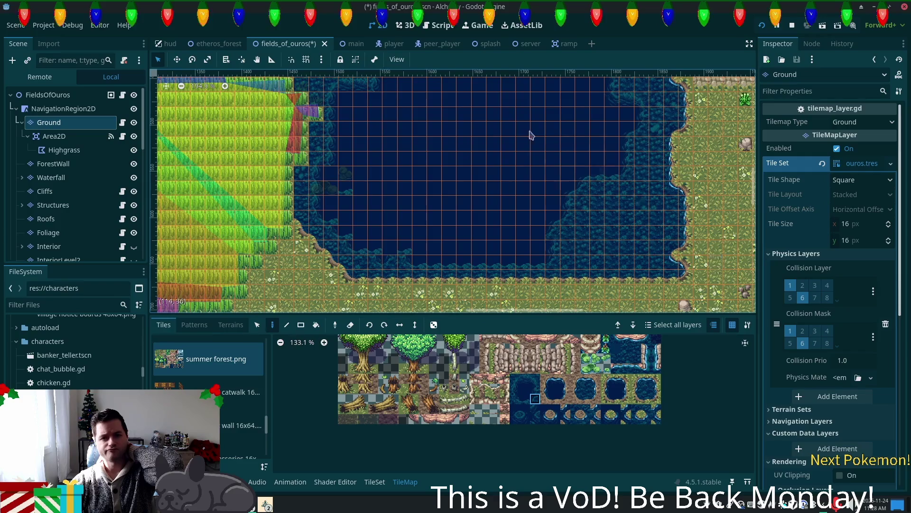
scroll(538, 140, down, 1)
scroll(471, 241, up, 5)
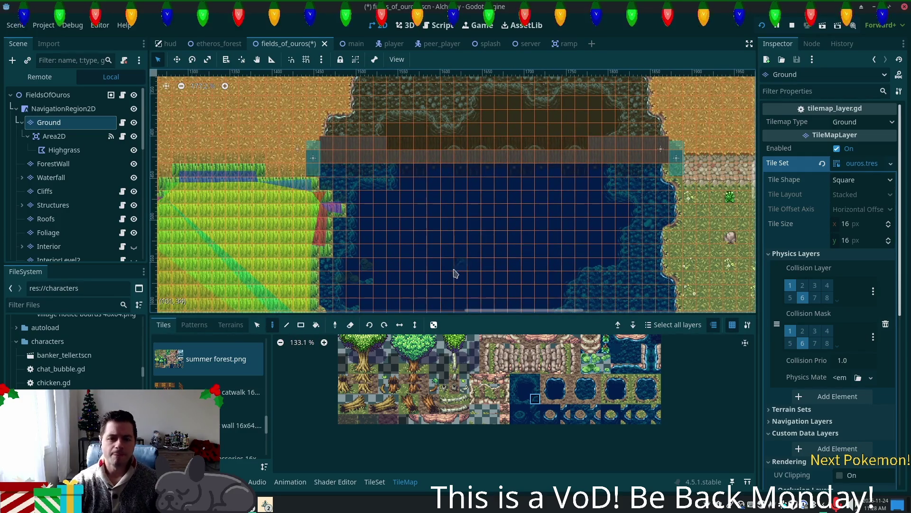
Paint two shoreline tiles on the lake's southern grassy edge
scroll(456, 272, up, 6)
mouse_move(443, 250)
mouse_down()
mouse_move(503, 137)
mouse_move(479, 17)
mouse_up()
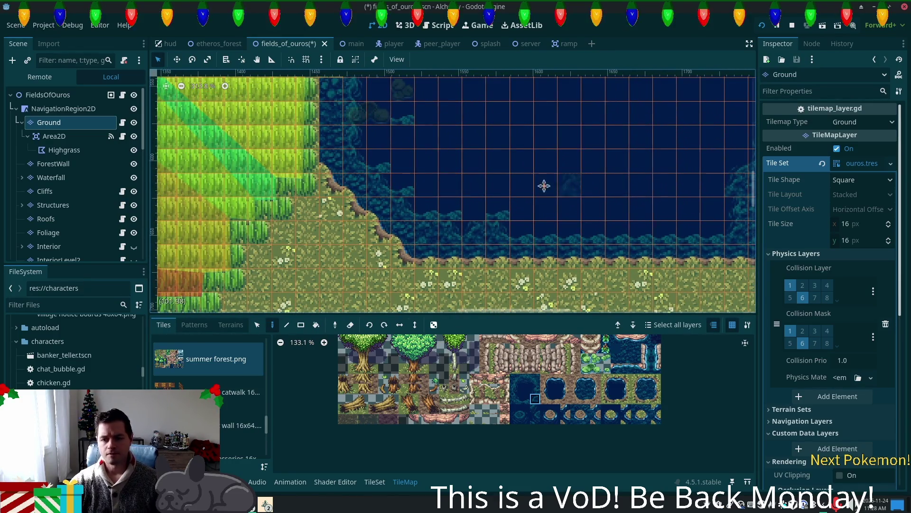
drag(557, 183, 489, 179)
drag(462, 292, 387, 239)
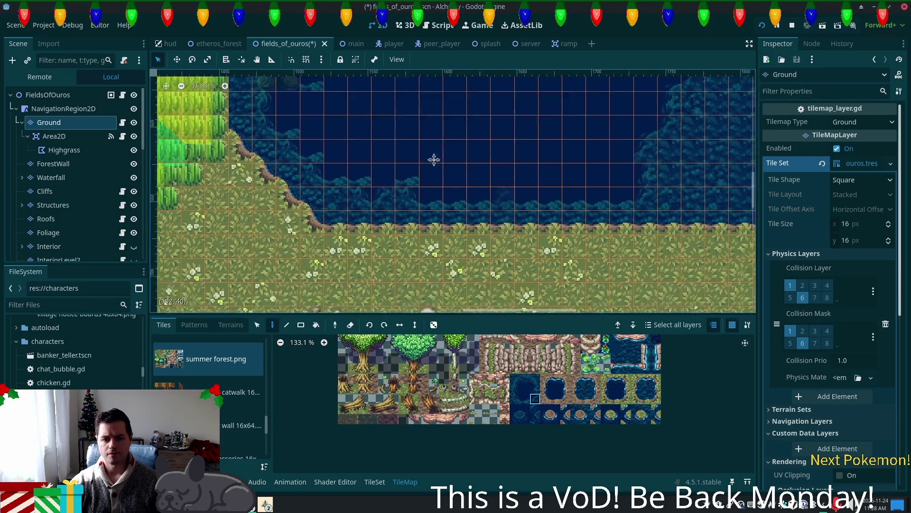
click(656, 400)
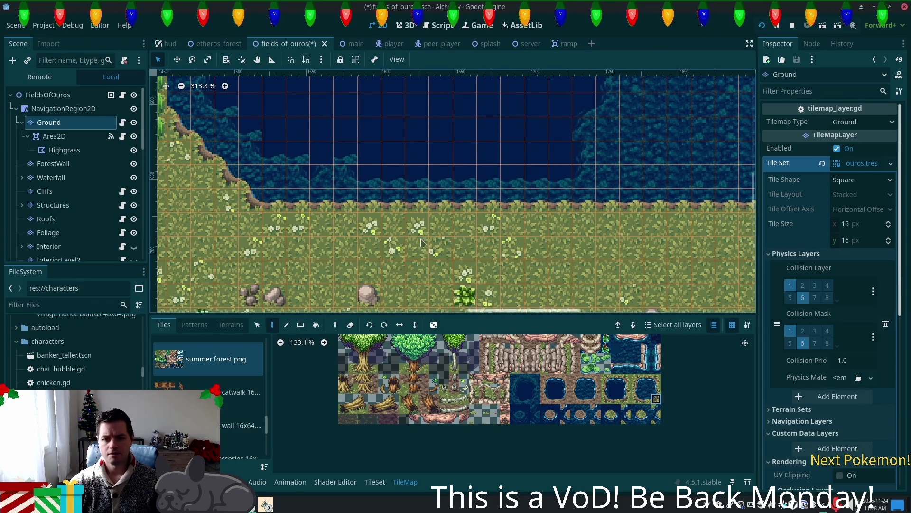
click(417, 196)
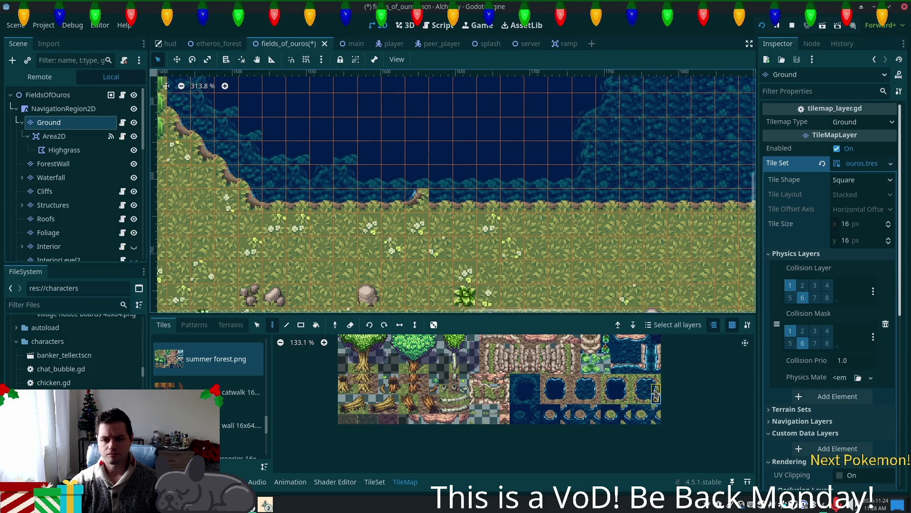
click(442, 176)
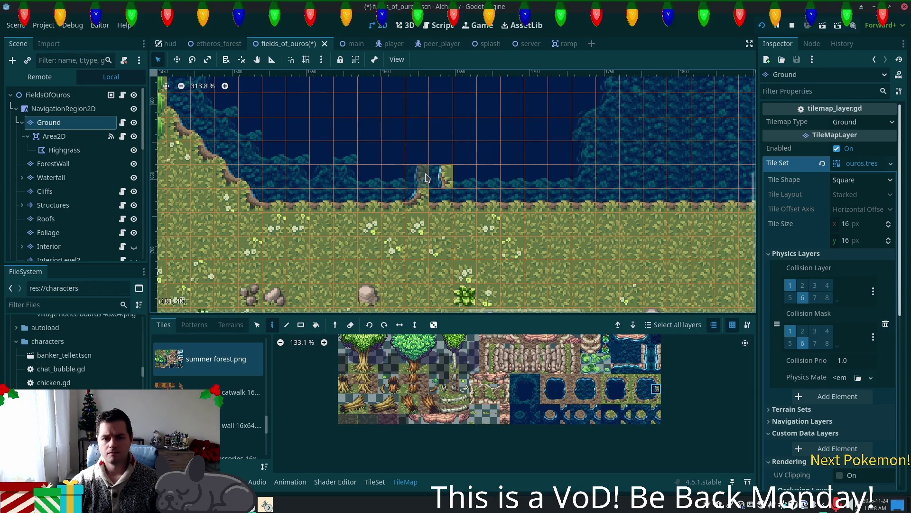
Paint a water-edge corner and a grass tile at the peninsula's tip
click(612, 416)
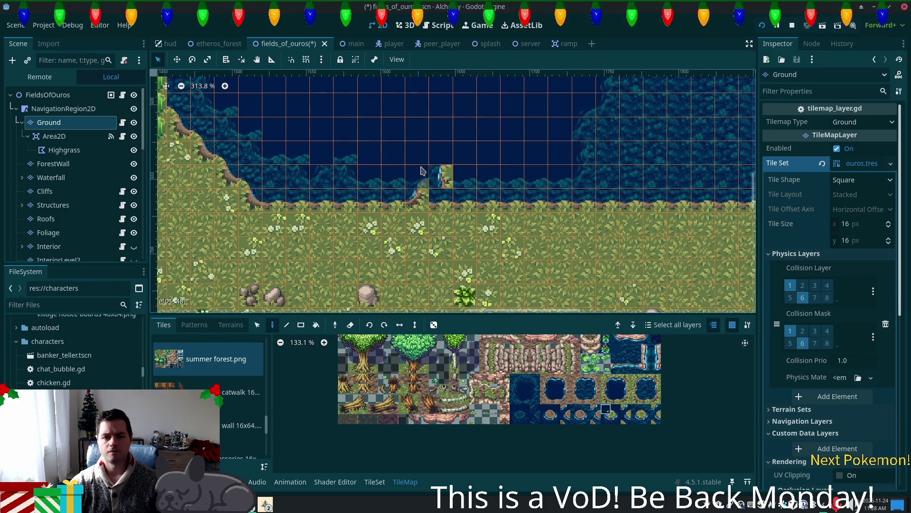
click(646, 397)
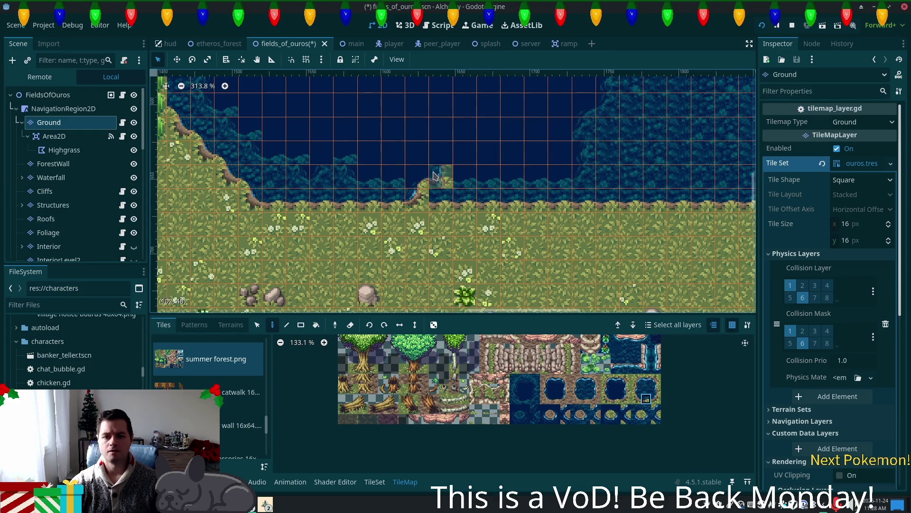
click(656, 398)
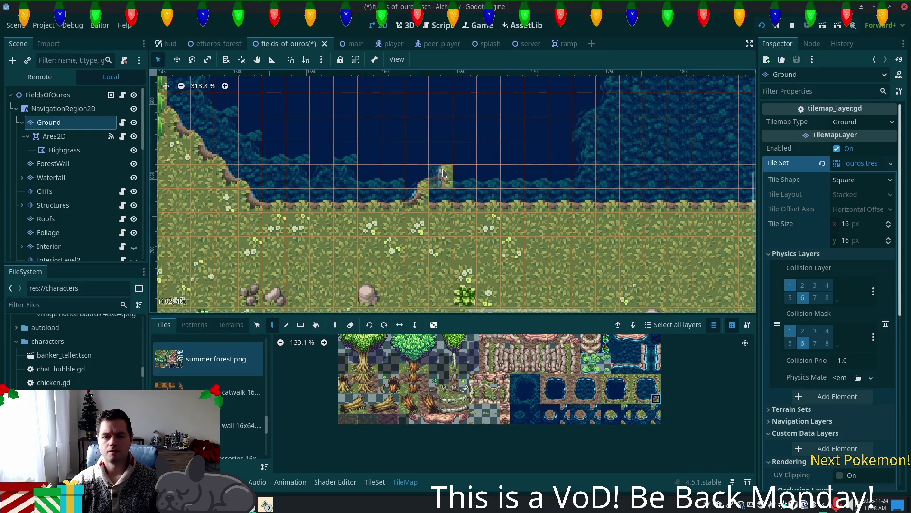
click(646, 398)
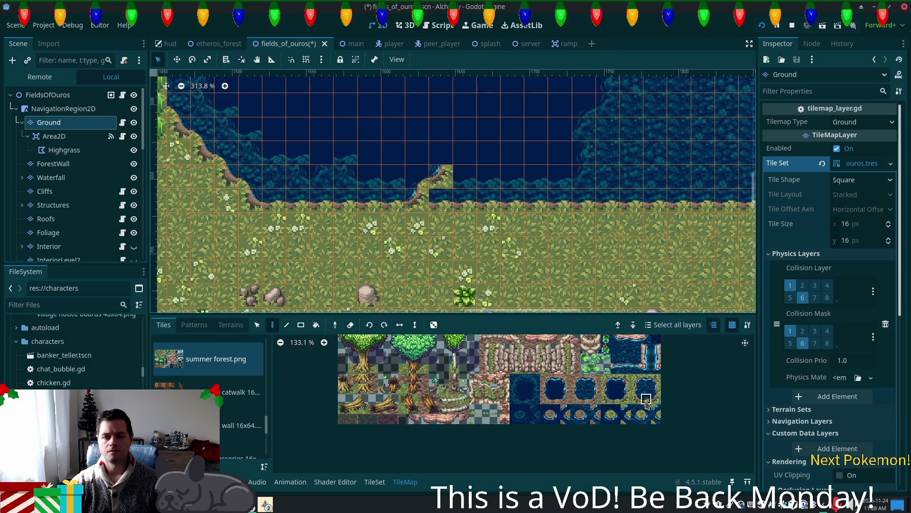
click(606, 408)
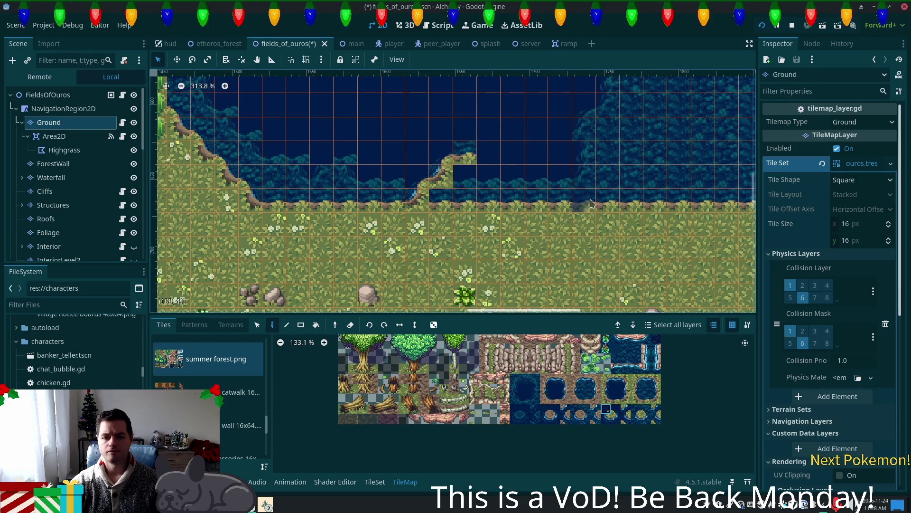
scroll(575, 234, up, 3)
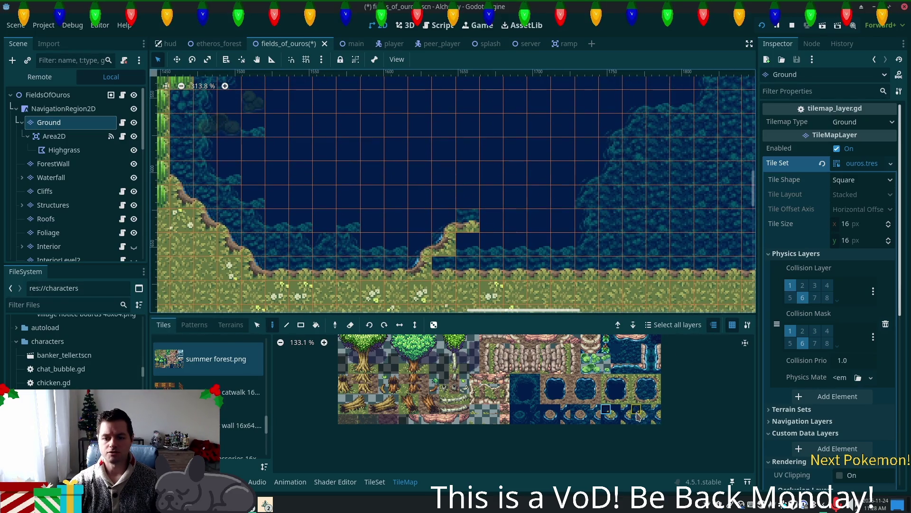
drag(626, 399, 639, 413)
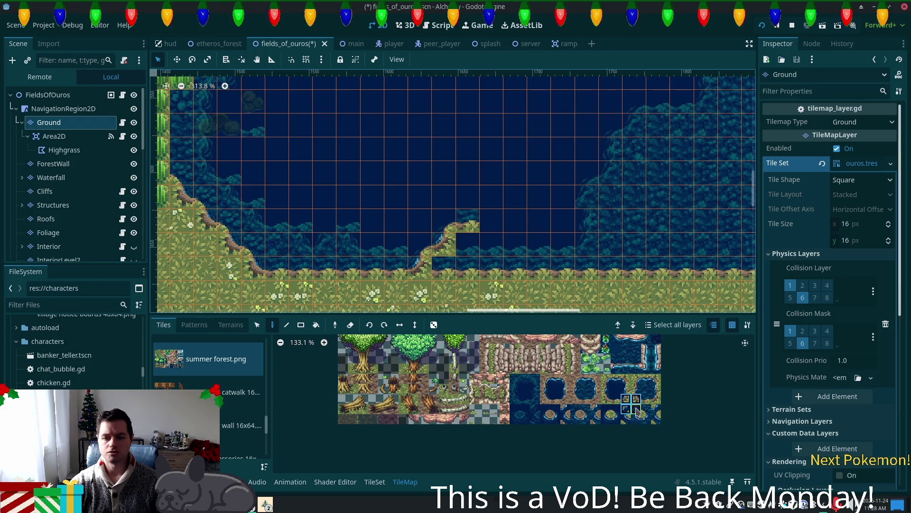
click(639, 420)
click(444, 220)
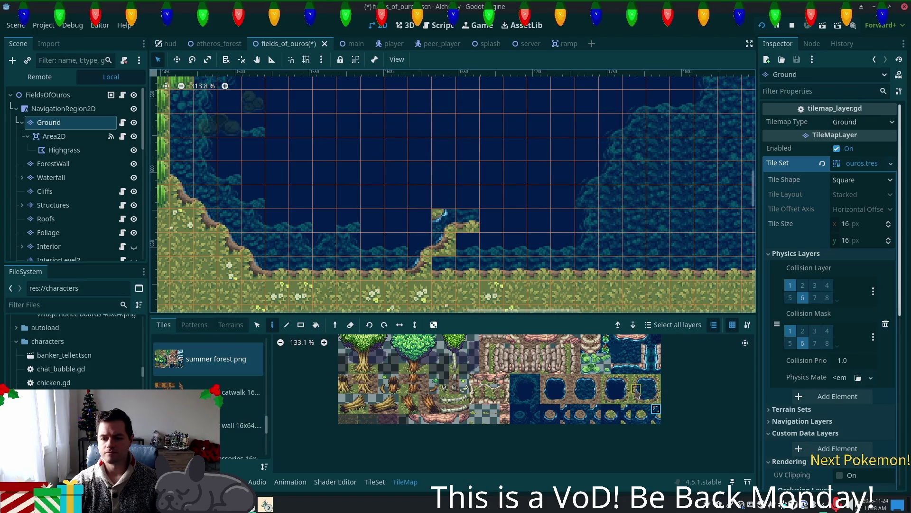
click(467, 220)
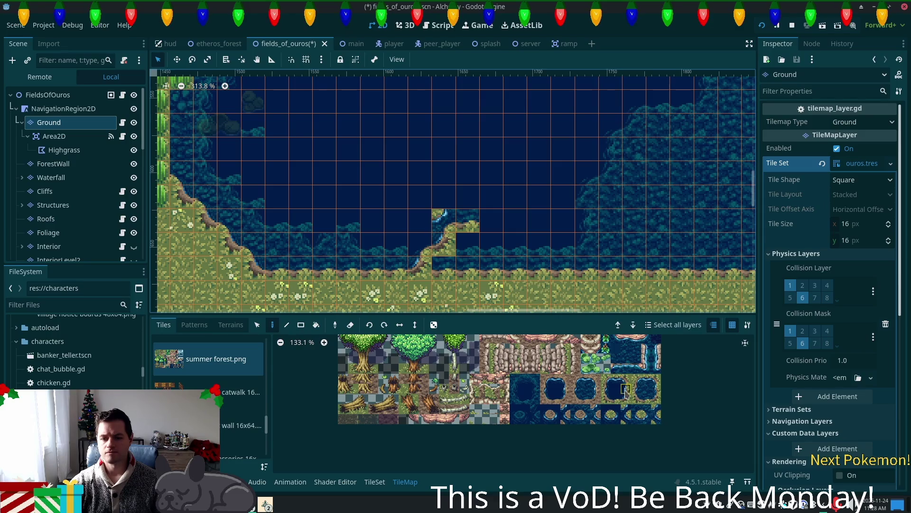
scroll(639, 392, up, 1)
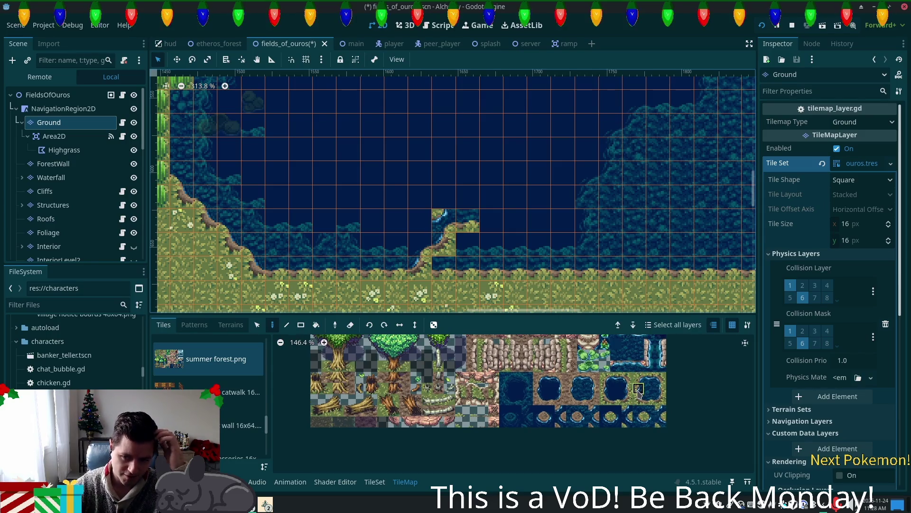
Paint a water-edge tile above the corner and cliff-edge tiles starting the peninsula strip
scroll(639, 392, up, 5)
click(444, 197)
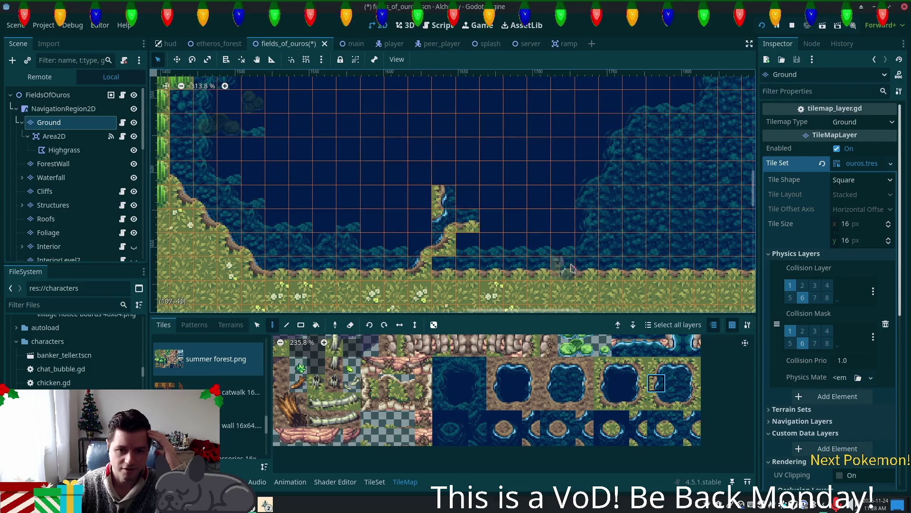
drag(571, 271, 581, 300)
click(656, 365)
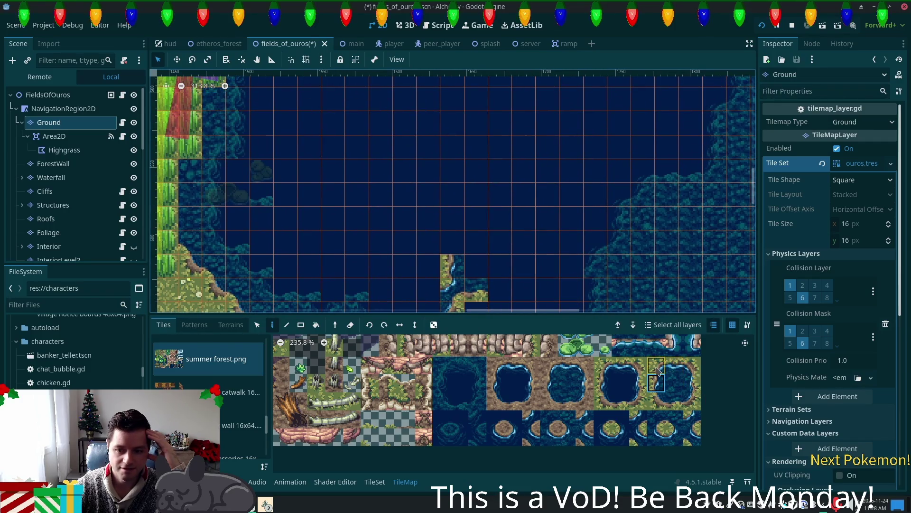
click(460, 248)
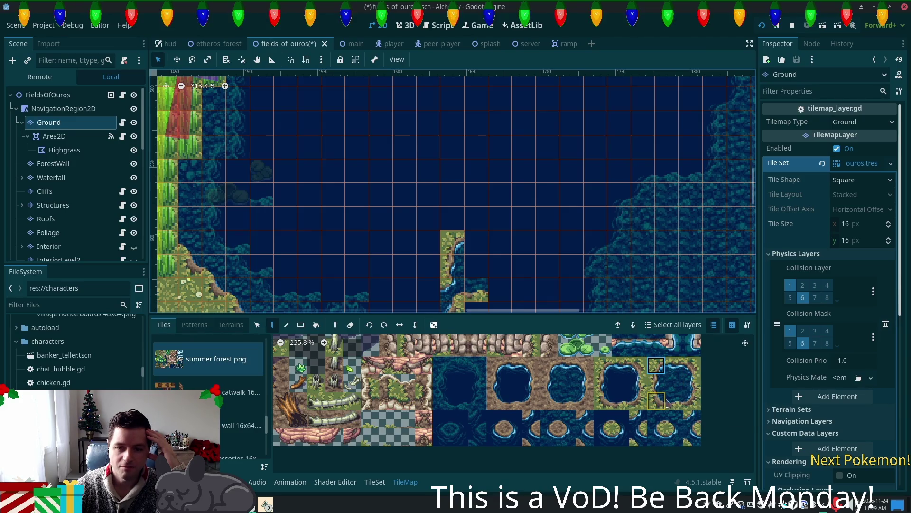
Extend the strip one cell higher with matching edge tiles and pond-edge tiles beside it
click(657, 383)
click(484, 246)
click(476, 218)
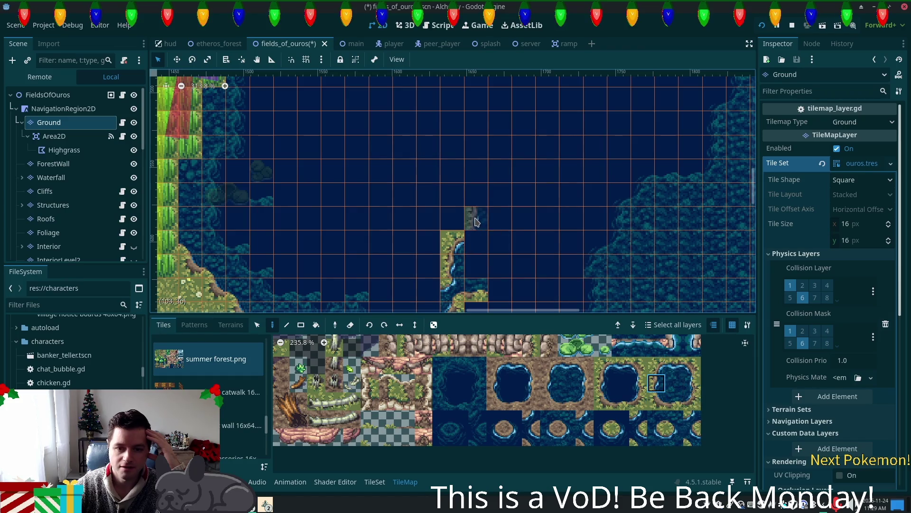
click(620, 419)
click(476, 242)
click(453, 195)
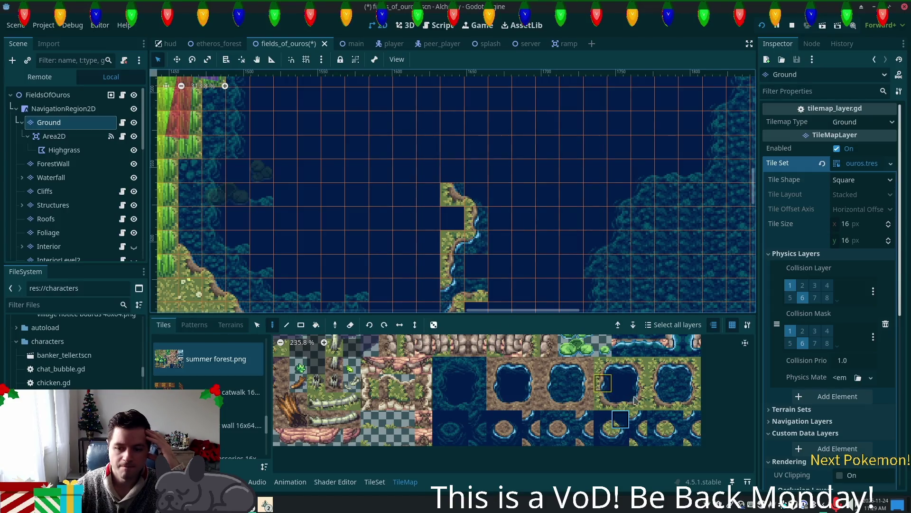
Place a pond-edge tile at the strip's top and select a grass shore tile for the cap
click(675, 403)
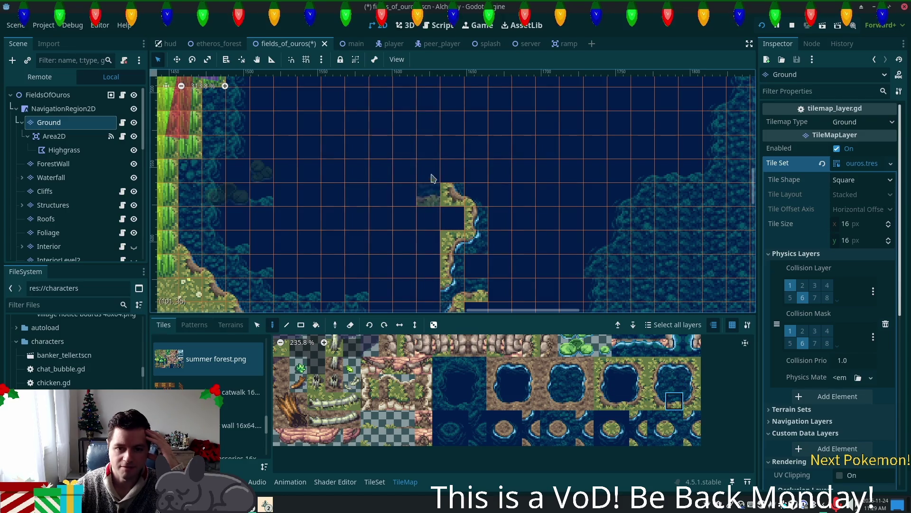
click(429, 175)
click(618, 426)
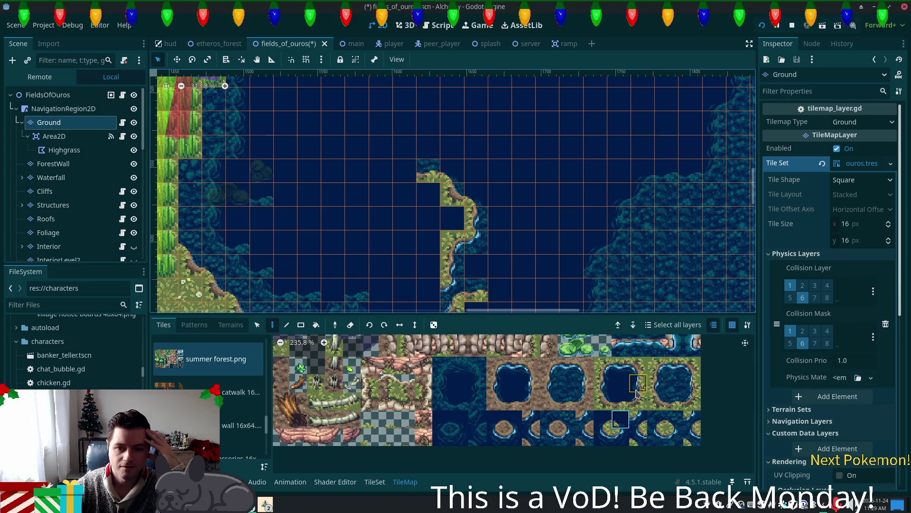
click(603, 382)
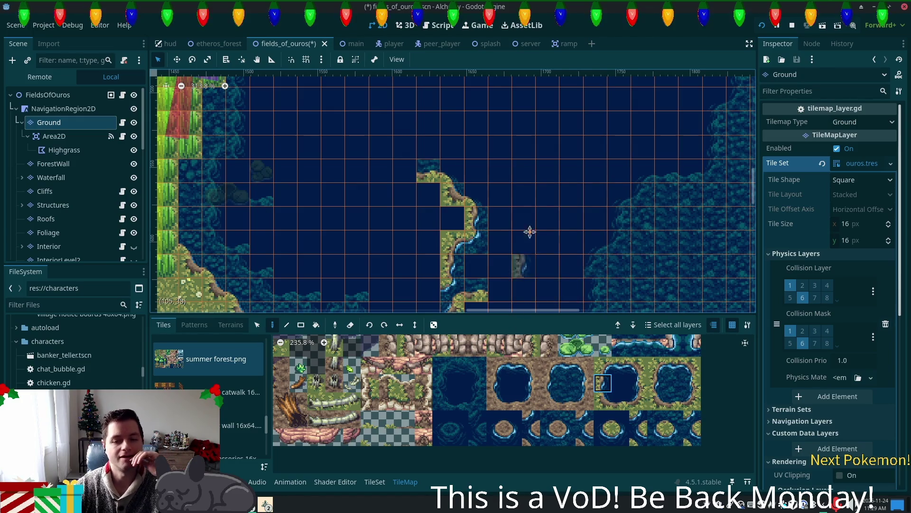
Compare several coast tiles and paint a water edge on the island's left arm
scroll(525, 240, down, 3)
scroll(525, 240, left, 1)
scroll(584, 257, up, 2)
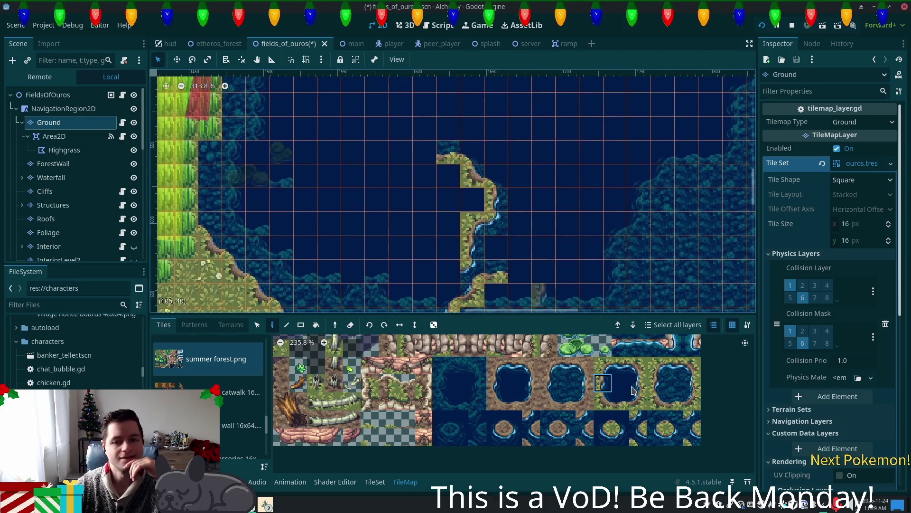
click(692, 400)
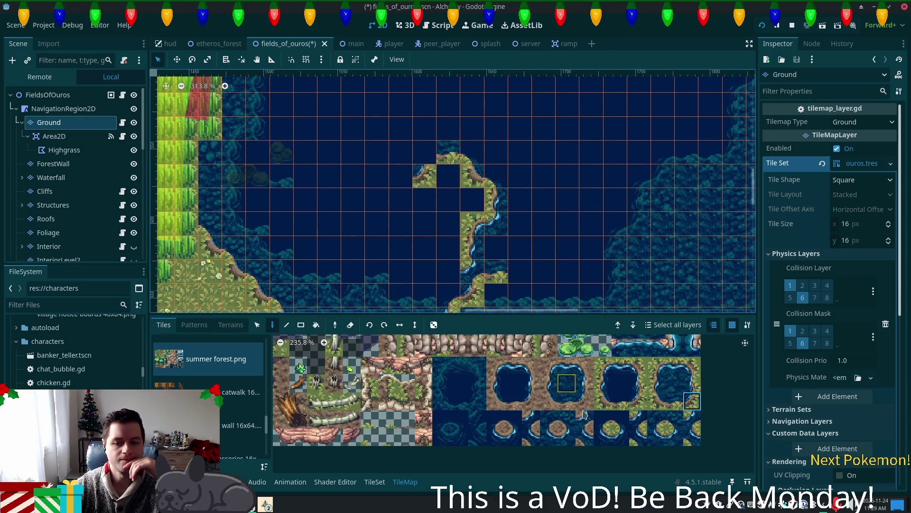
click(603, 420)
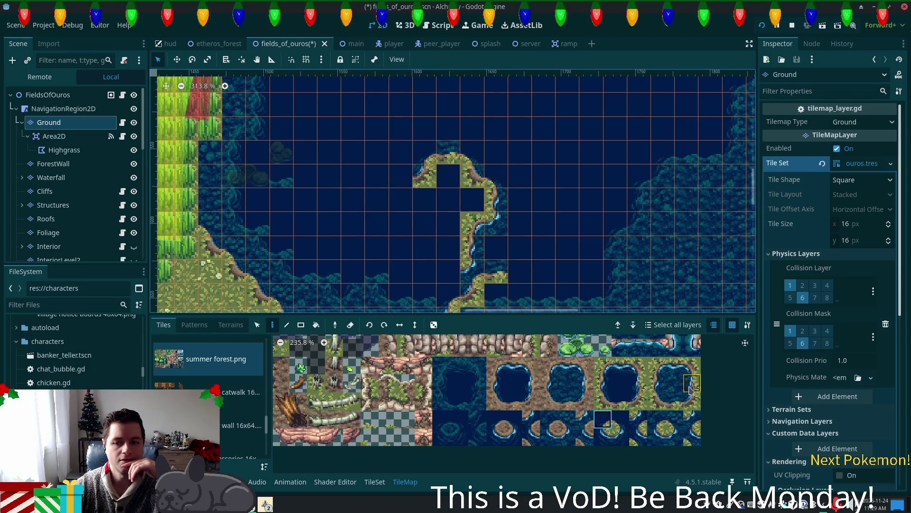
click(658, 424)
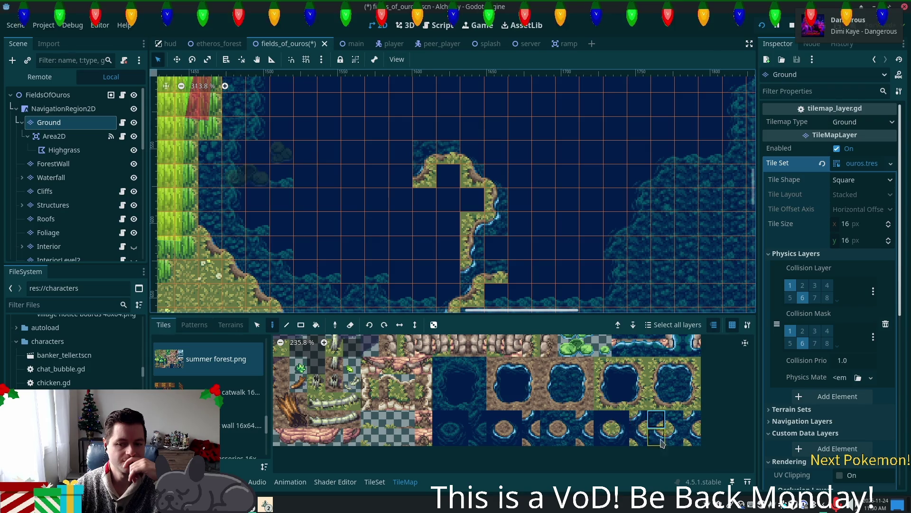
click(610, 426)
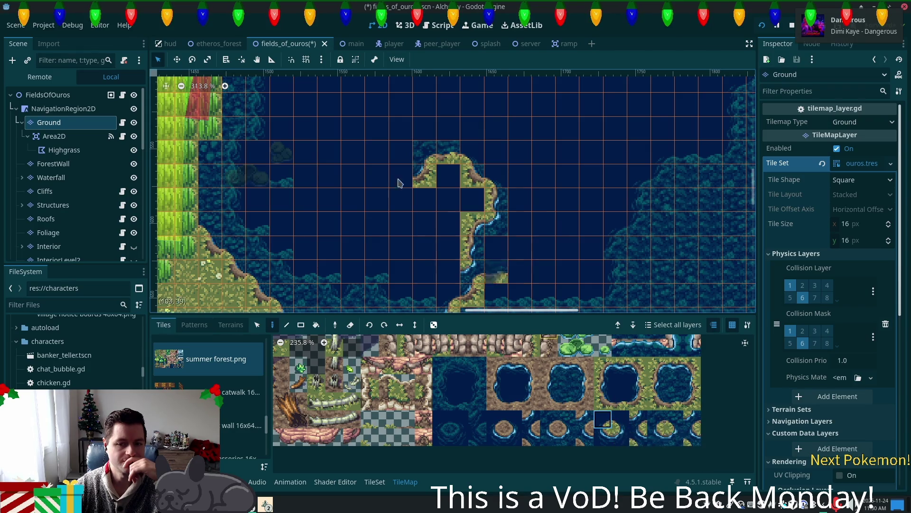
click(617, 406)
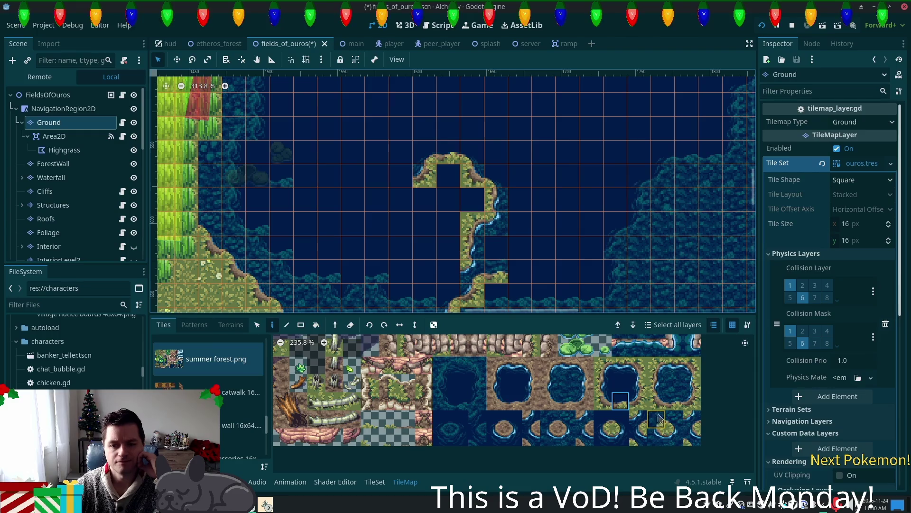
click(638, 383)
click(407, 196)
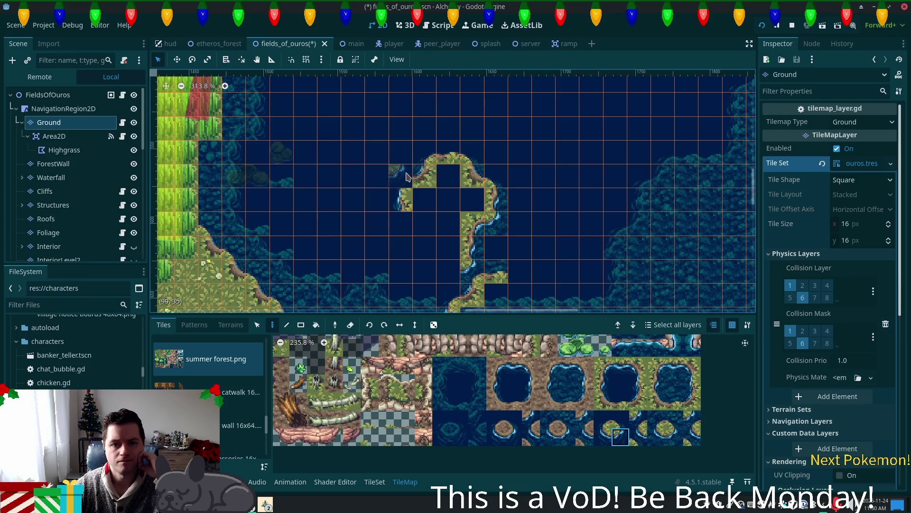
Paint corner edge tiles on the upper left and grass shore along the left arm
click(603, 419)
click(425, 176)
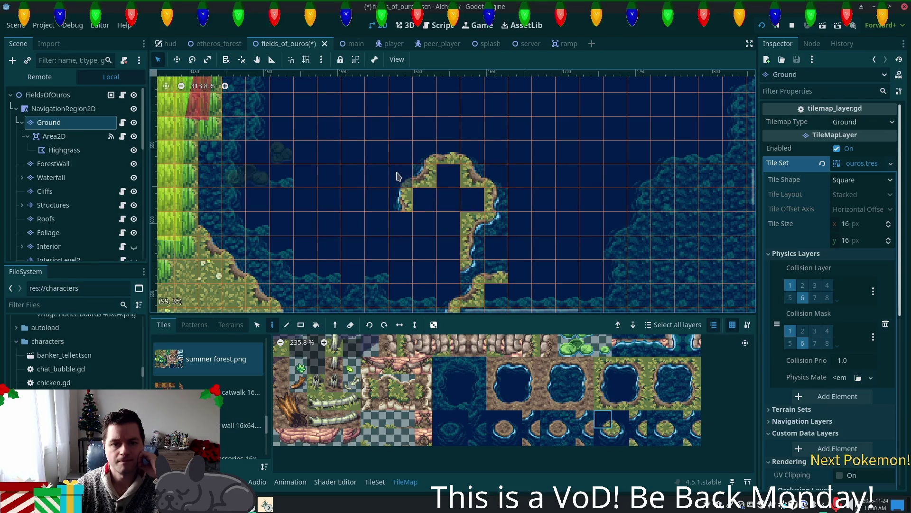
click(402, 176)
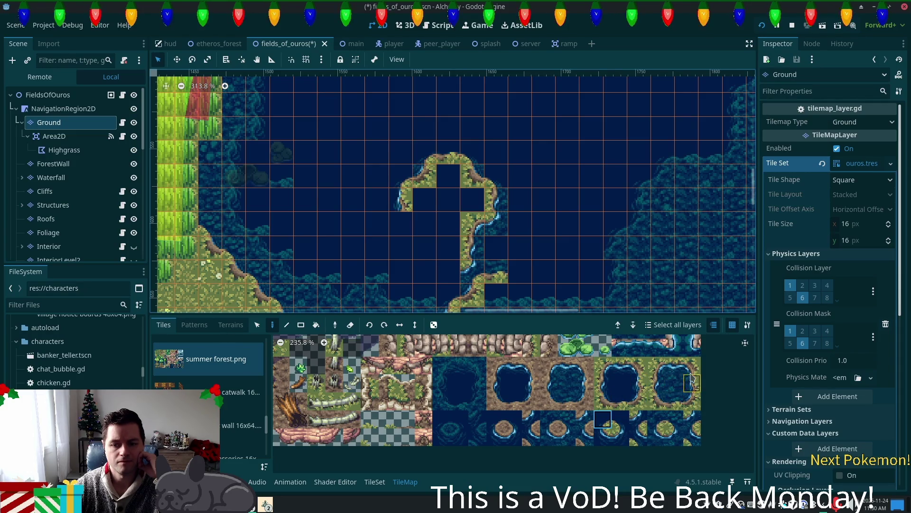
click(674, 366)
click(692, 365)
click(425, 223)
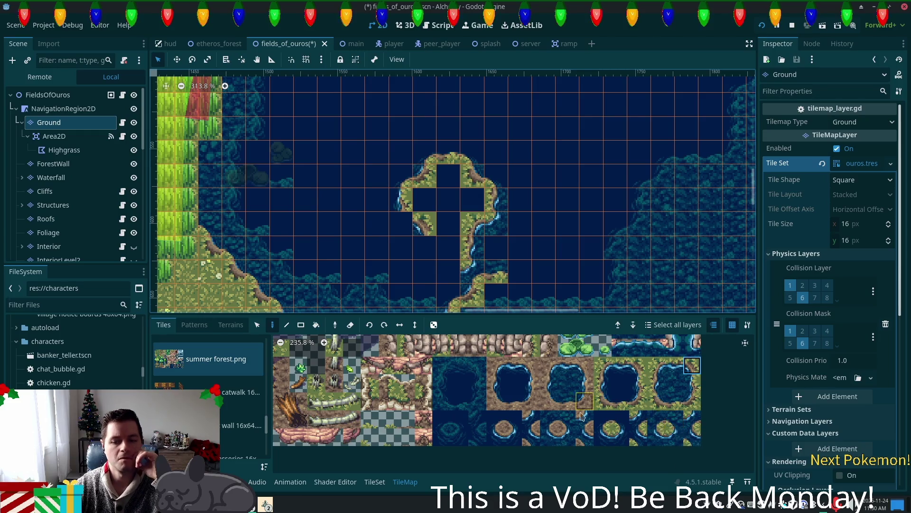
Paint coast tiles along the island's lower side
click(604, 439)
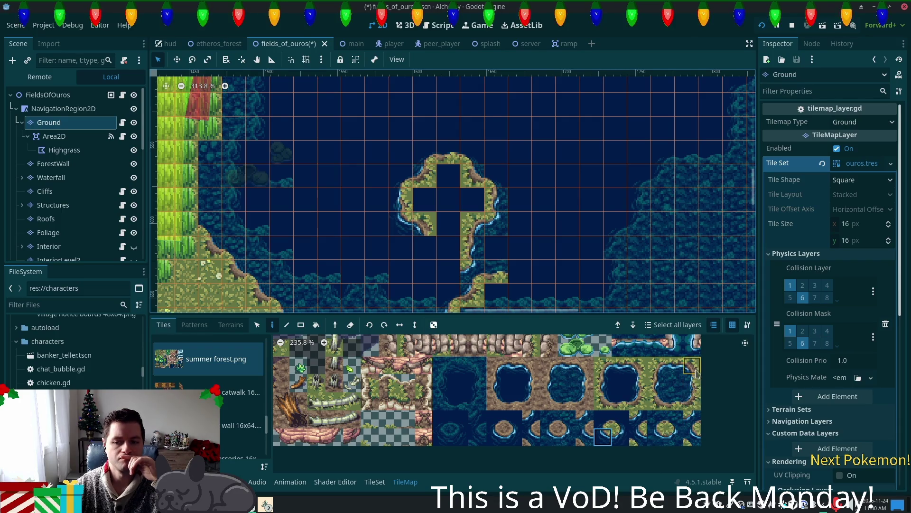
ctrl+click(463, 249)
click(451, 247)
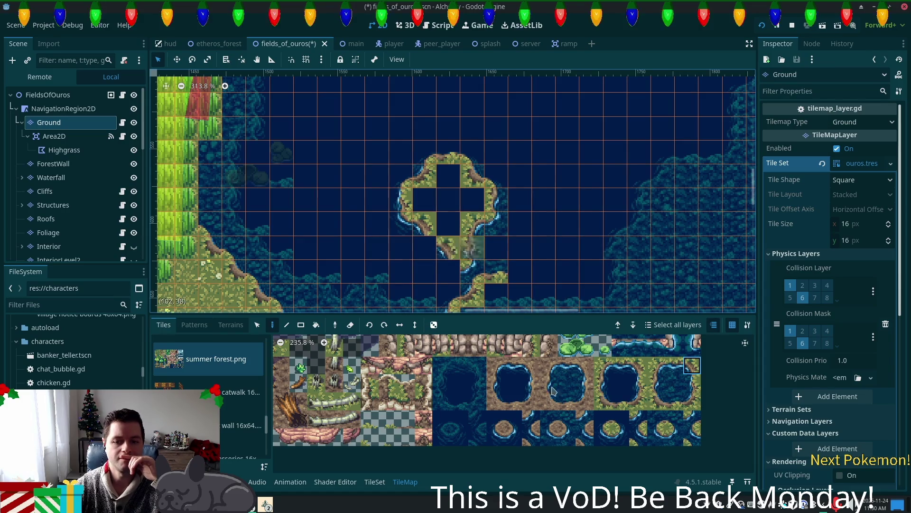
click(657, 436)
click(427, 247)
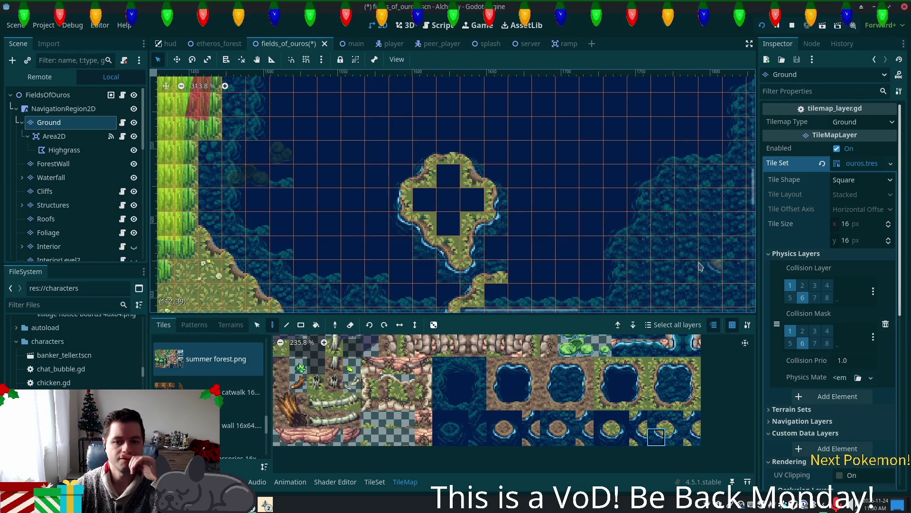
scroll(326, 417, up, 5)
Paint grass tiles into the island's right arm, central gap and remaining empty cells
scroll(326, 417, up, 5)
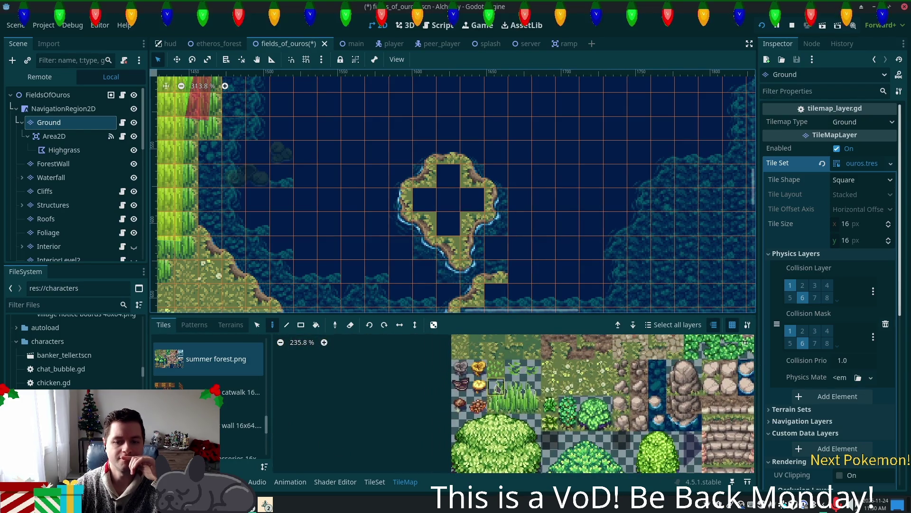
scroll(481, 363, up, 2)
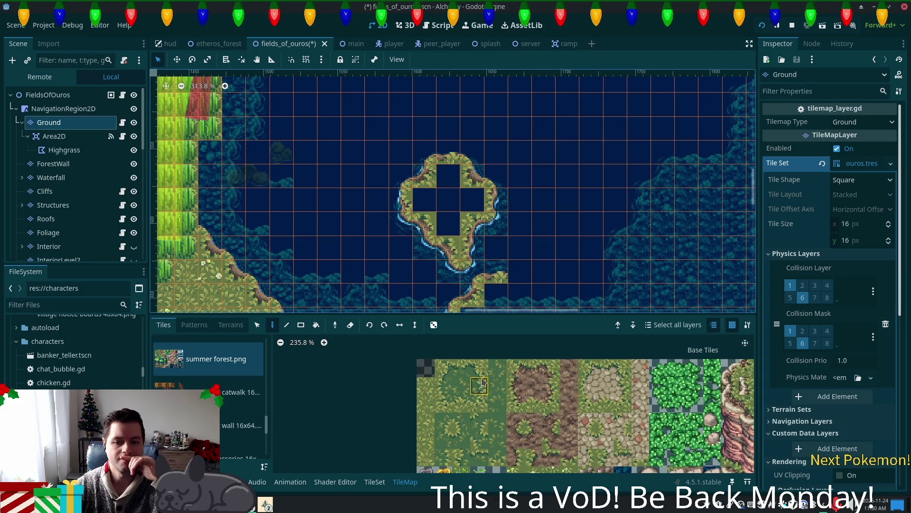
drag(479, 368, 480, 384)
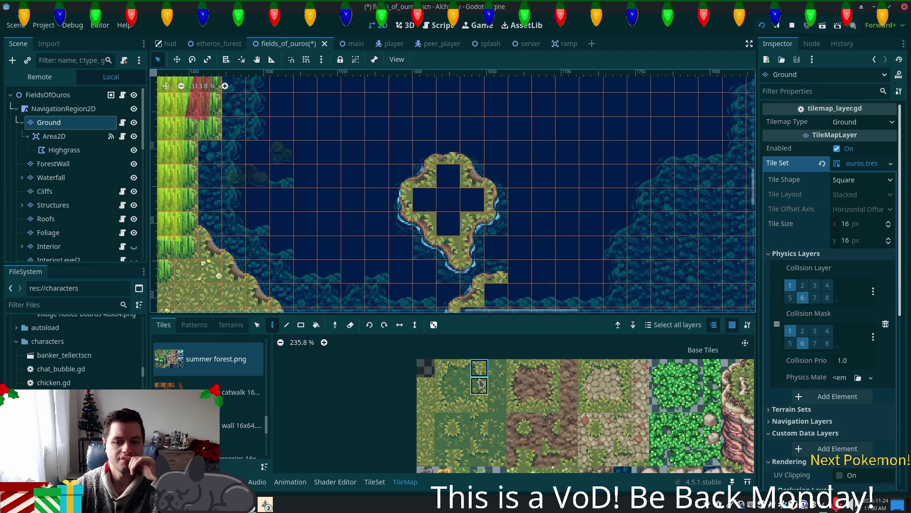
click(472, 221)
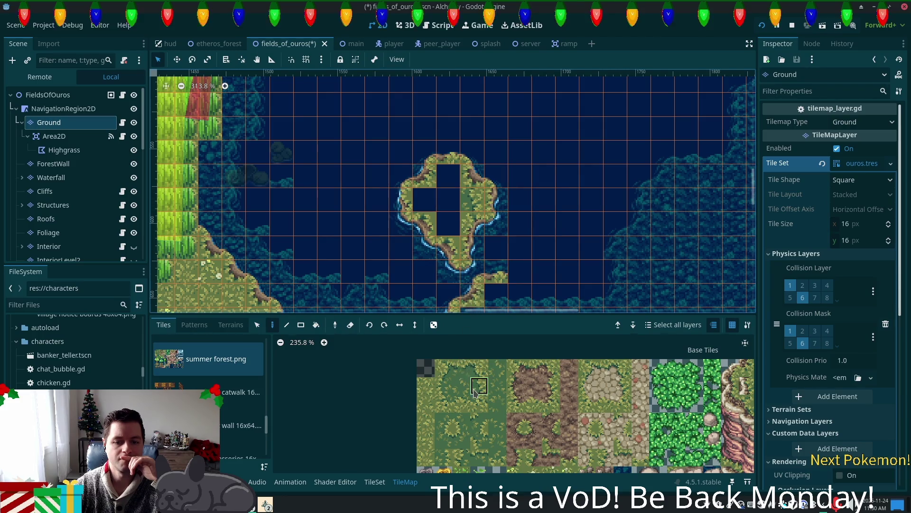
click(459, 219)
click(443, 385)
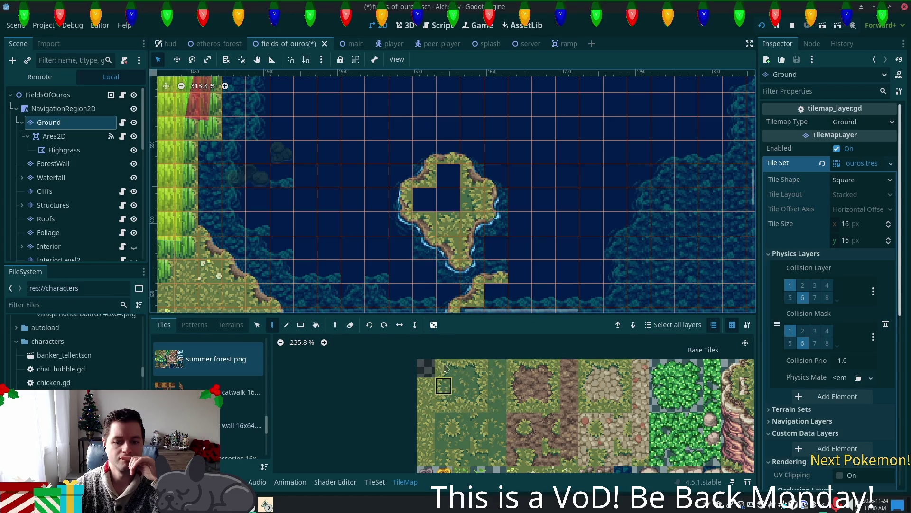
click(448, 175)
click(461, 385)
click(449, 199)
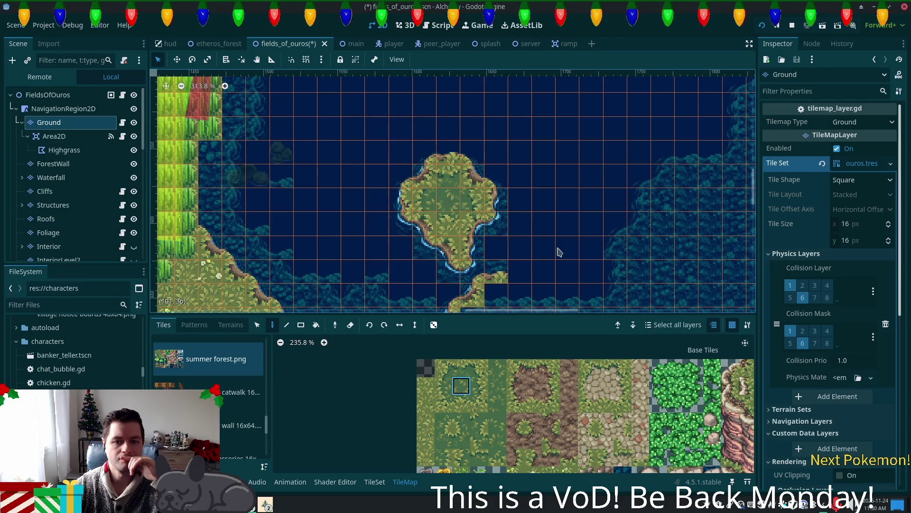
scroll(585, 297, down, 2)
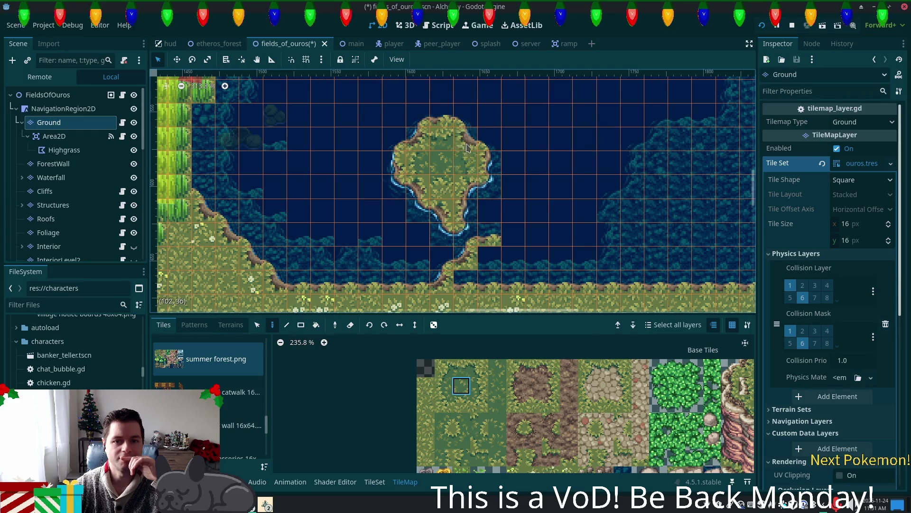
scroll(639, 432, down, 6)
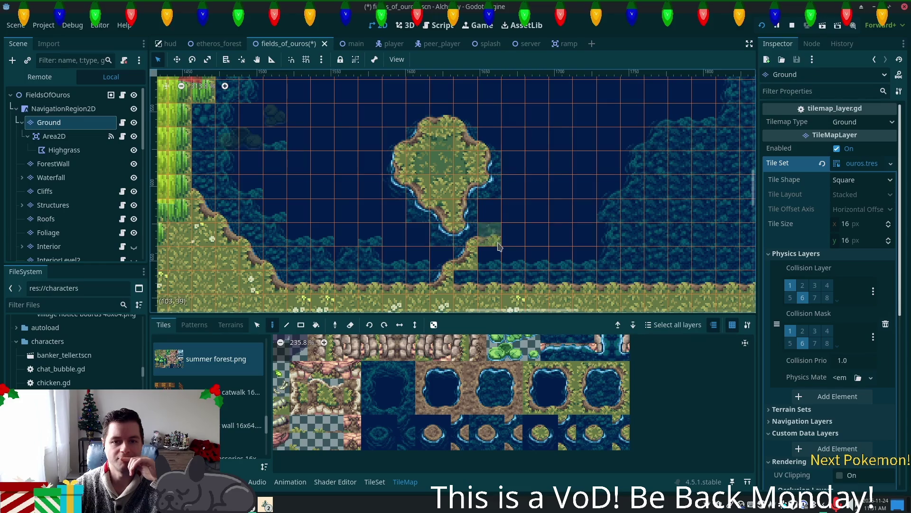
scroll(344, 360, up, 6)
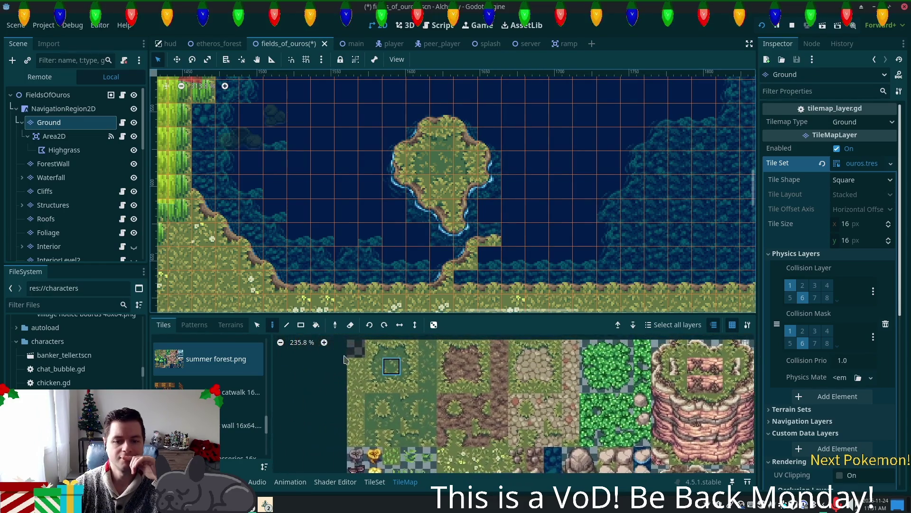
scroll(569, 408, down, 2)
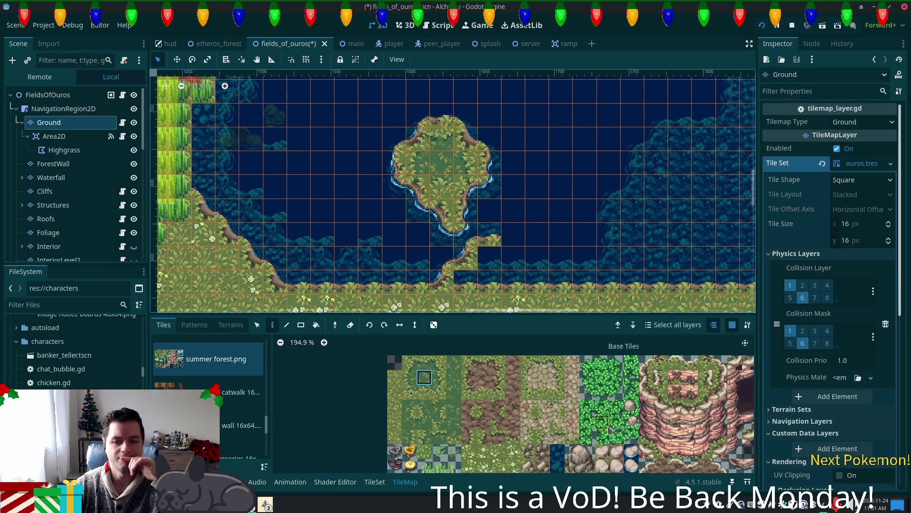
Compare cliff, water and shoreline tiles in the atlas, settling on a single lower shoreline tile
scroll(699, 408, down, 4)
scroll(570, 394, right, 5)
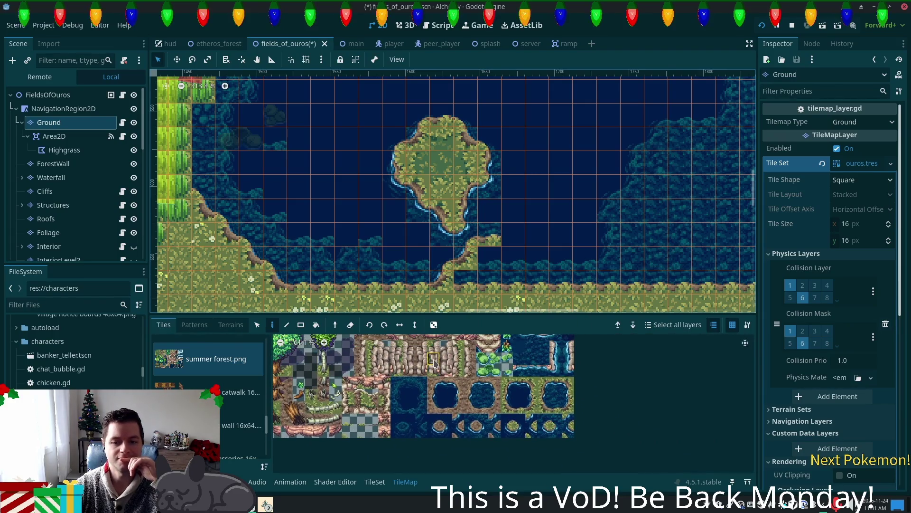
scroll(463, 379, left, 2)
click(484, 348)
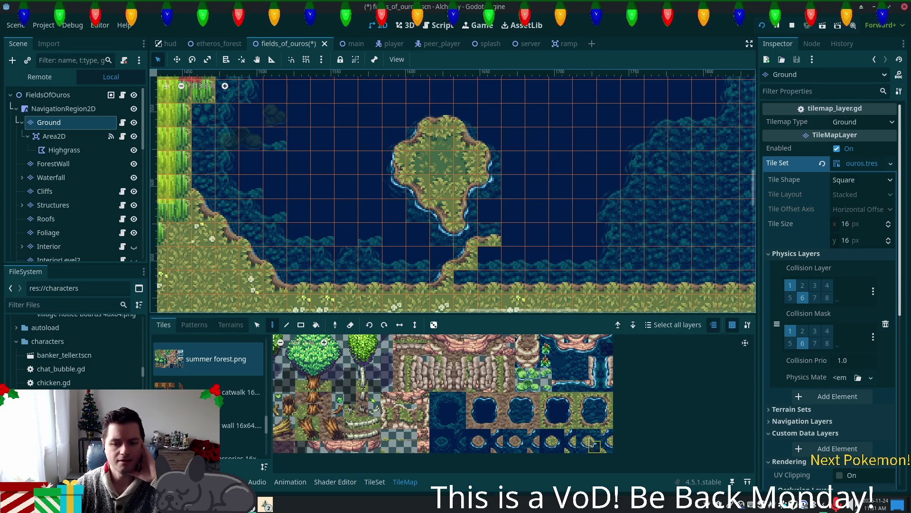
click(436, 403)
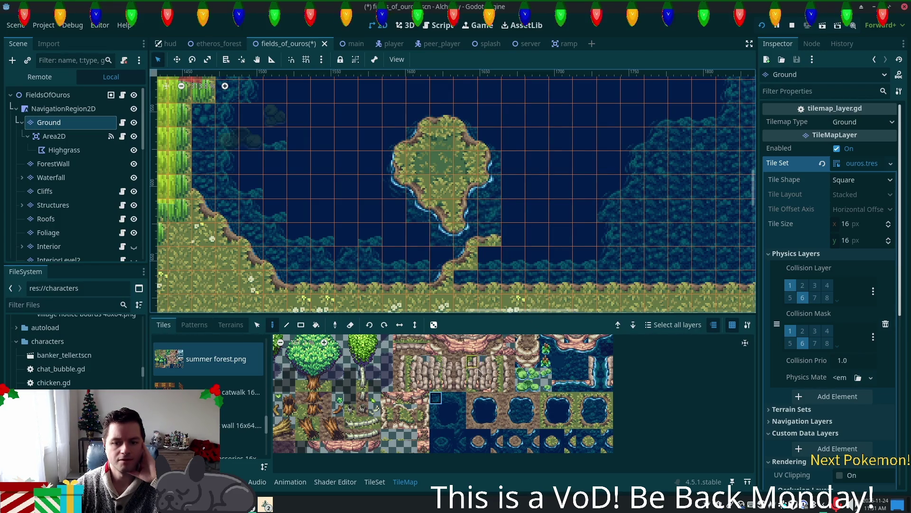
click(436, 409)
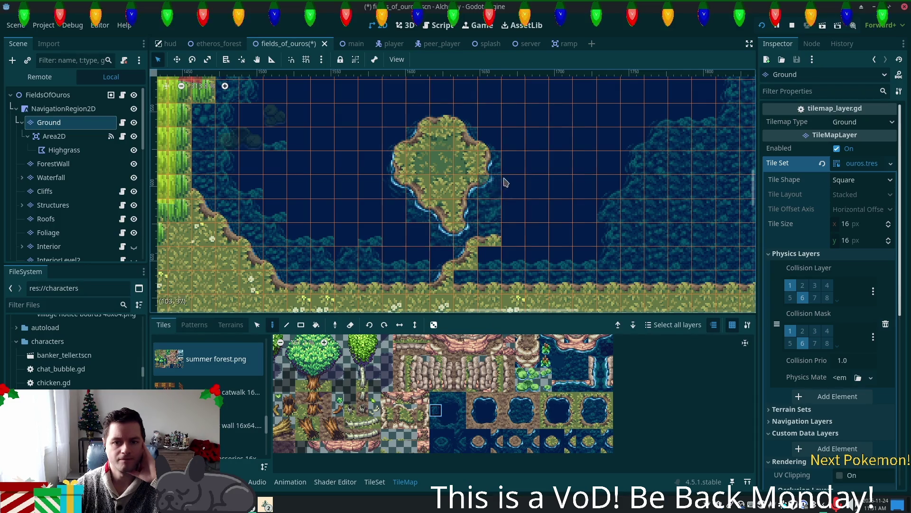
click(448, 434)
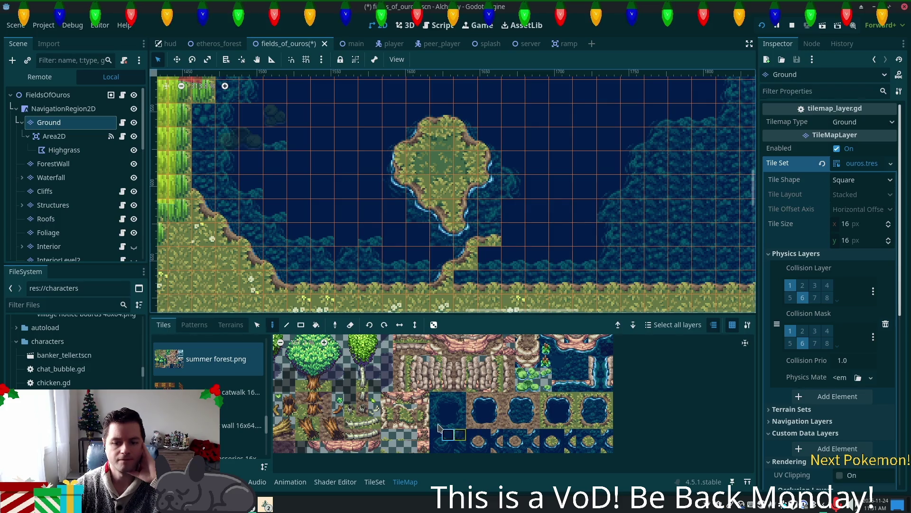
click(436, 397)
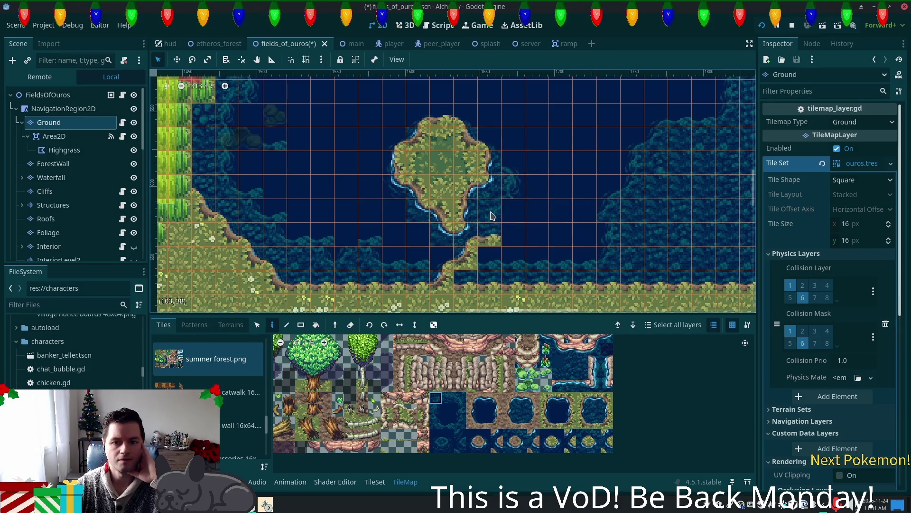
drag(448, 434, 448, 447)
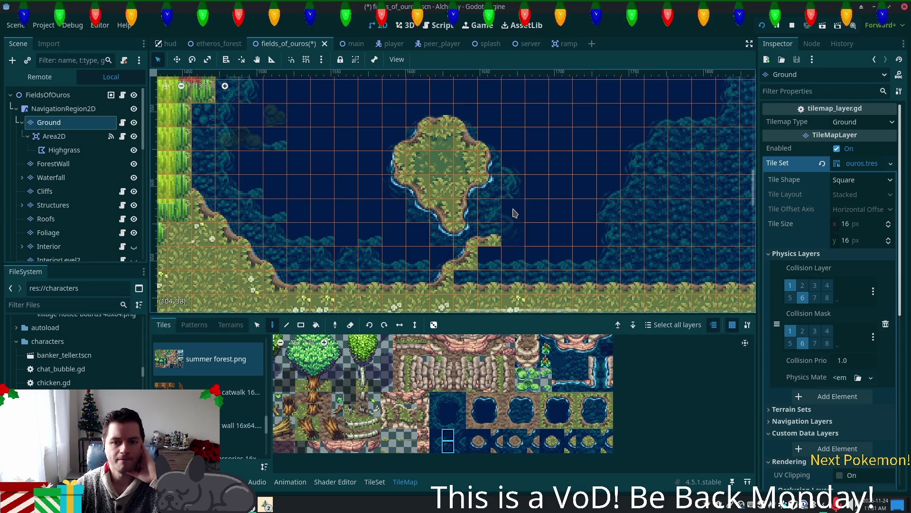
click(448, 446)
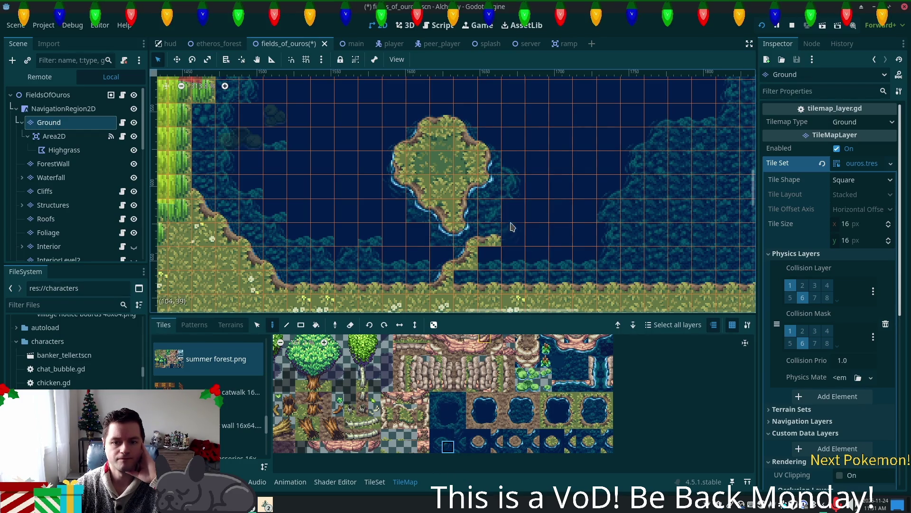
Paint a water-in-dirt corner beside the peninsula tip and repaint the tip cell with deep water
scroll(508, 410, up, 4)
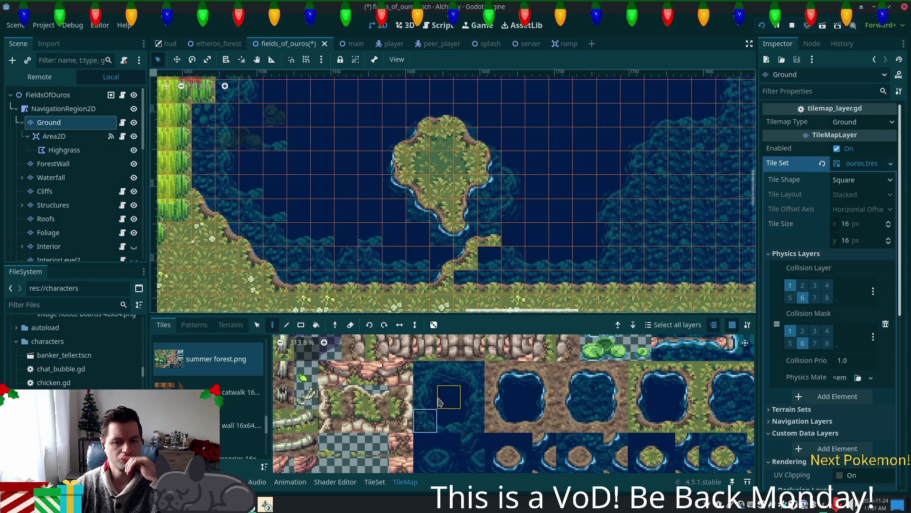
click(592, 397)
click(492, 245)
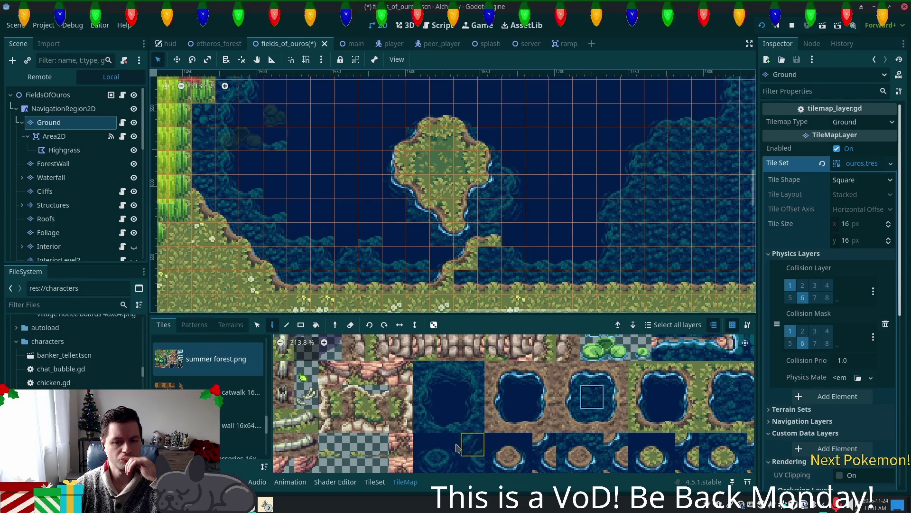
click(425, 397)
click(489, 234)
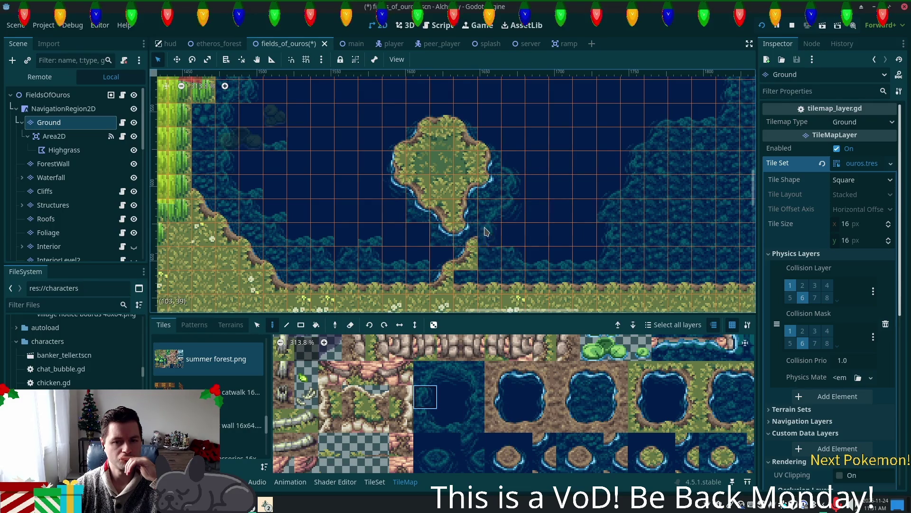
Paint a straight coast tile and a curved coast tile at the peninsula tip
click(735, 397)
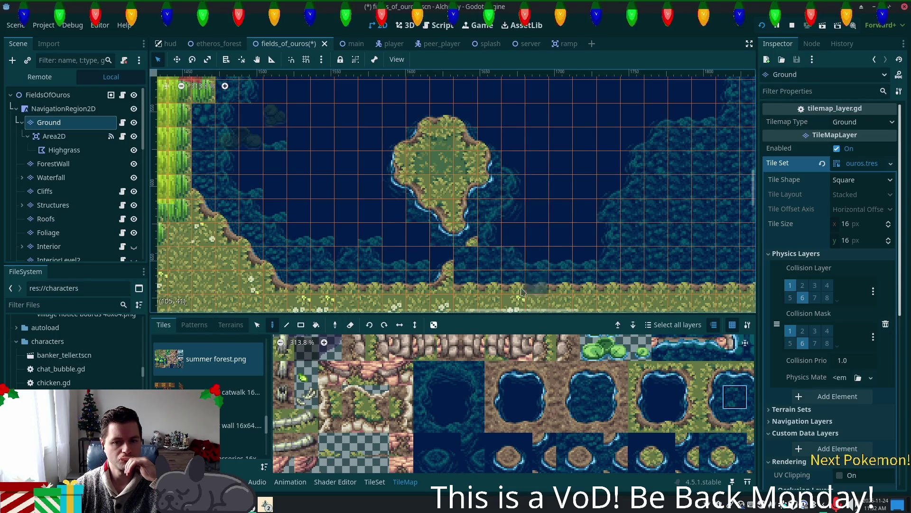
click(472, 252)
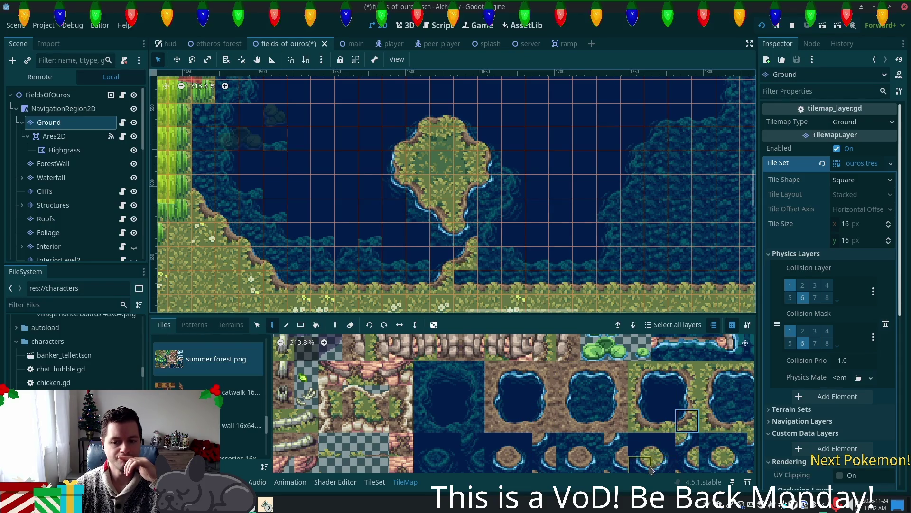
click(735, 444)
click(486, 237)
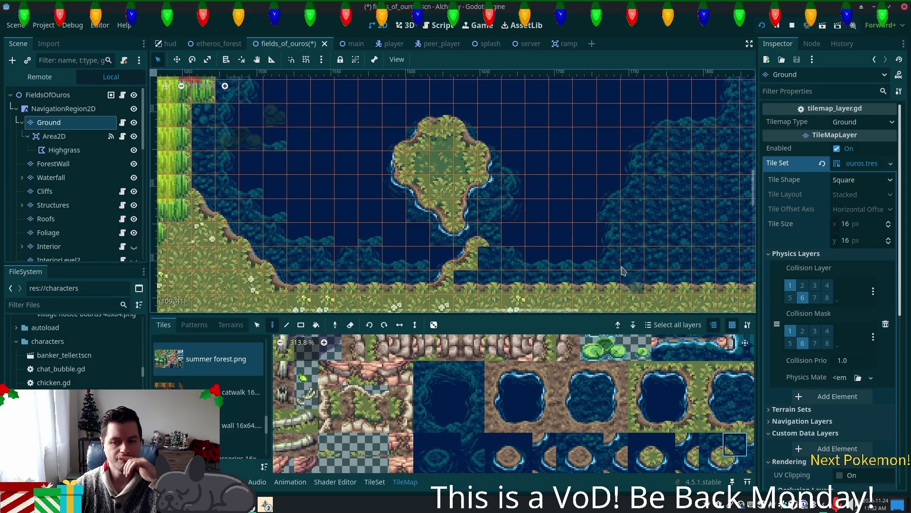
Finish the rounded tip with more coast tiles, then switch to terrain painting
scroll(622, 285, down, 2)
scroll(621, 285, right, 2)
click(719, 430)
click(452, 209)
click(477, 234)
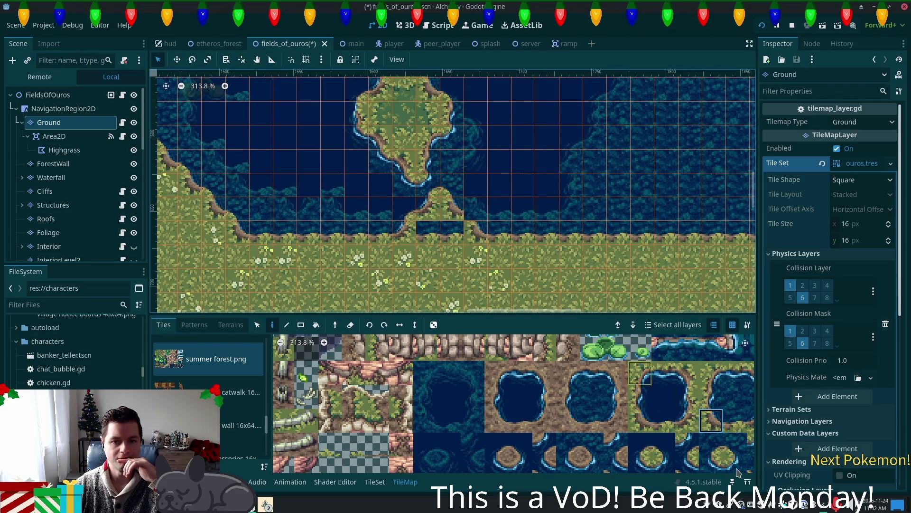
click(735, 444)
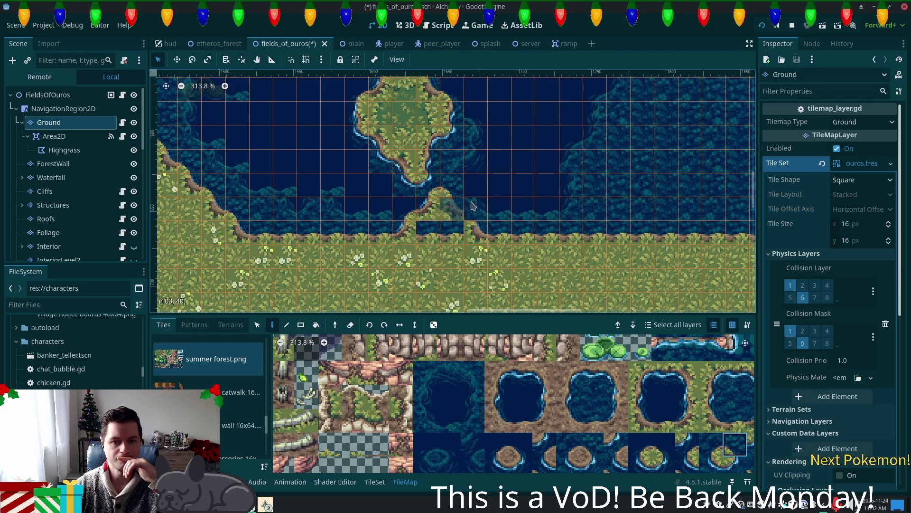
scroll(574, 383, down, 2)
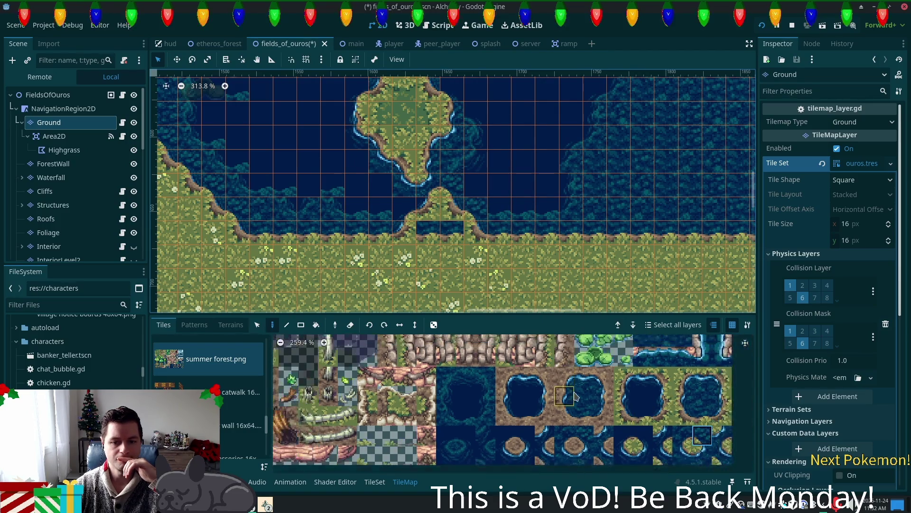
scroll(574, 383, down, 2)
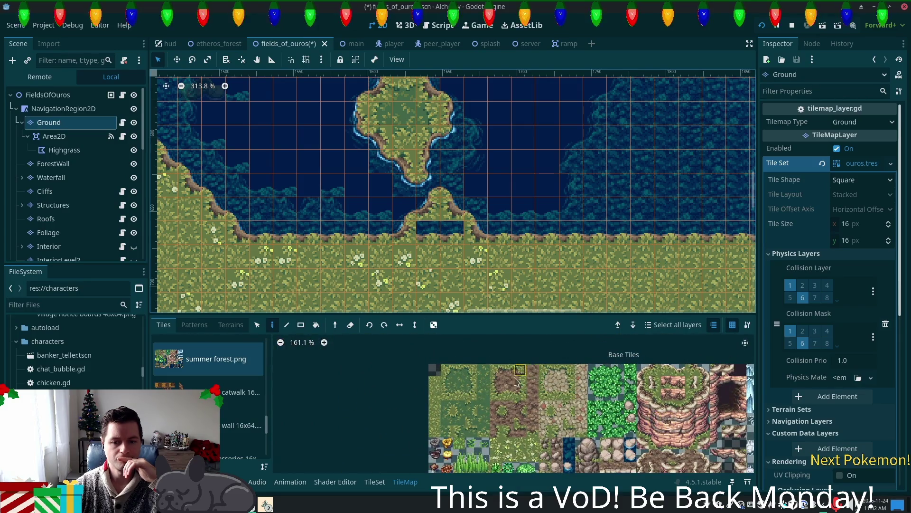
click(231, 325)
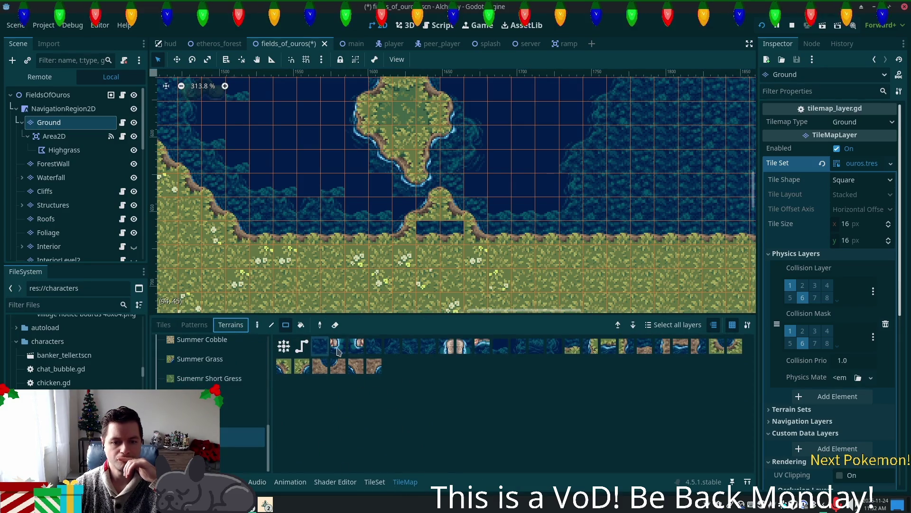
Paint Summer Short Grass across the peninsula-base gap, then Summer Grass over it, leaving rocks
click(204, 378)
click(321, 347)
drag(420, 226, 458, 233)
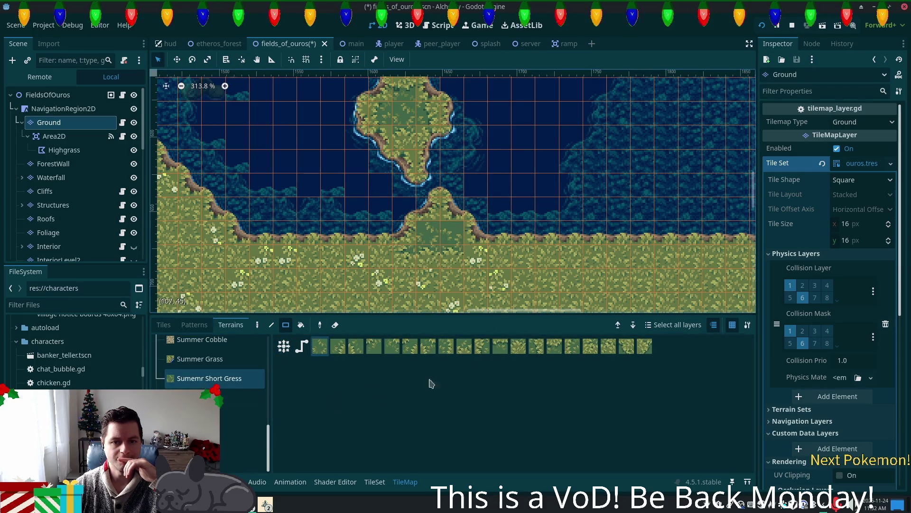
click(200, 359)
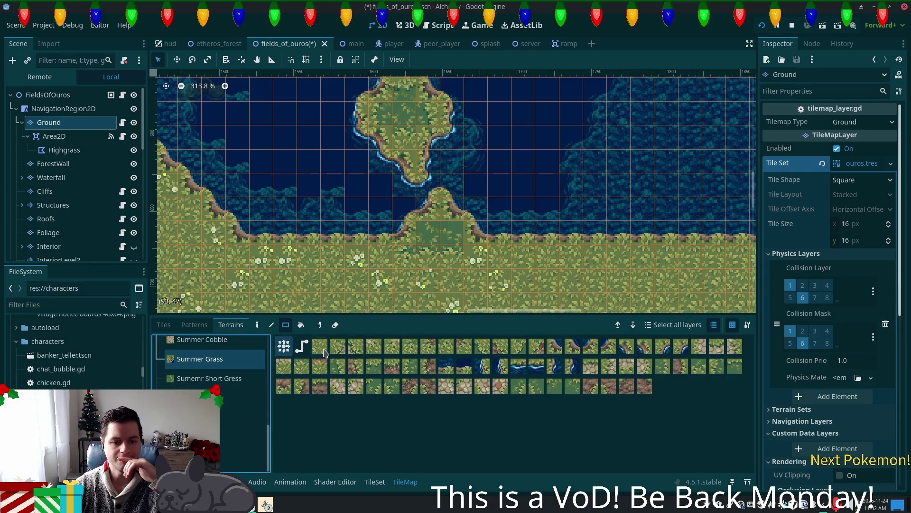
drag(451, 231, 435, 252)
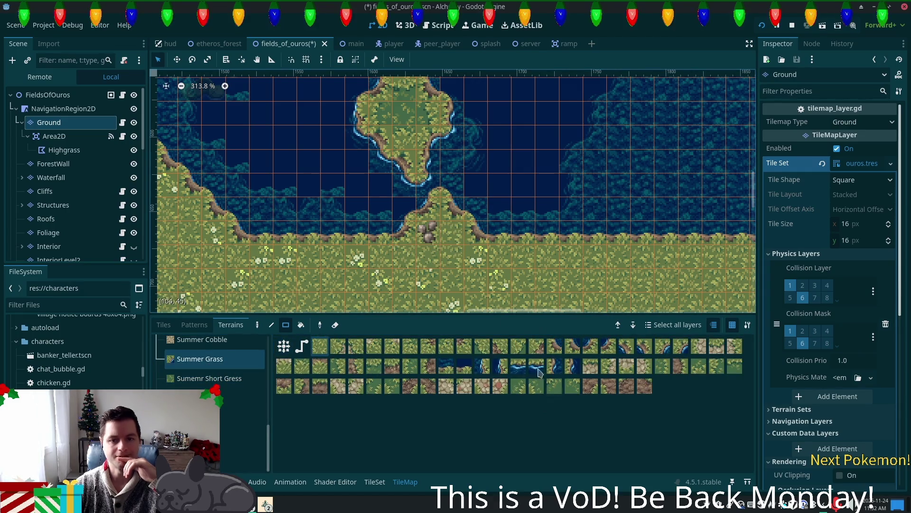
scroll(562, 234, up, 3)
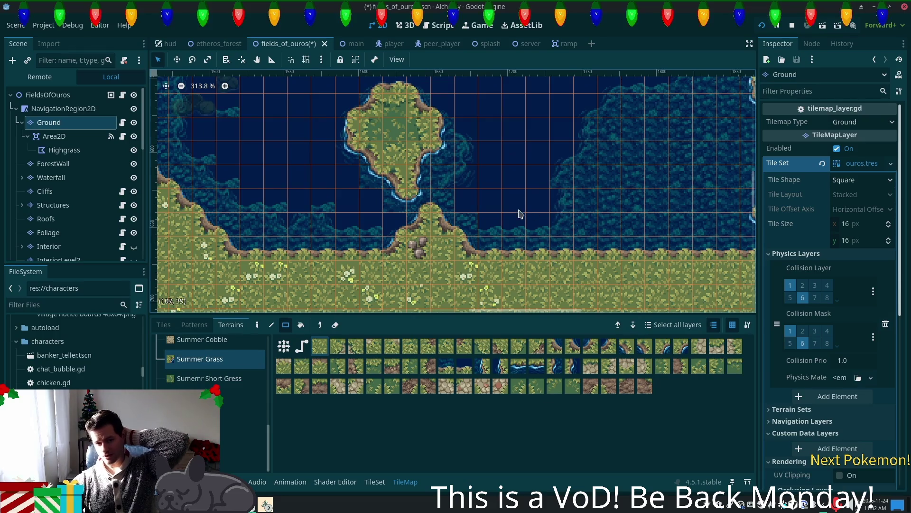
scroll(510, 236, up, 2)
scroll(480, 248, up, 1)
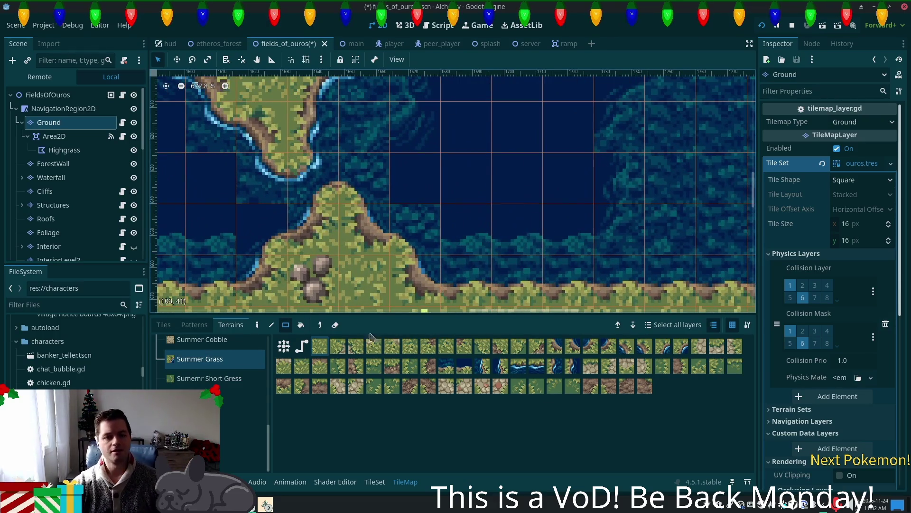
click(163, 324)
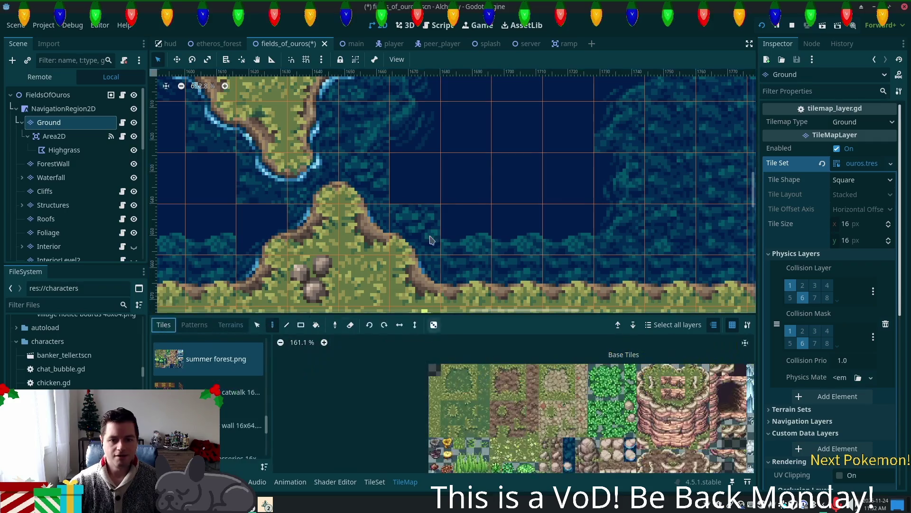
Compare dark water and water-edge tiles in the summer forest.png atlas
scroll(379, 209, up, 2)
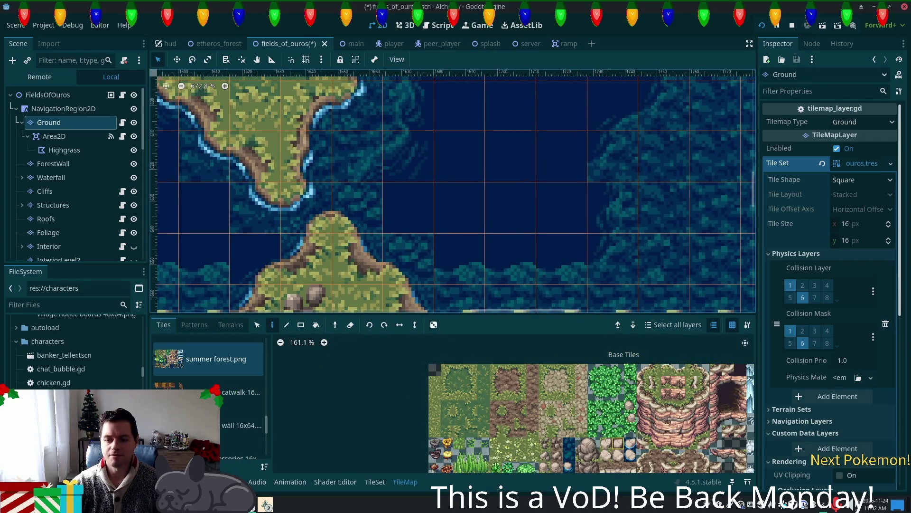
scroll(639, 434, down, 5)
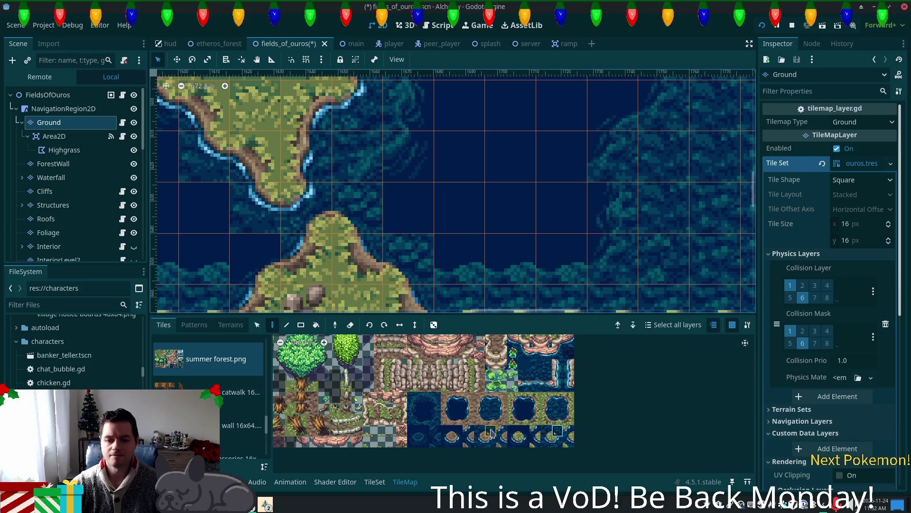
scroll(391, 416, up, 6)
click(430, 423)
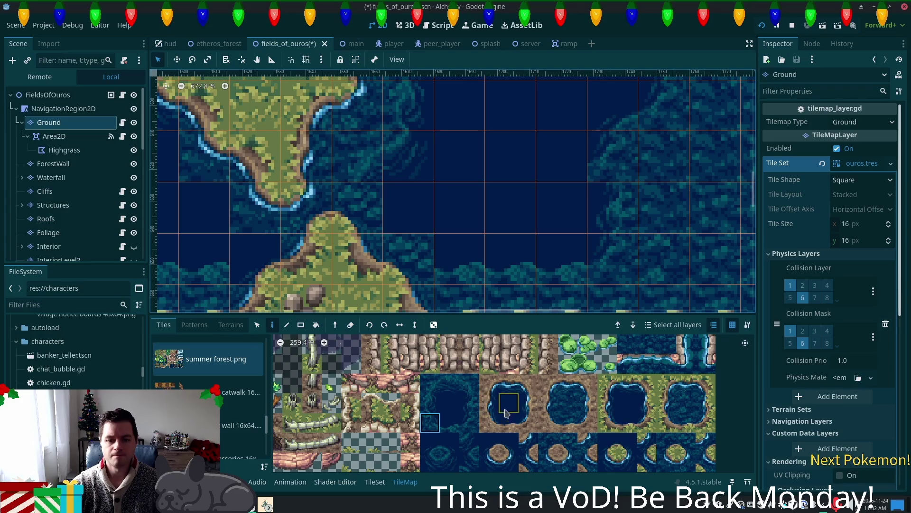
click(453, 449)
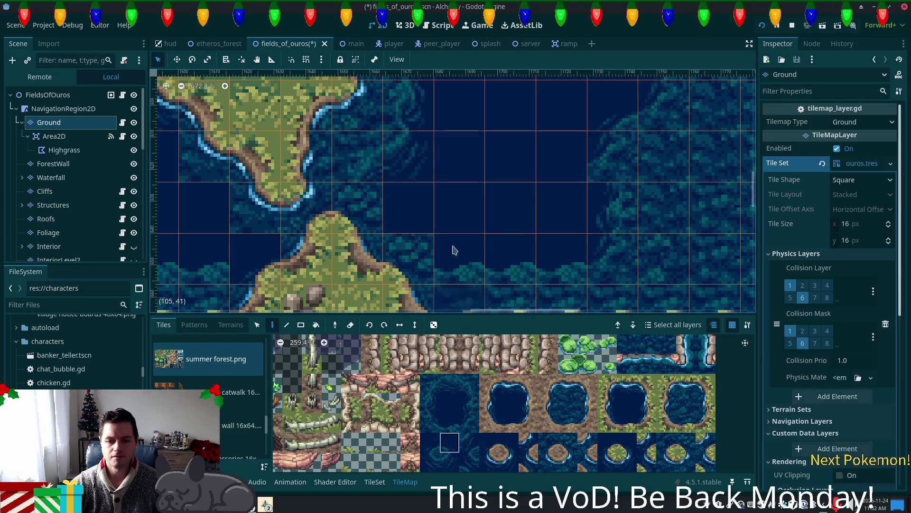
click(430, 423)
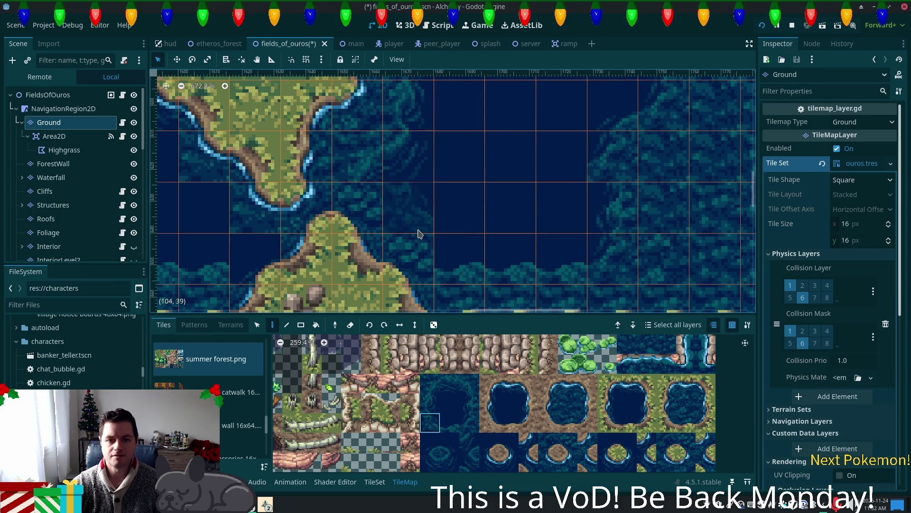
scroll(498, 212, up, 4)
click(431, 403)
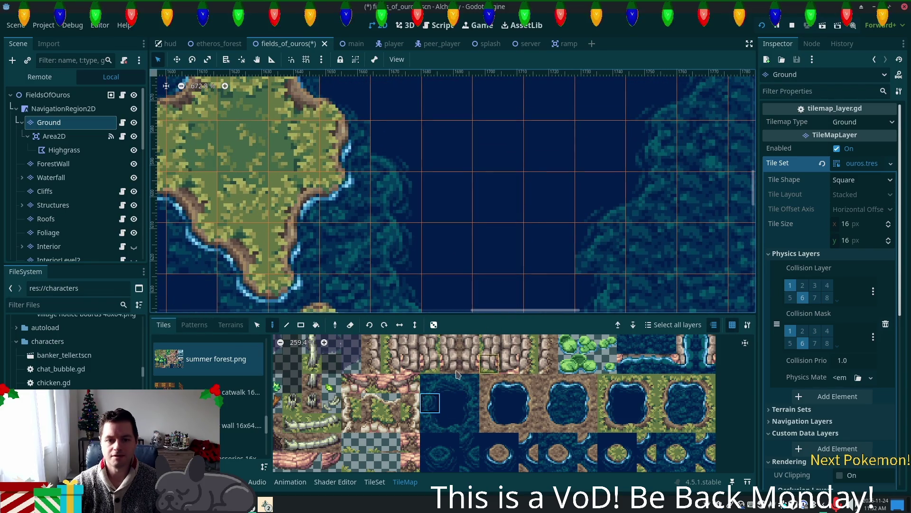
scroll(536, 213, down, 5)
scroll(423, 217, up, 4)
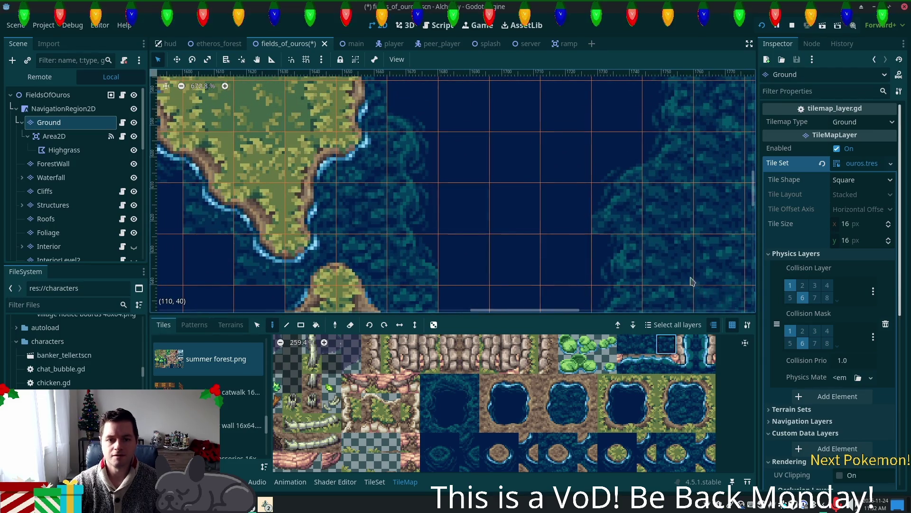
scroll(527, 190, down, 4)
click(430, 422)
click(449, 442)
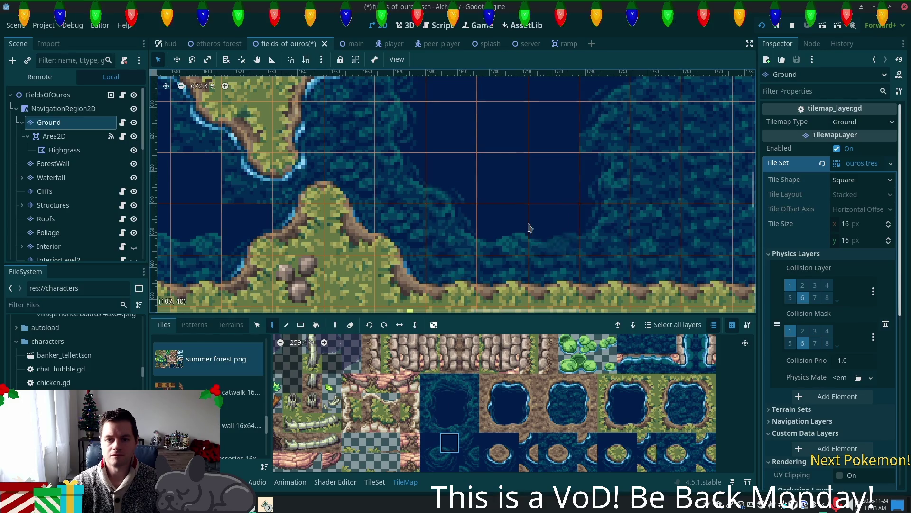
scroll(392, 223, down, 3)
Center the island and peninsula in view and paint a shore-edge tile beside the peninsula
mouse_move(421, 247)
mouse_down()
mouse_move(560, 237)
mouse_move(543, 246)
mouse_up()
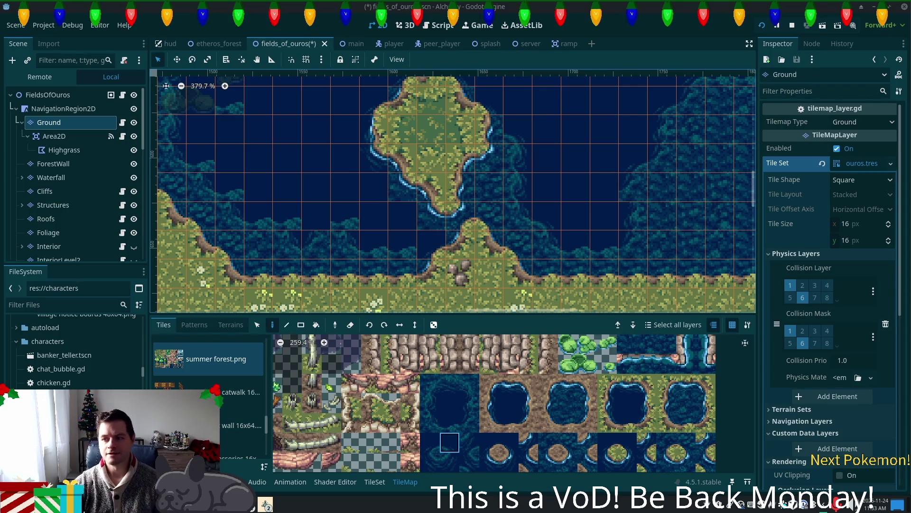
scroll(424, 247, up, 5)
scroll(284, 226, up, 2)
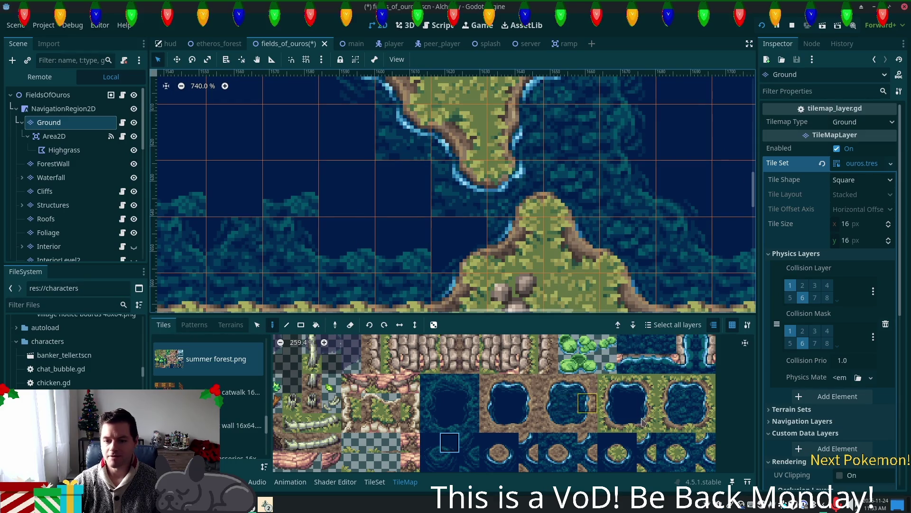
click(706, 423)
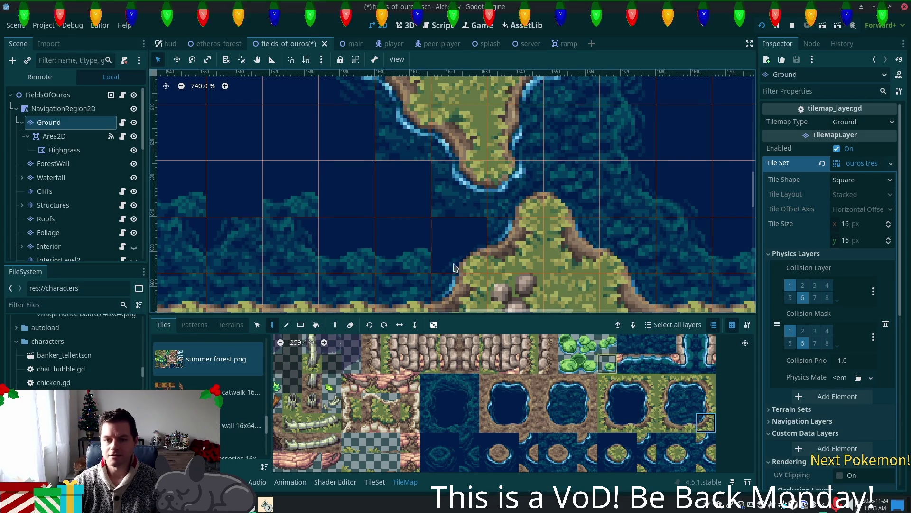
click(459, 245)
Paint a water corner tile and a shore-and-water tile into the shore bay
click(667, 443)
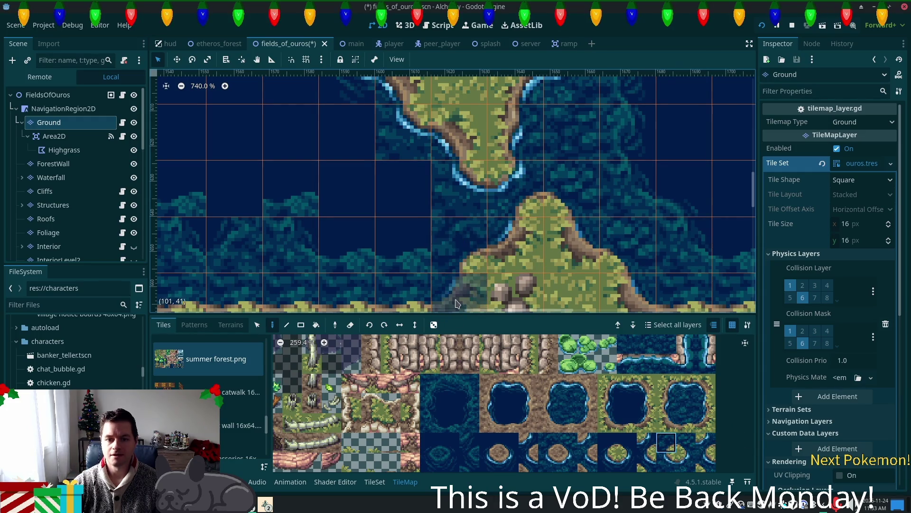
click(469, 422)
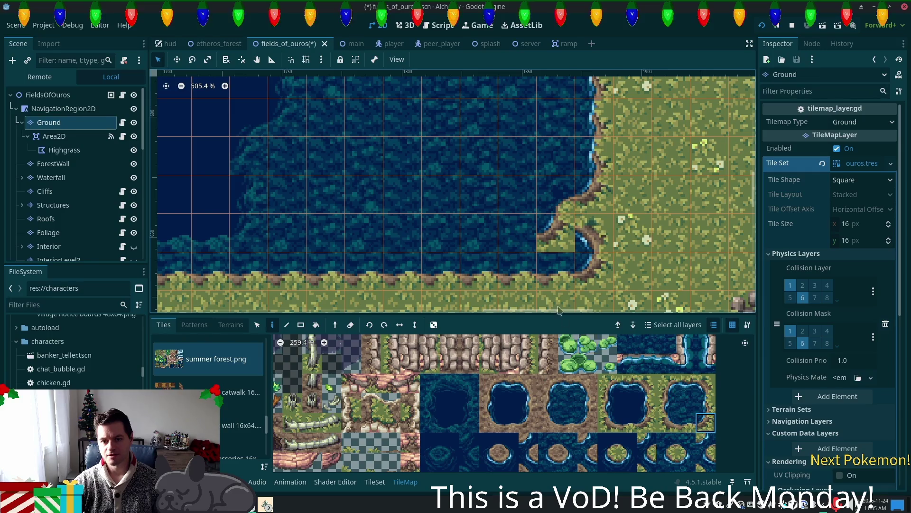
click(518, 272)
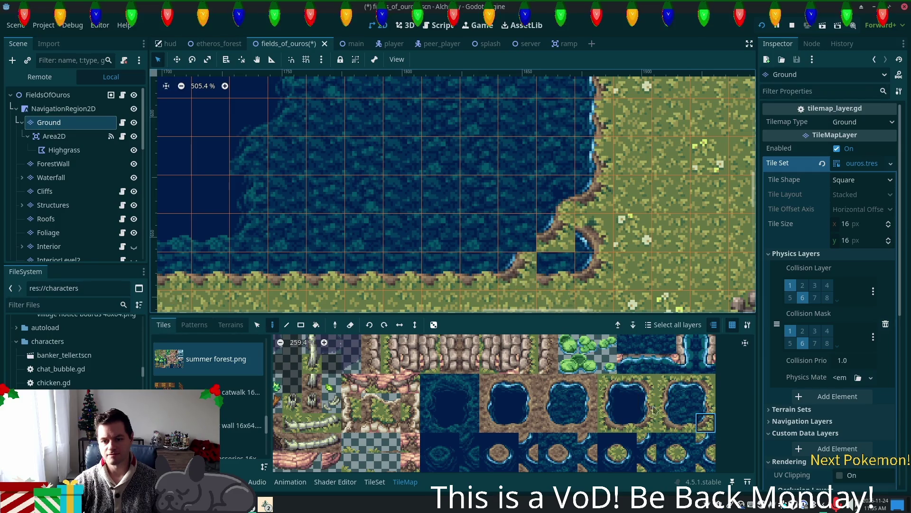
click(517, 237)
click(687, 403)
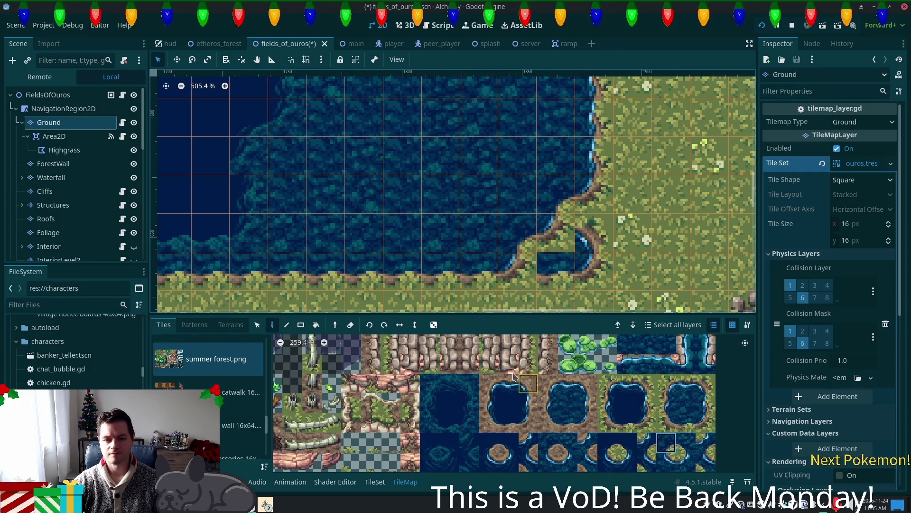
Paint plain grass over part of the shore bay
scroll(527, 366, up, 5)
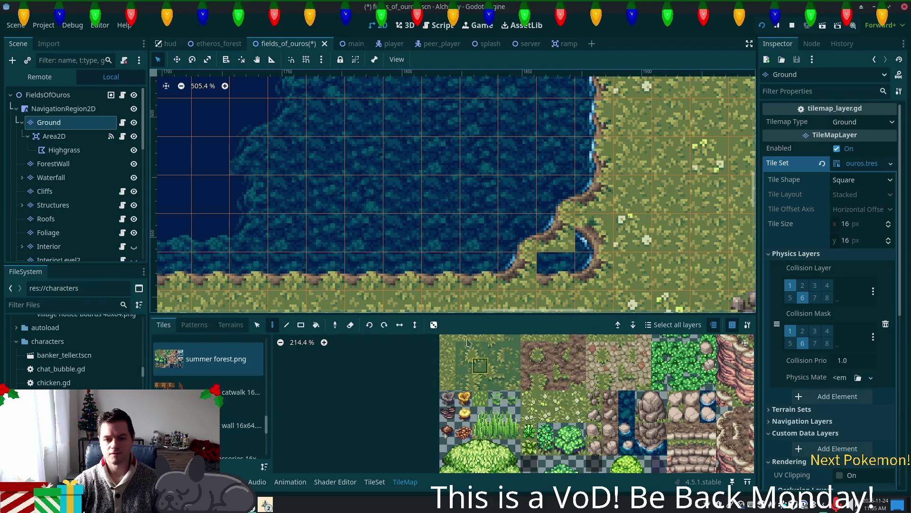
click(448, 338)
click(593, 271)
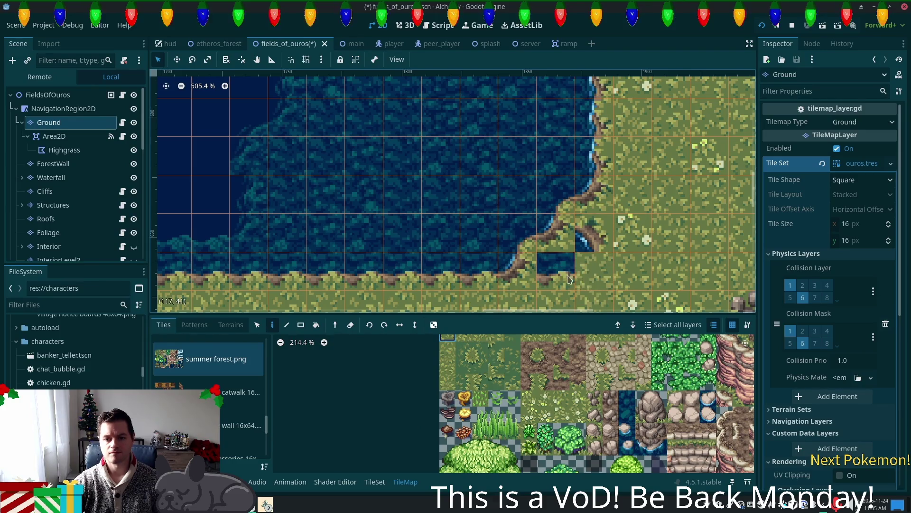
click(593, 237)
Save the fields_of_ouros scene with Ctrl+S and shift the view to show the whole lake
scroll(596, 254, down, 3)
key(ctrl+s)
scroll(596, 254, down, 5)
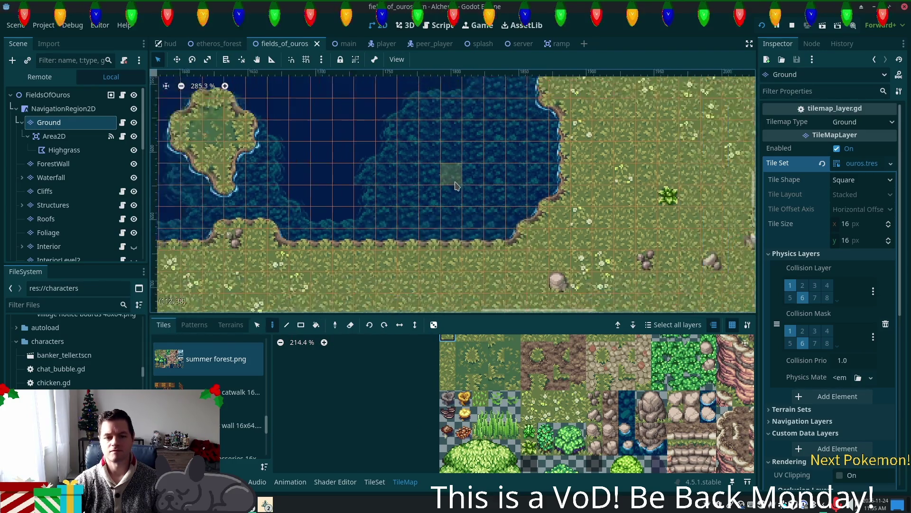
drag(560, 69, 570, 42)
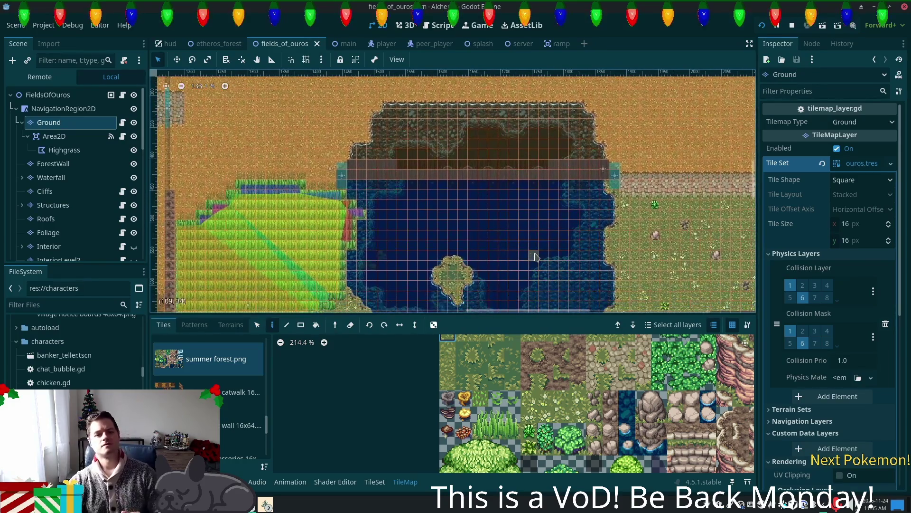
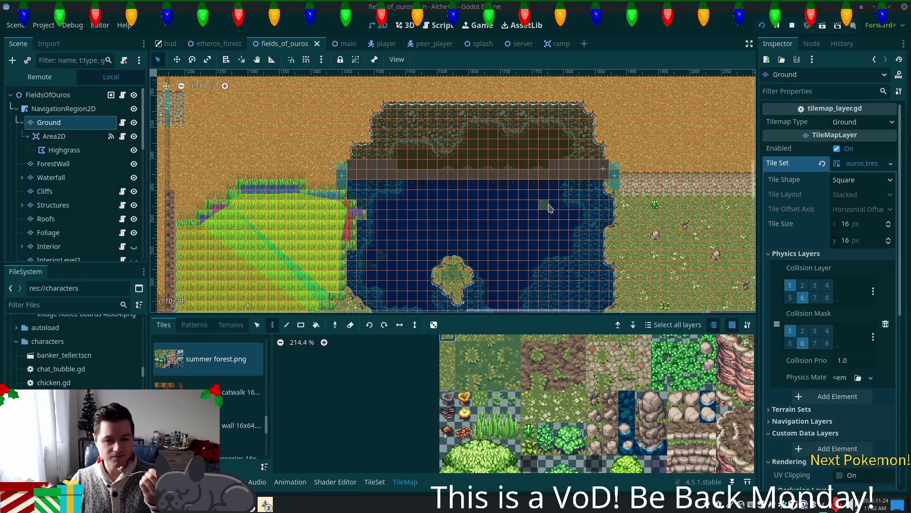
Zoom around the pond map, then bring up the list of open Brave windows
scroll(549, 208, down, 3)
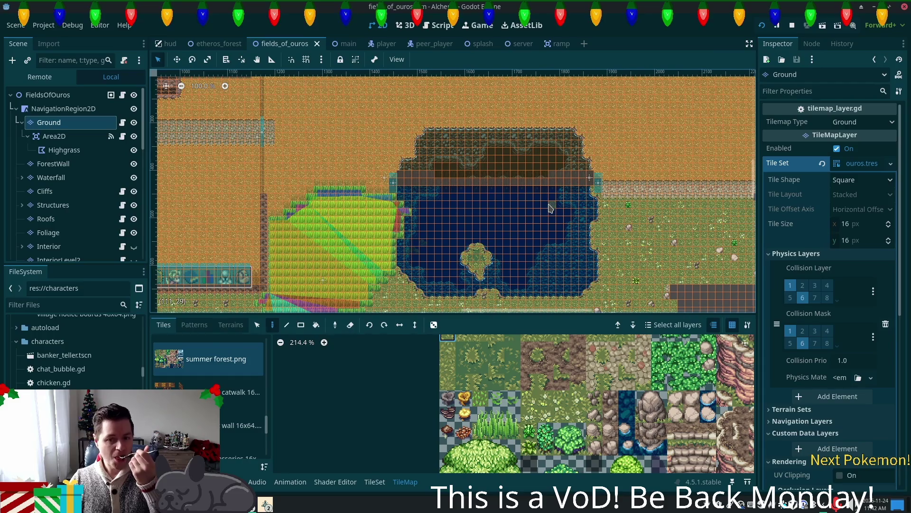
scroll(550, 208, up, 7)
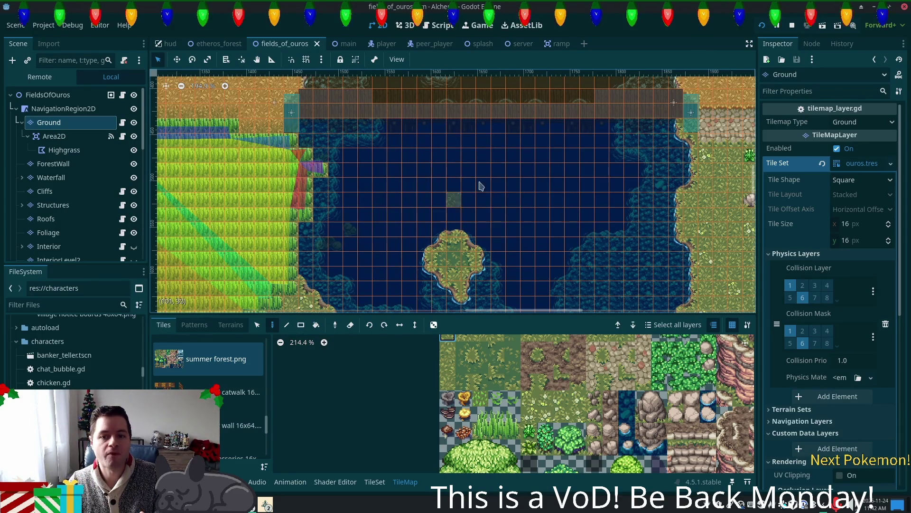
scroll(463, 257, up, 4)
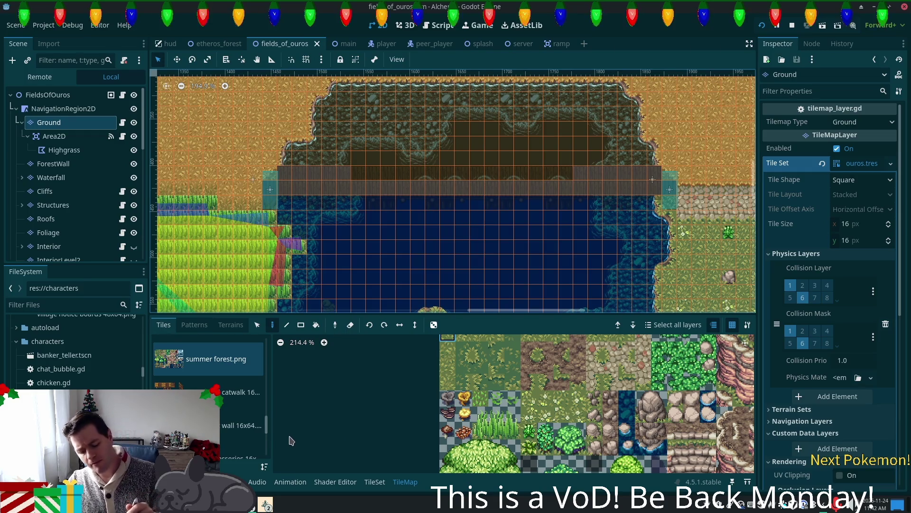
click(266, 505)
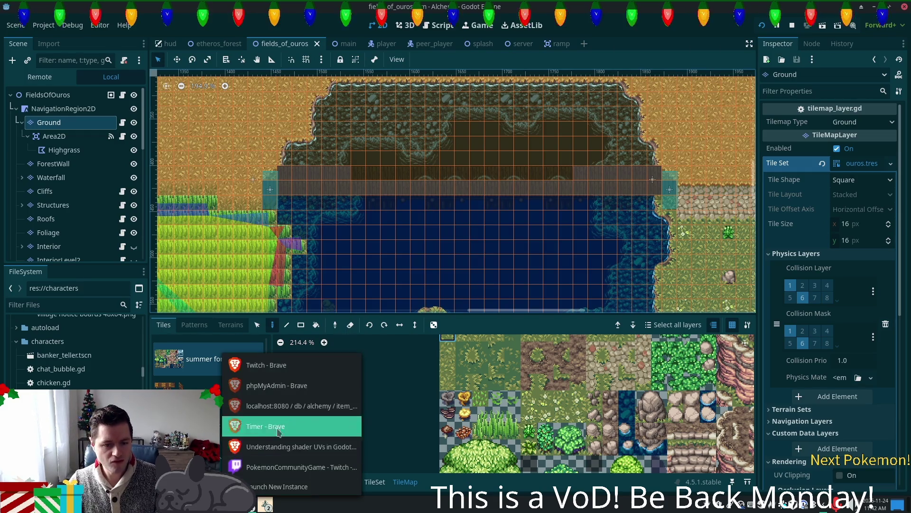
click(313, 425)
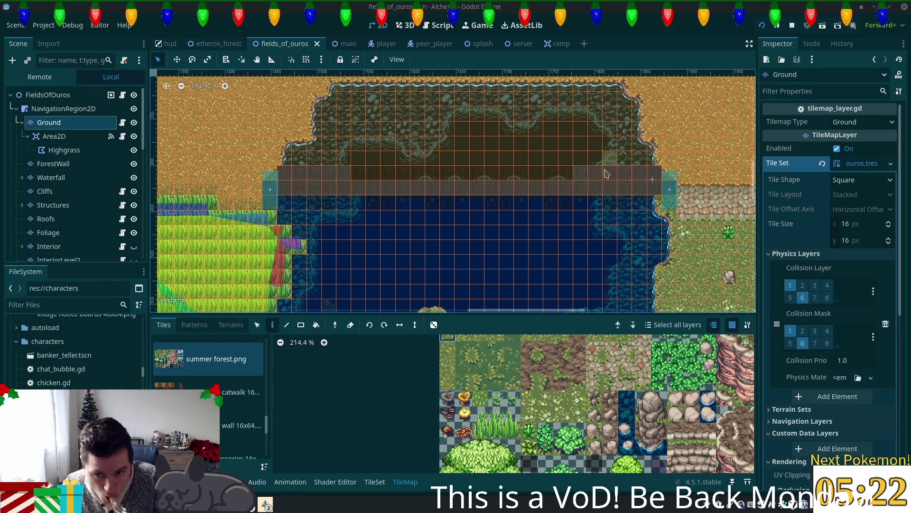
Zoom onto the pond's grassy west shore and scroll the atlas to the water-shoreline tiles
scroll(644, 116, down, 3)
scroll(644, 116, up, 3)
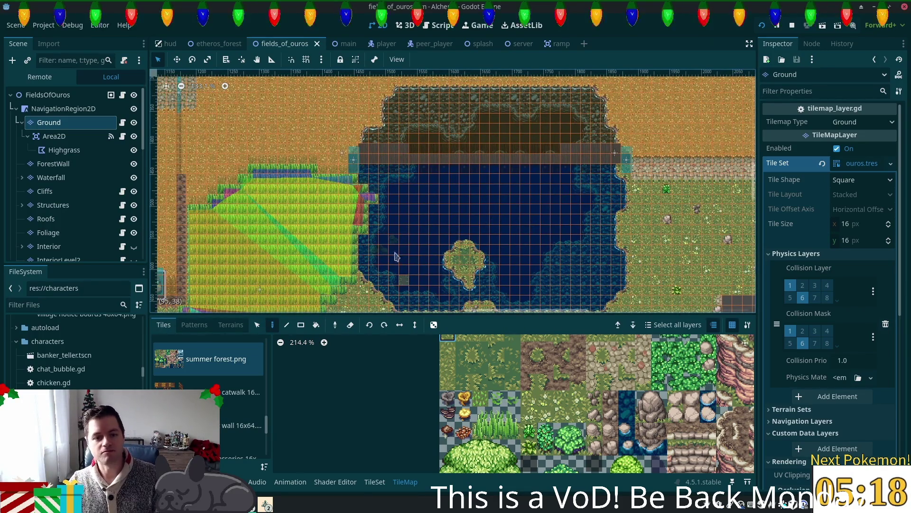
scroll(355, 276, up, 4)
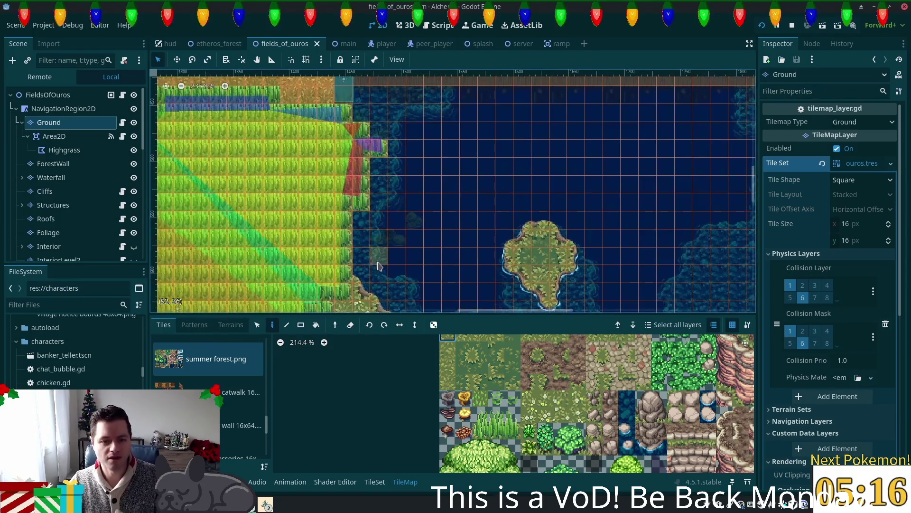
scroll(382, 264, up, 3)
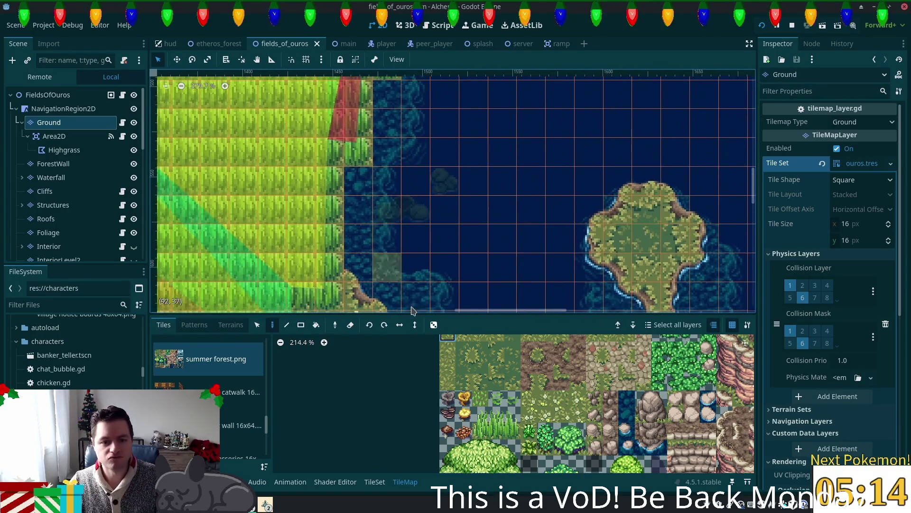
scroll(613, 401, right, 5)
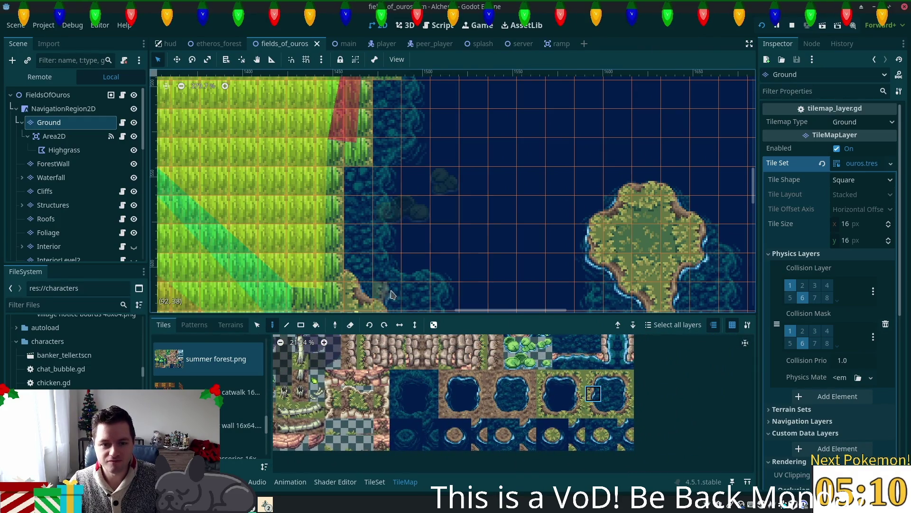
Paint a column of shoreline tiles on the west shore, capped with corner and curved tiles
drag(359, 269, 356, 204)
click(594, 377)
click(358, 181)
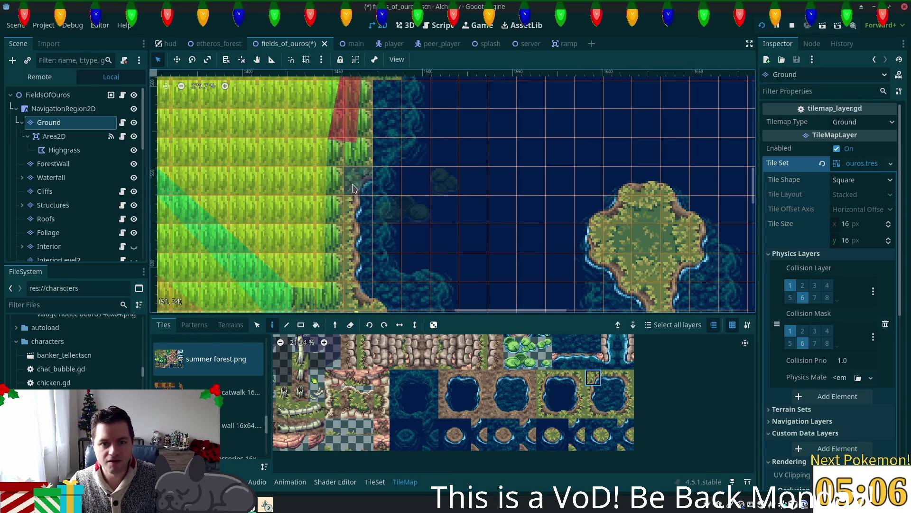
click(610, 441)
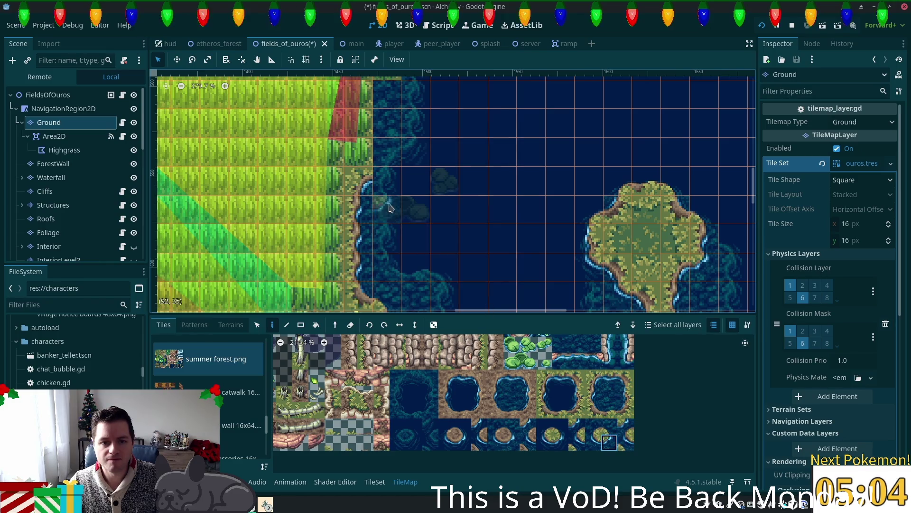
click(387, 180)
Add more water-shoreline and straight shore tiles further up the west shore
scroll(563, 287, up, 5)
click(594, 393)
click(388, 215)
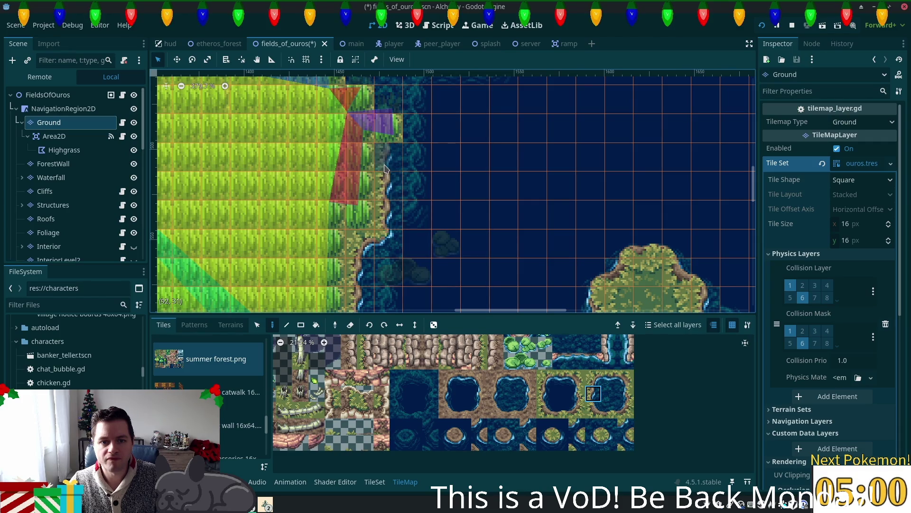
scroll(495, 189, up, 4)
click(592, 378)
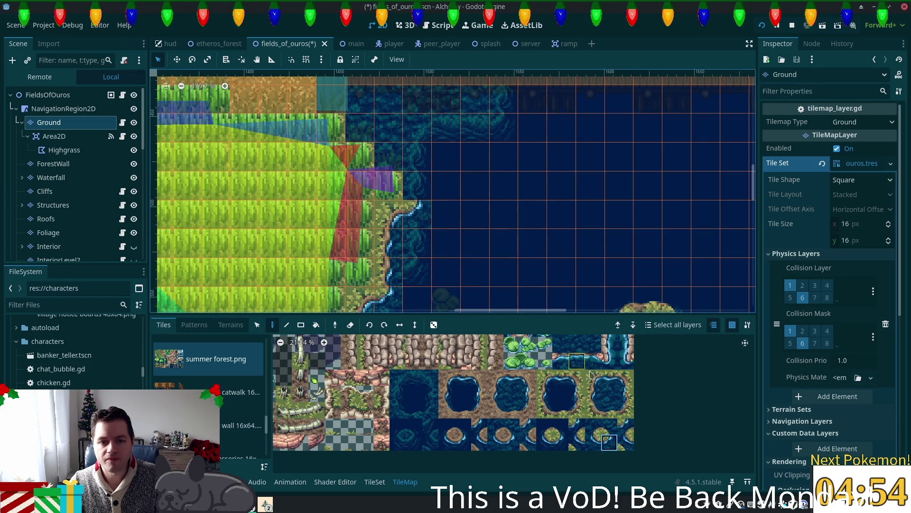
scroll(525, 276, up, 2)
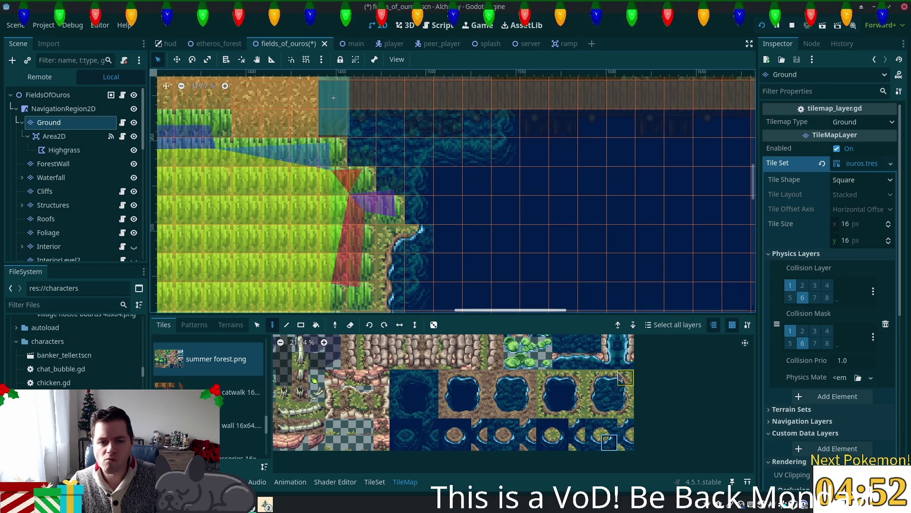
click(594, 393)
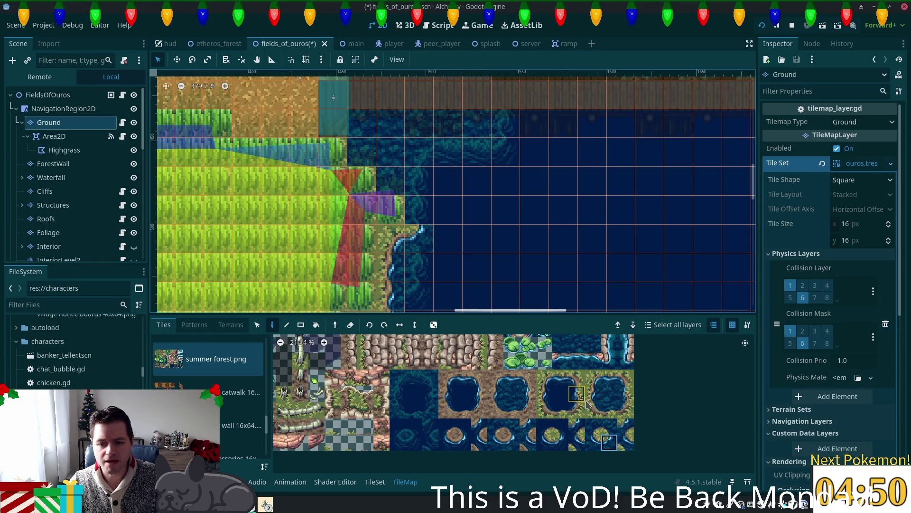
click(414, 219)
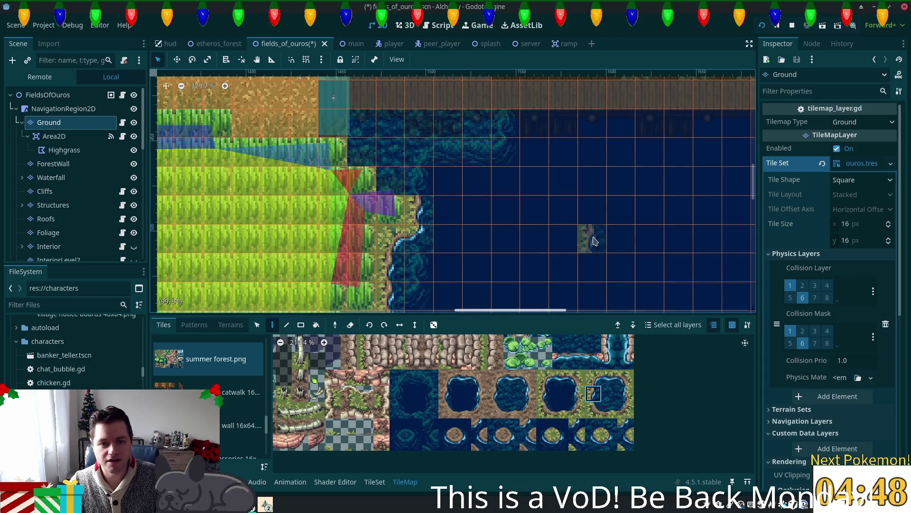
Repaint shore cells with the upper shoreline tile and finish the shore near the cliffs
scroll(584, 247, up, 1)
click(609, 426)
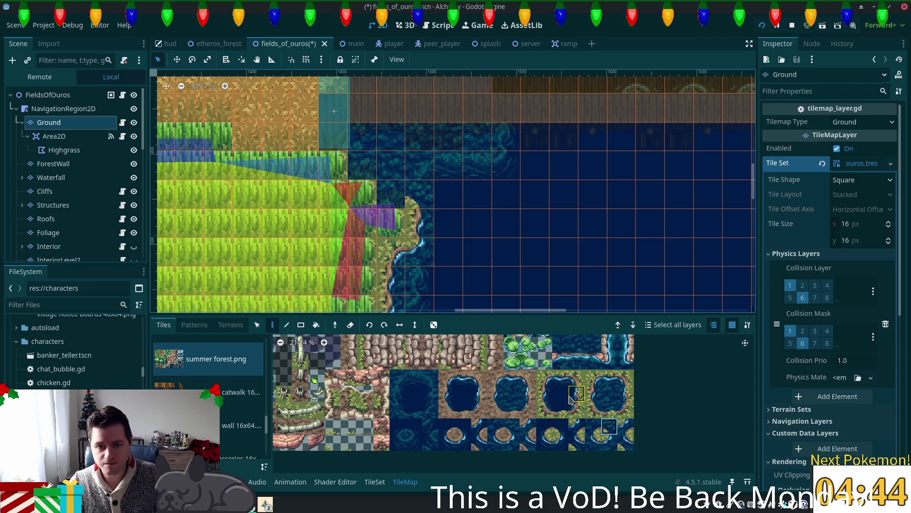
drag(610, 409, 609, 425)
click(611, 416)
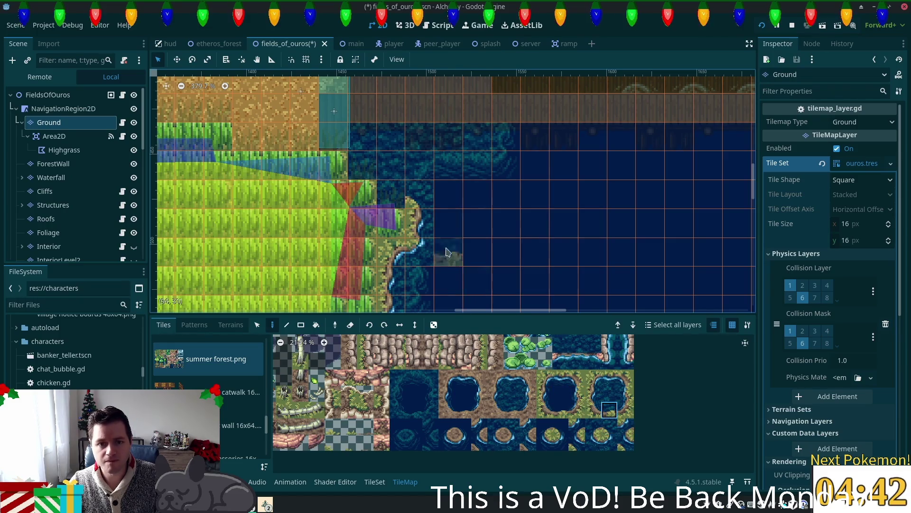
click(418, 223)
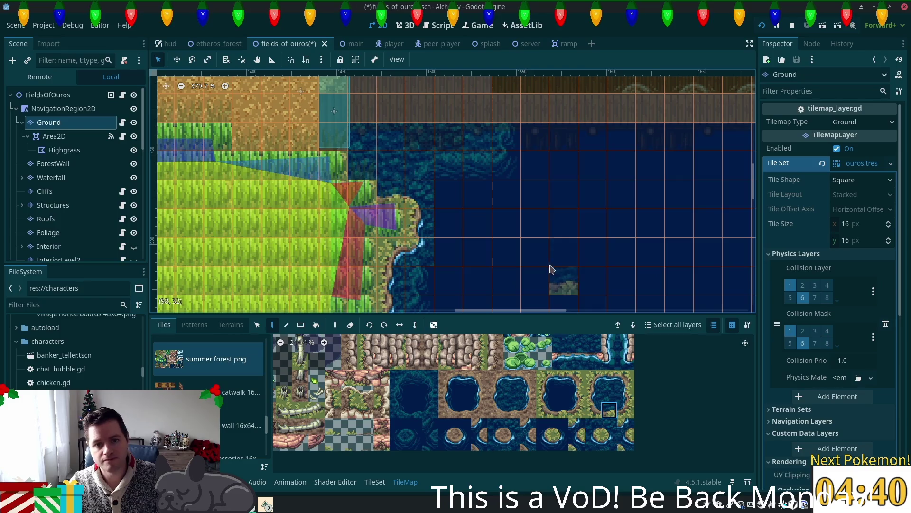
click(594, 410)
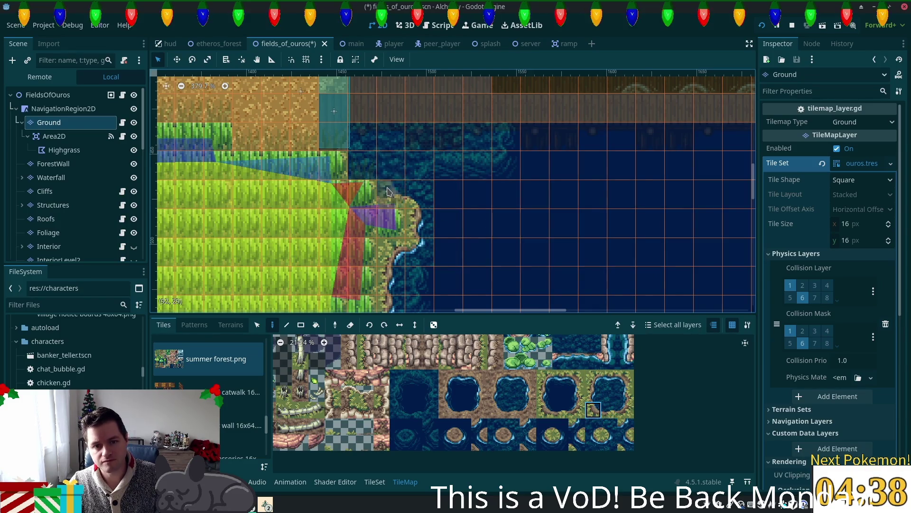
click(363, 166)
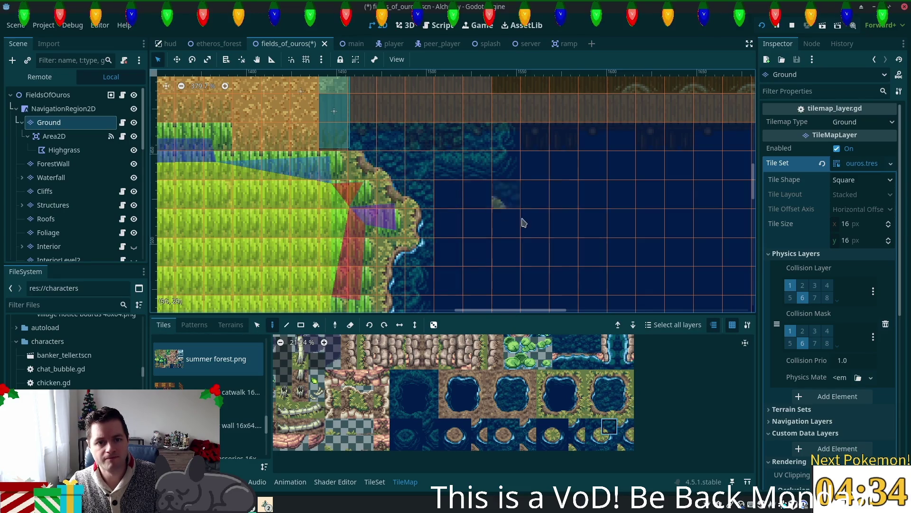
drag(492, 200, 530, 259)
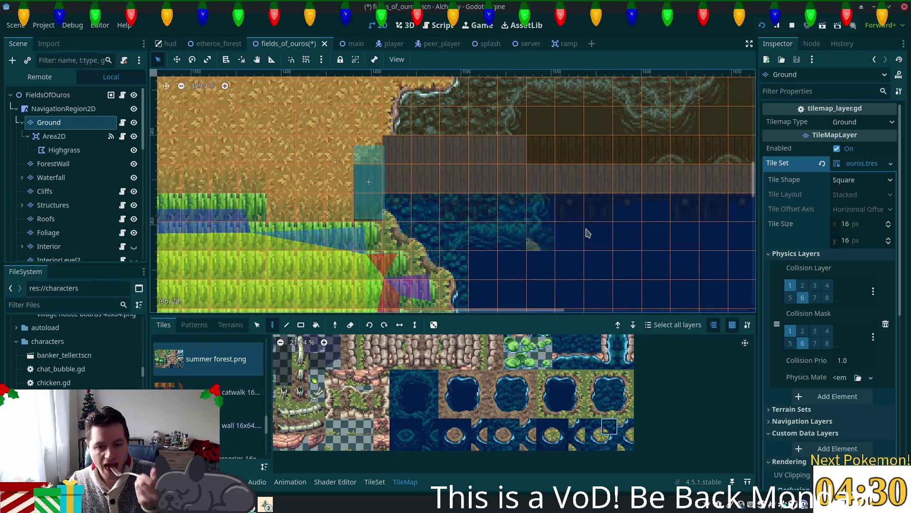
Compare several water tiles in the atlas, settling on the water-edge tile for the shore
scroll(506, 212, down, 5)
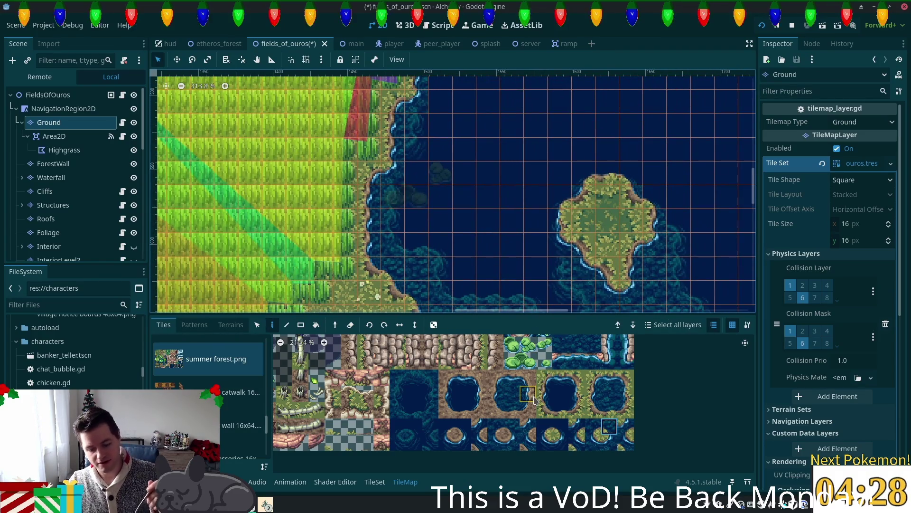
scroll(423, 238, up, 6)
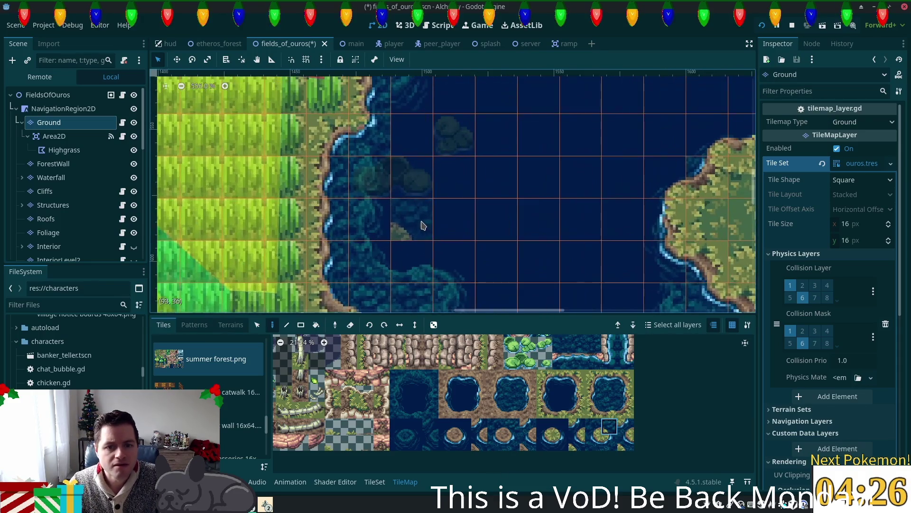
scroll(468, 234, up, 3)
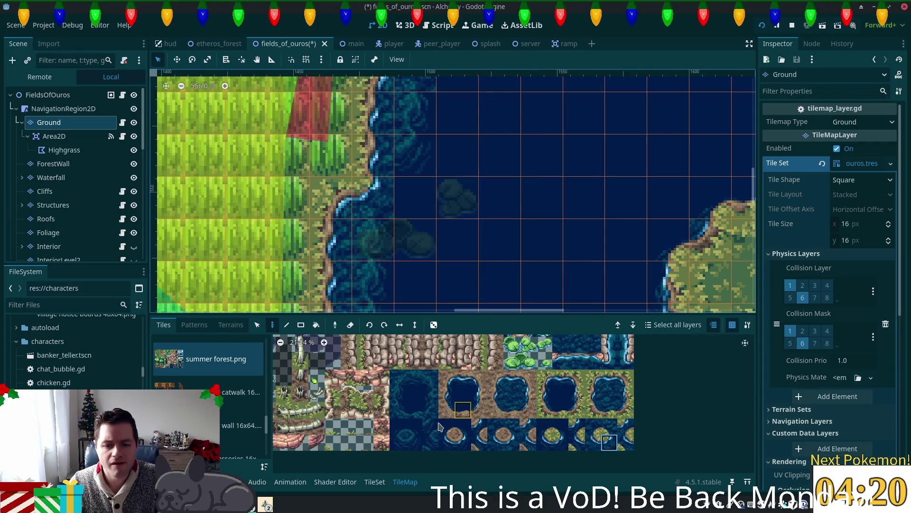
click(414, 442)
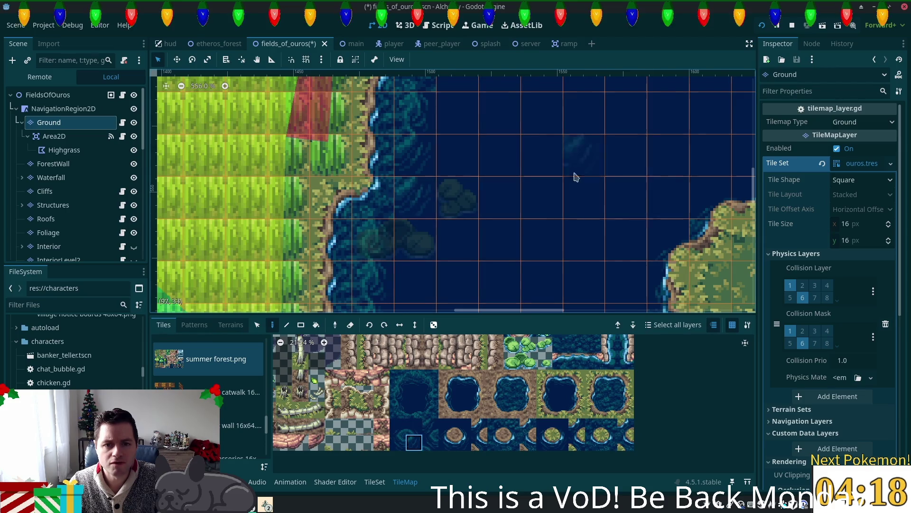
click(397, 393)
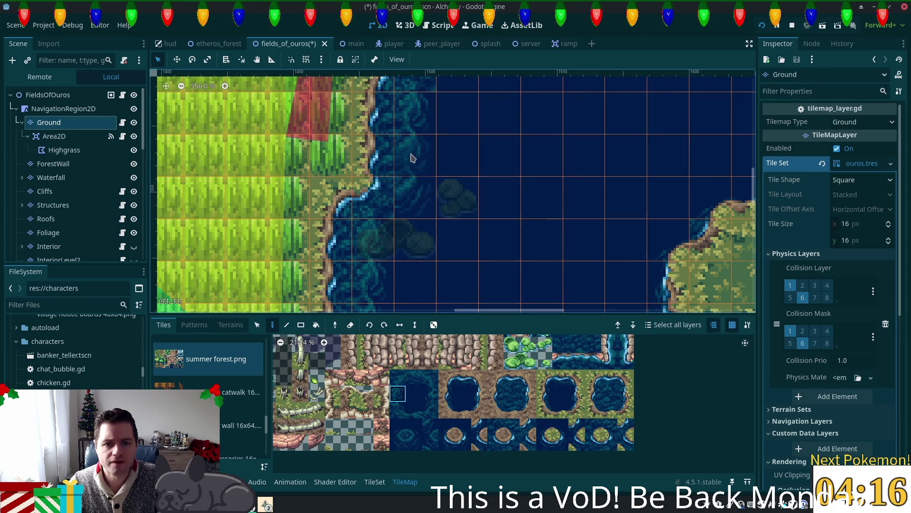
scroll(529, 215, up, 3)
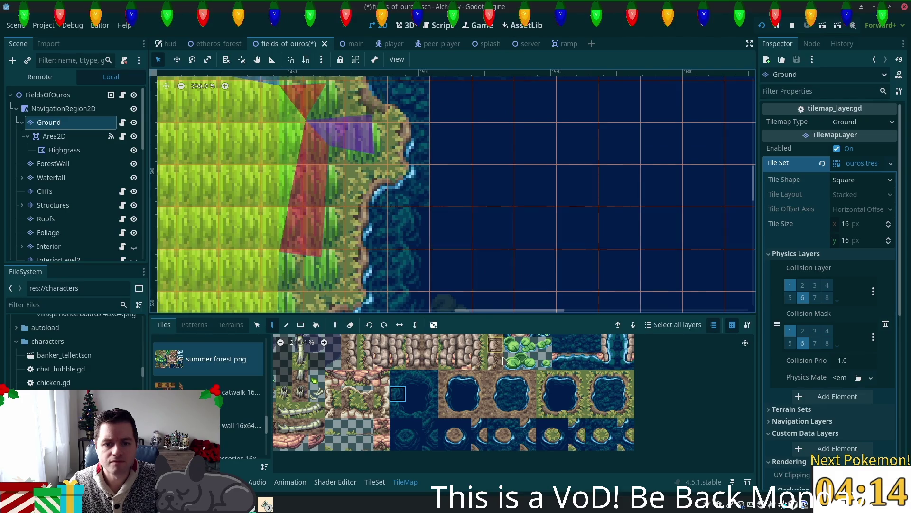
click(401, 379)
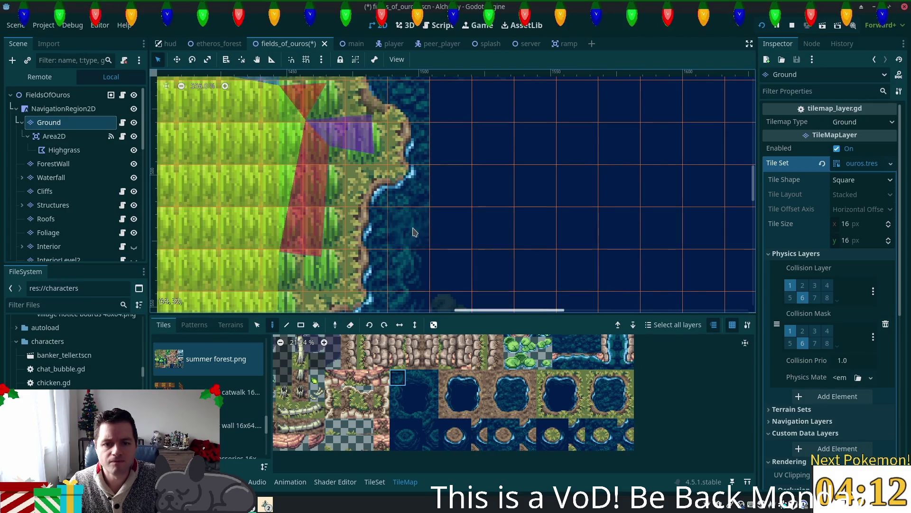
scroll(537, 128, left, 2)
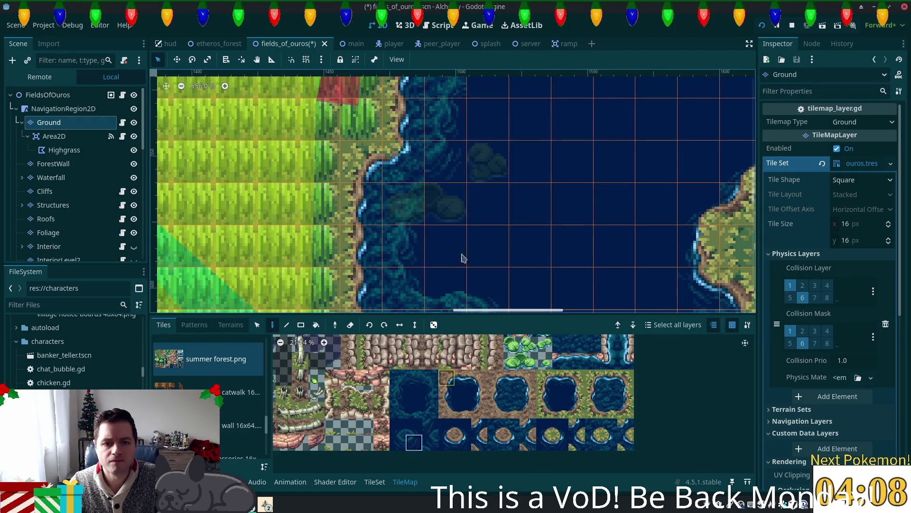
scroll(444, 205, up, 2)
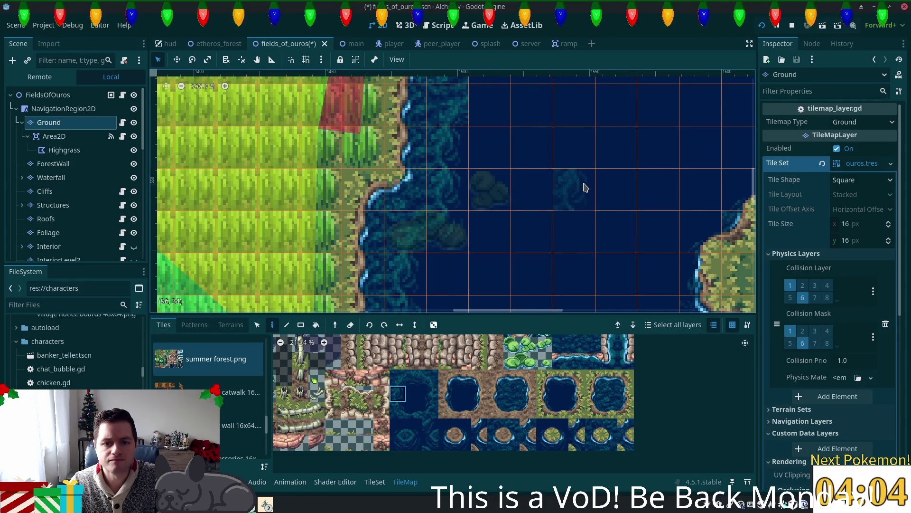
scroll(584, 188, down, 8)
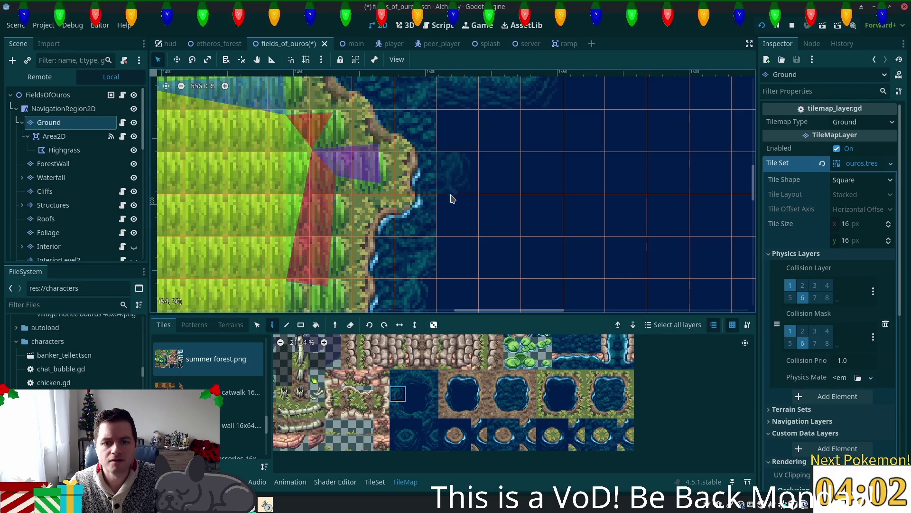
click(417, 445)
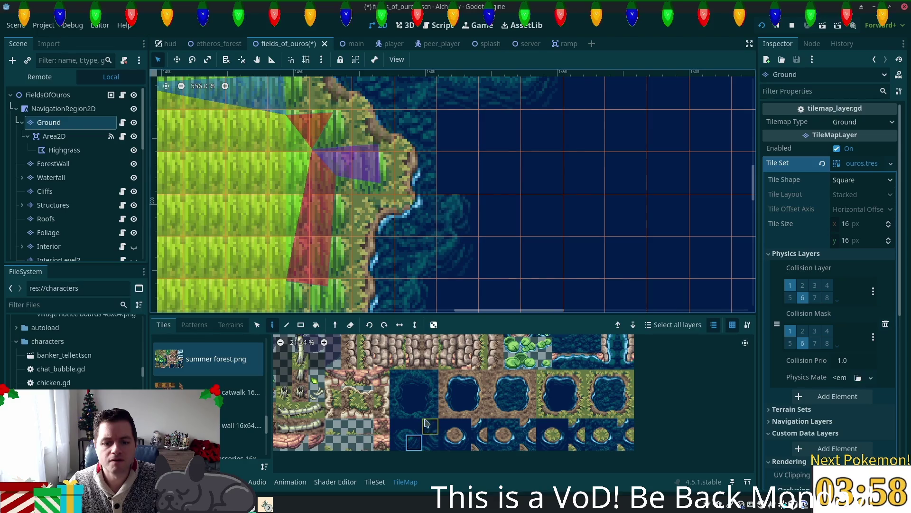
click(397, 394)
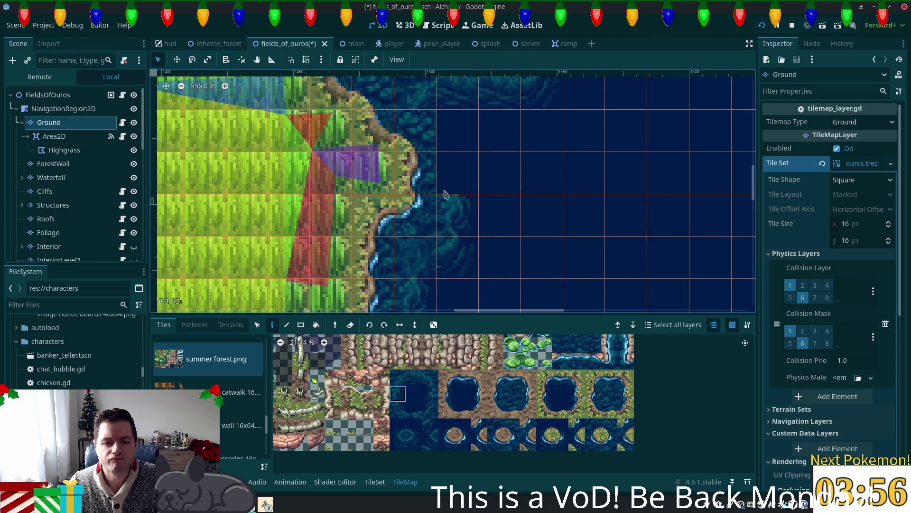
scroll(463, 165, up, 5)
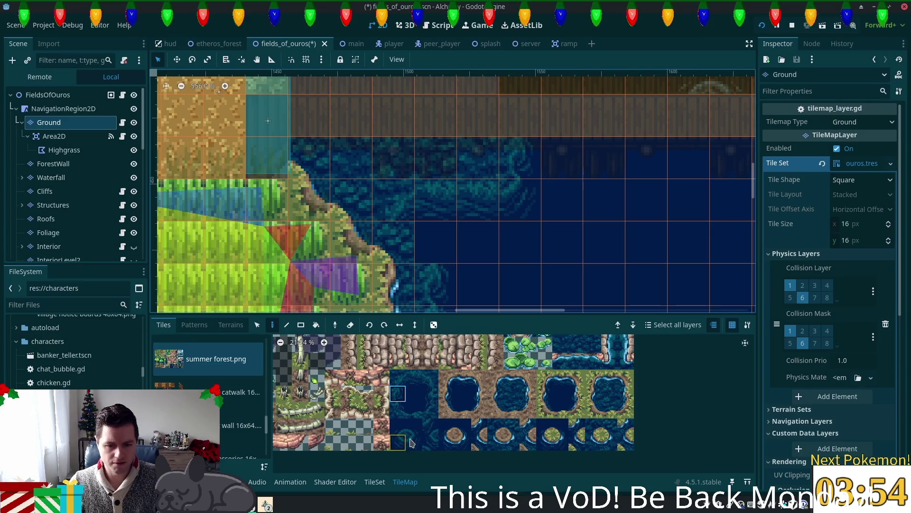
click(414, 425)
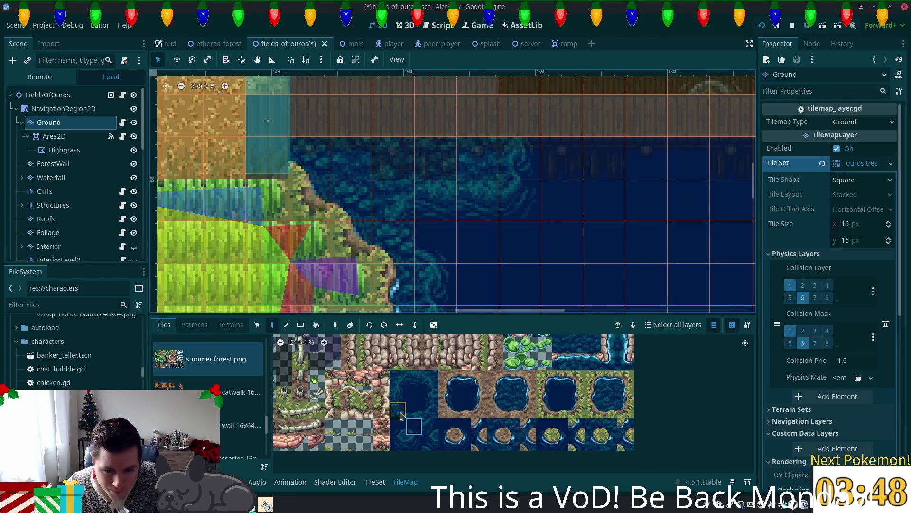
click(398, 411)
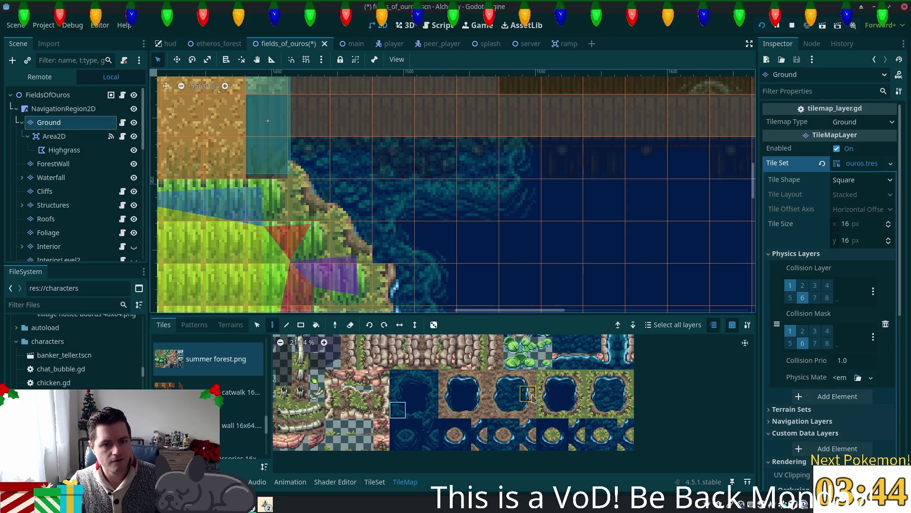
Save the fields_of_ouros scene and run the game to its Ouros login screen
key(ctrl+s)
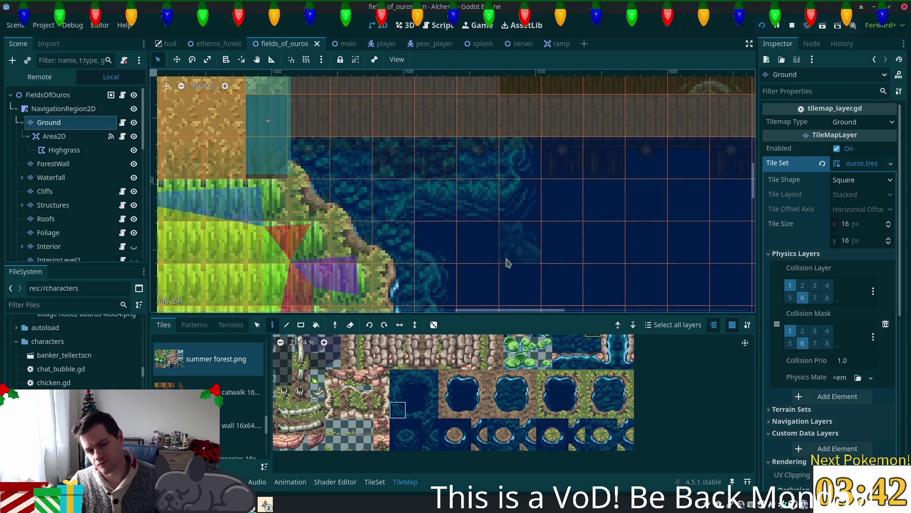
scroll(617, 264, down, 4)
drag(617, 264, 542, 60)
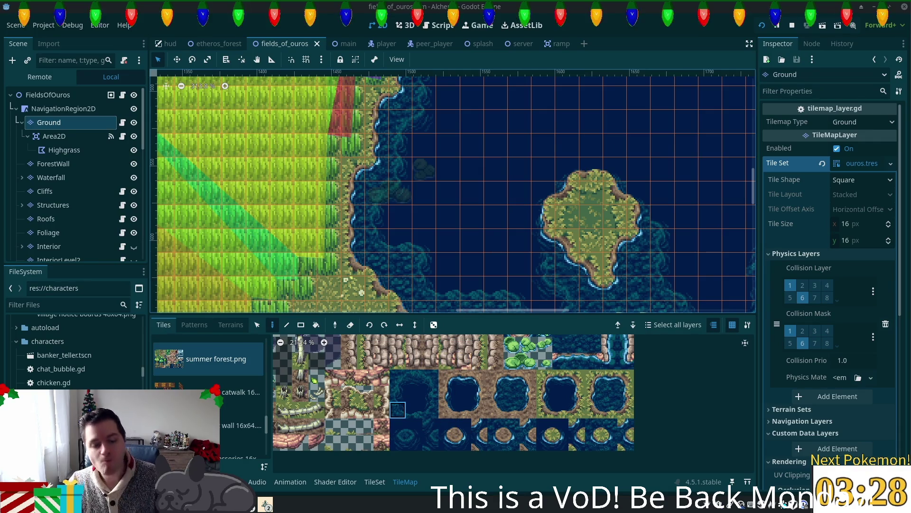
key(F5)
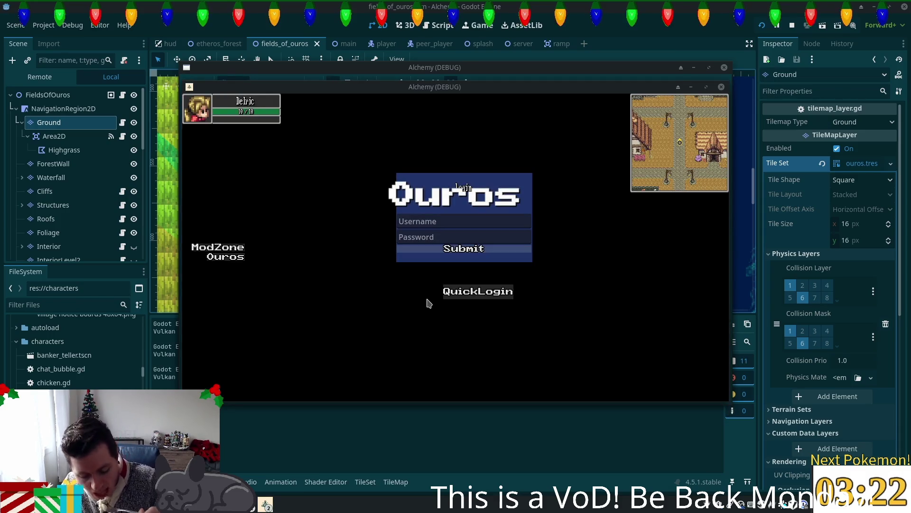
Log in and walk the character north and west onto the wooden bridge
click(430, 301)
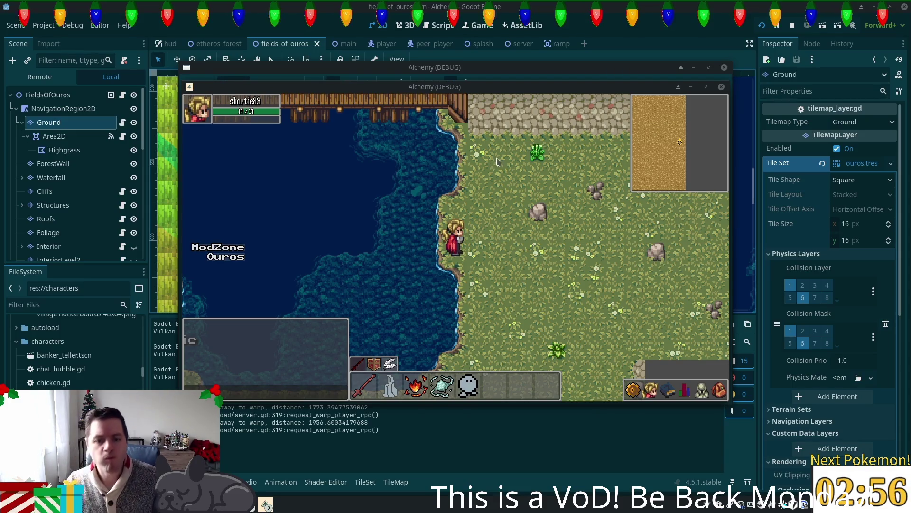
key(Up)
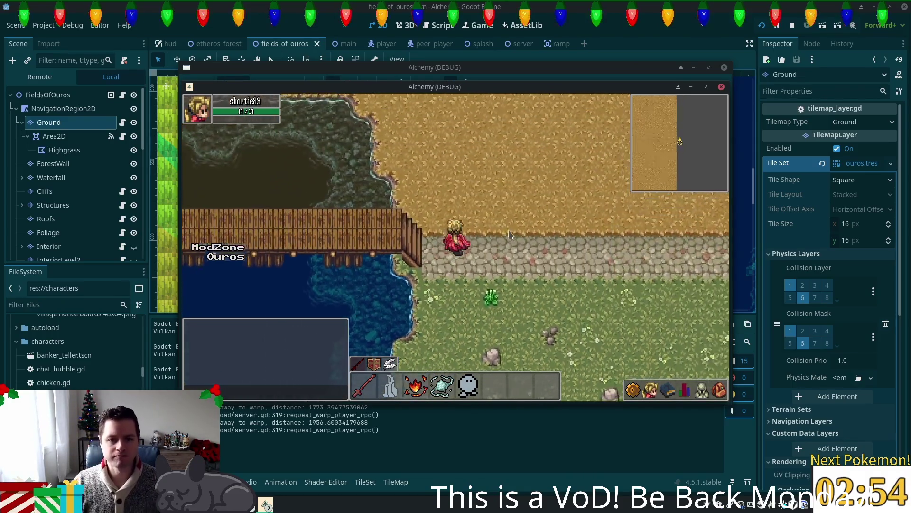
key(Left)
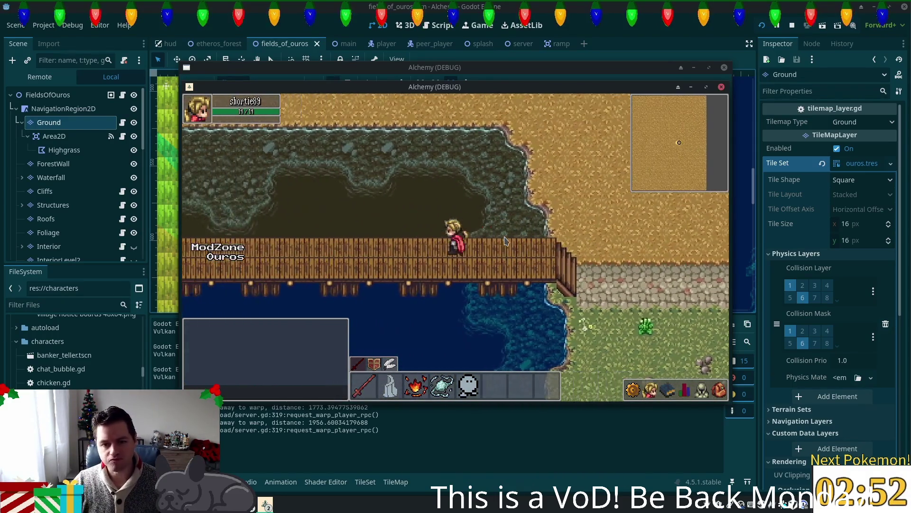
key(Down)
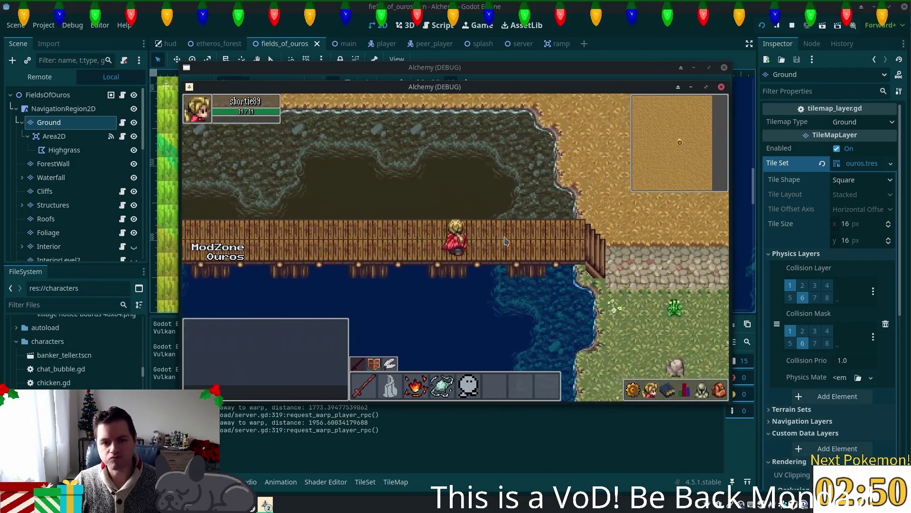
key(Up)
key(Right)
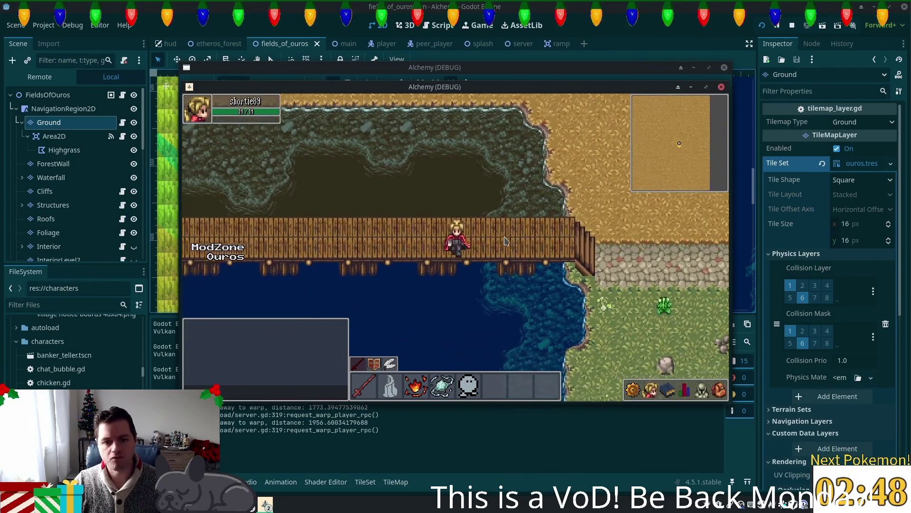
Walk along the lake shore back onto the bridge, then stop the game with F8
key(Left)
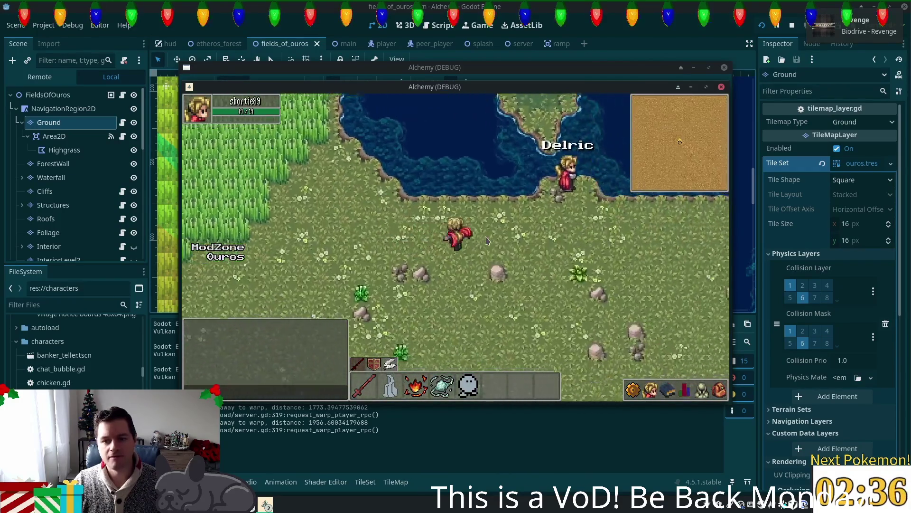
key(Right)
key(Up)
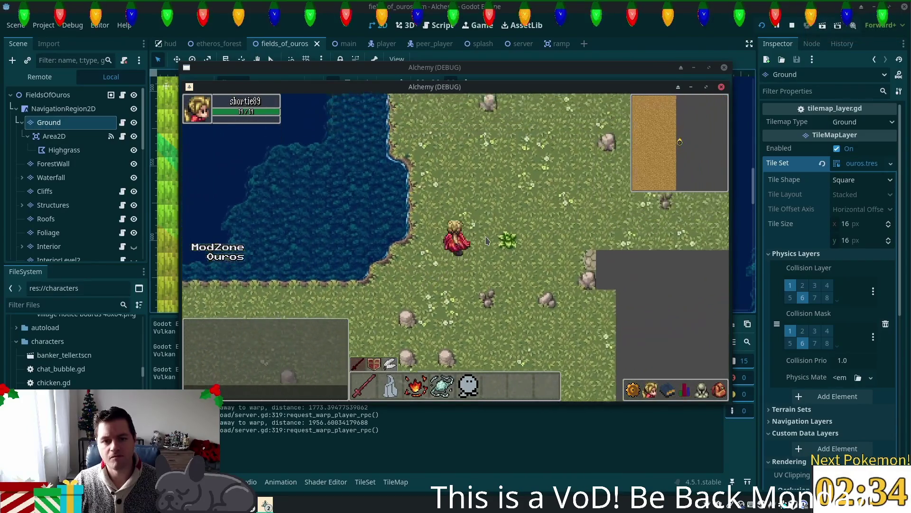
key(Down)
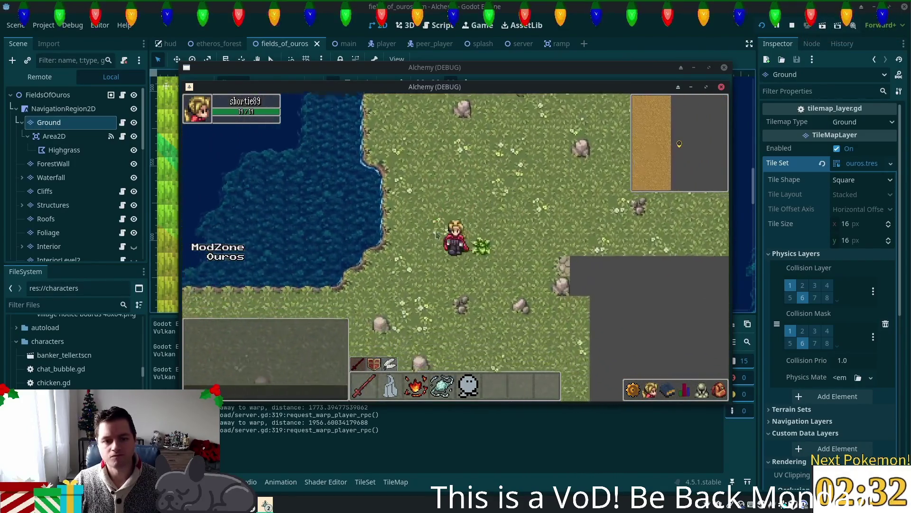
key(Left)
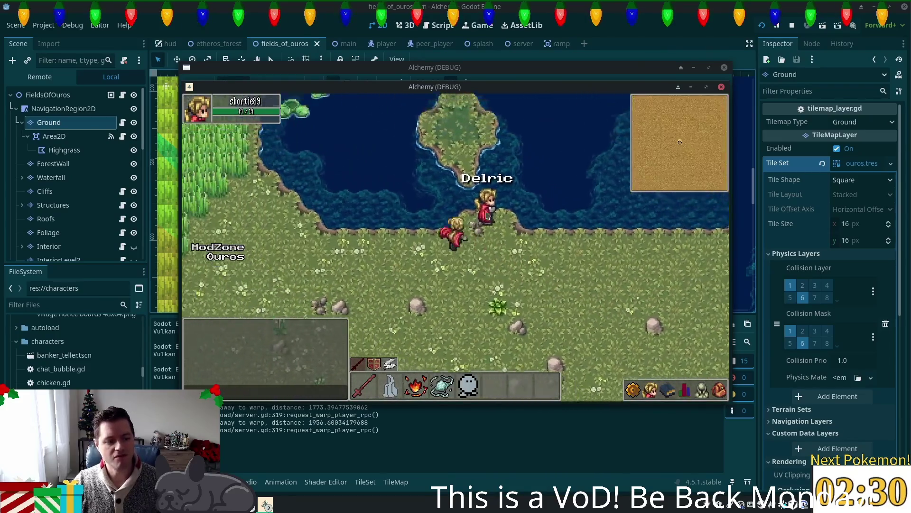
key(Up)
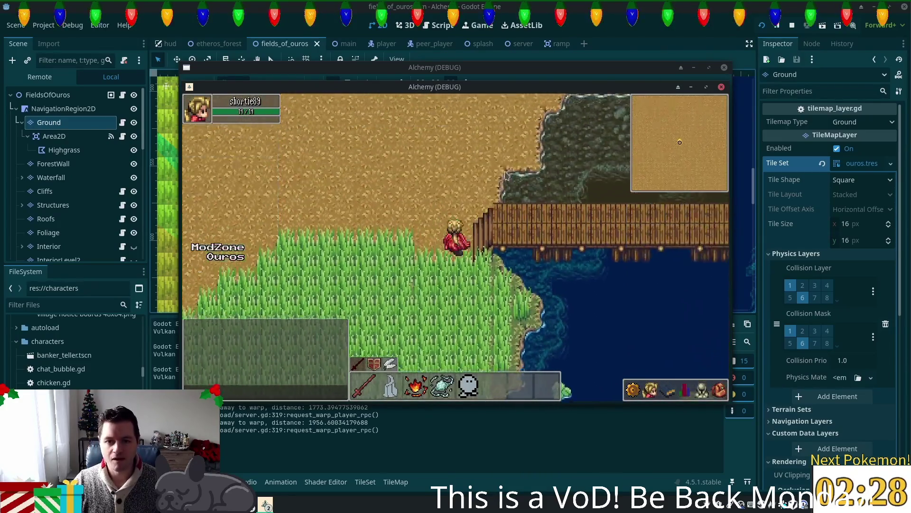
key(F8)
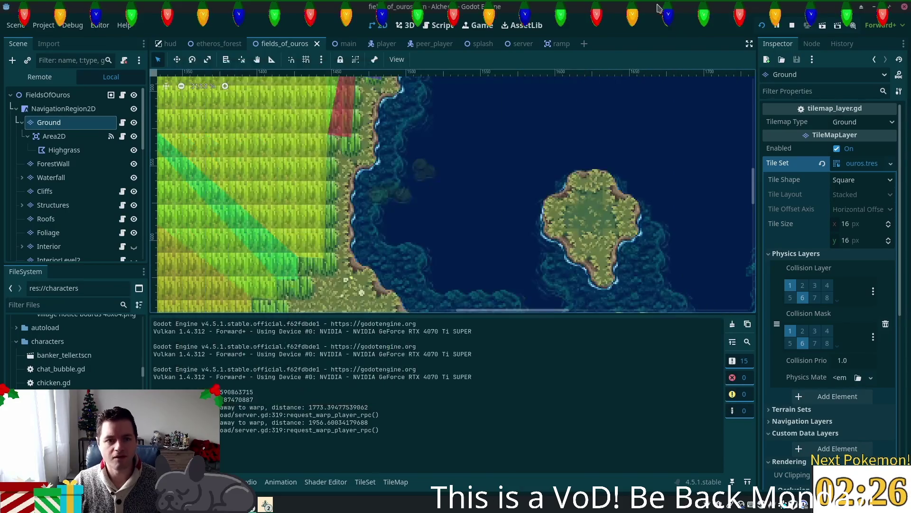
Show the cliff and bridge area with the TileMap palette, and save the scene
scroll(368, 138, up, 5)
scroll(368, 139, right, 3)
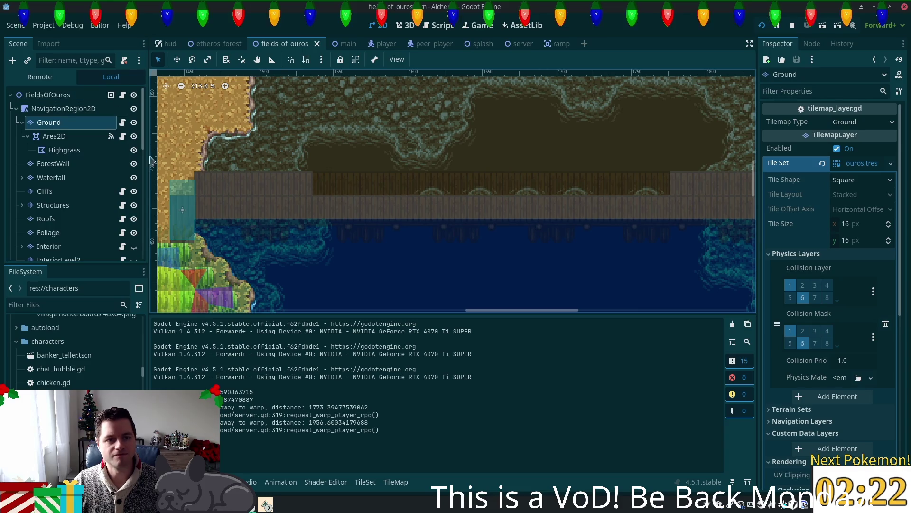
click(389, 482)
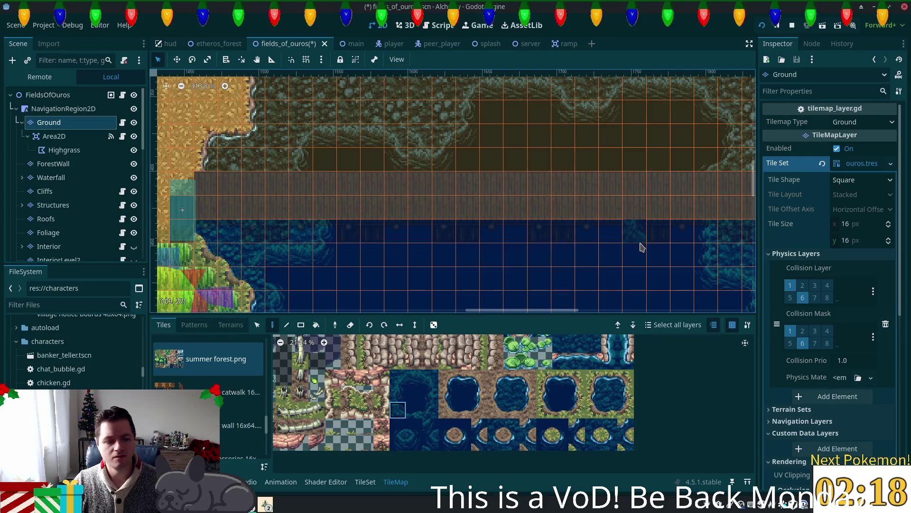
key(ctrl+s)
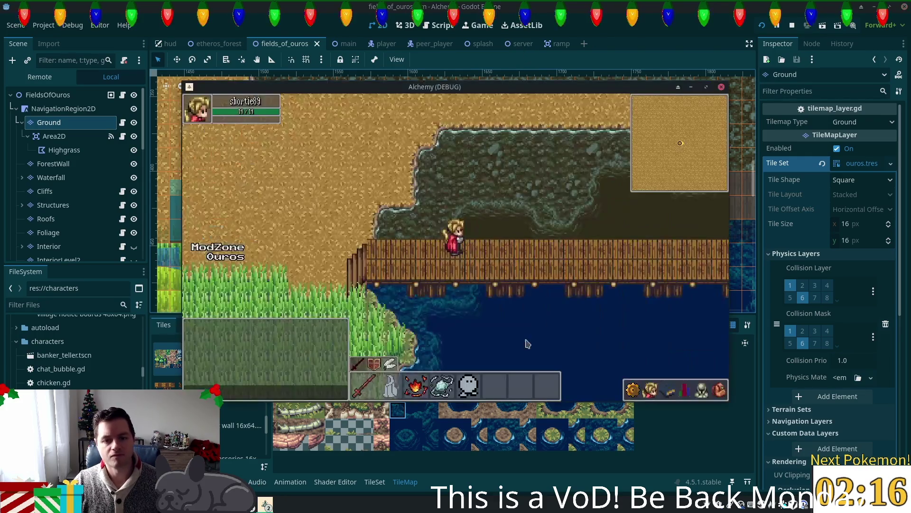
Cross the bridge and follow the stone path north toward the wheat field
key(Right)
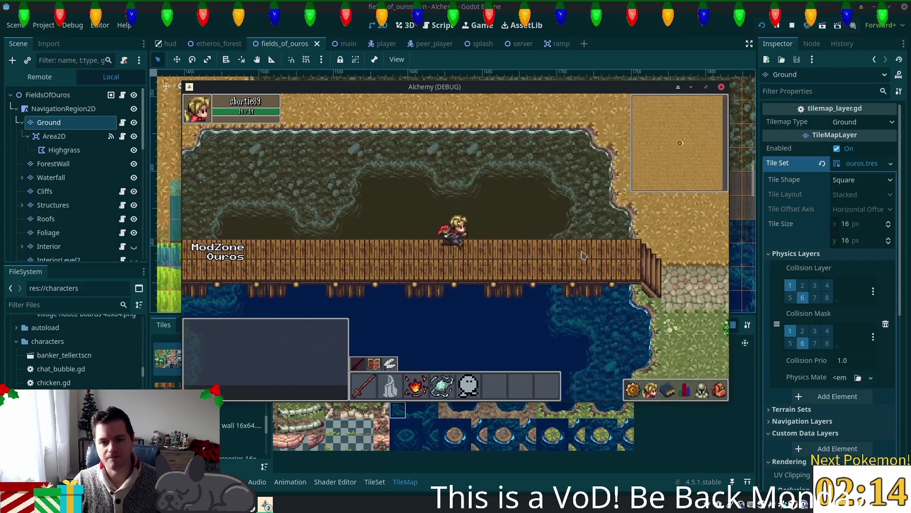
key(Left)
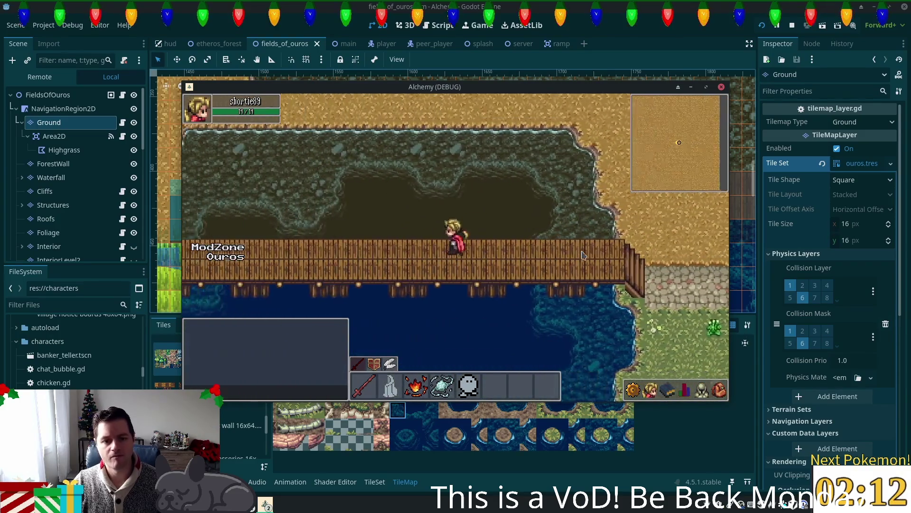
key(Left)
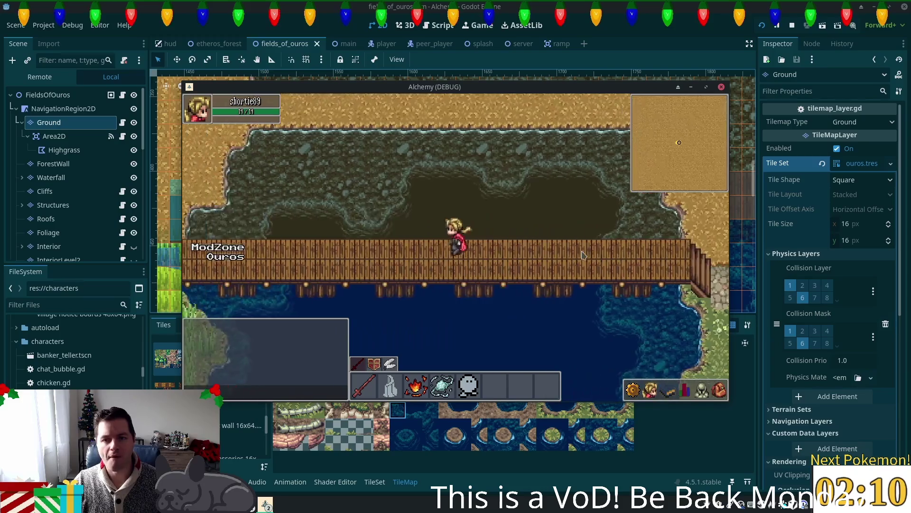
key(Up)
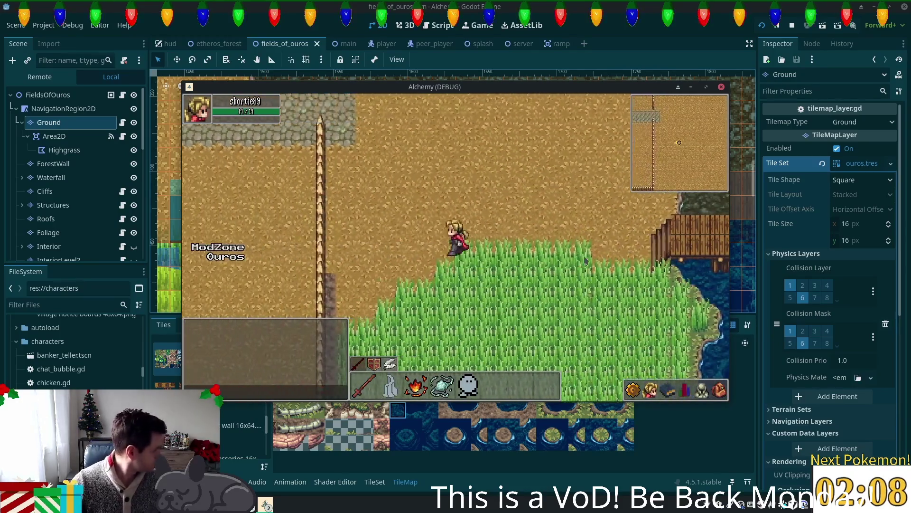
key(Up)
key(Left)
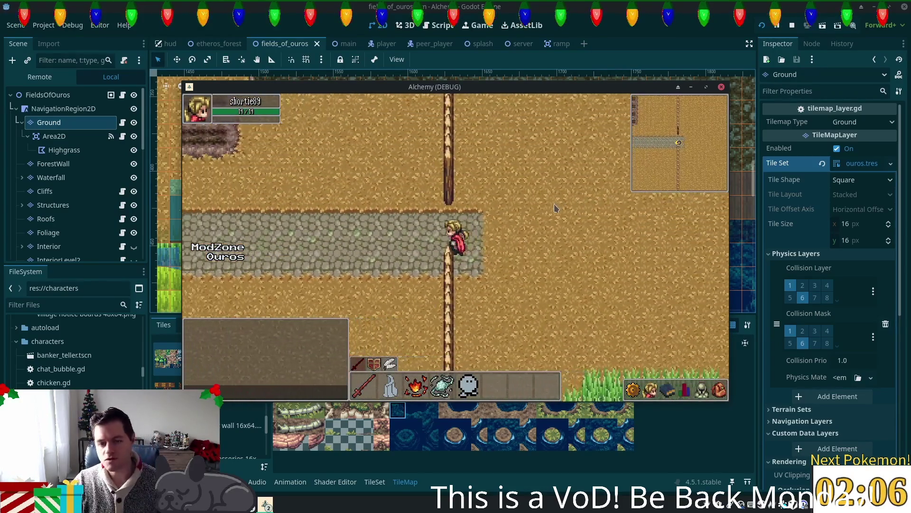
key(Left)
key(Up)
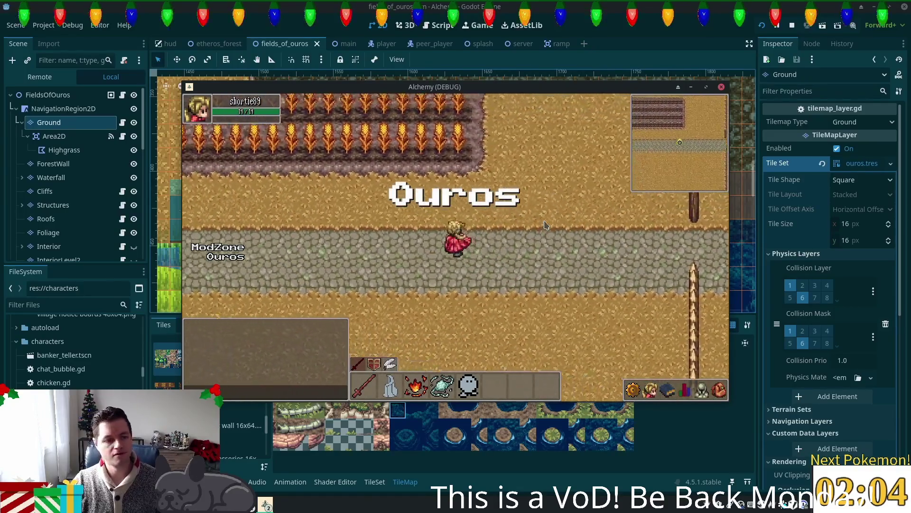
key(Up)
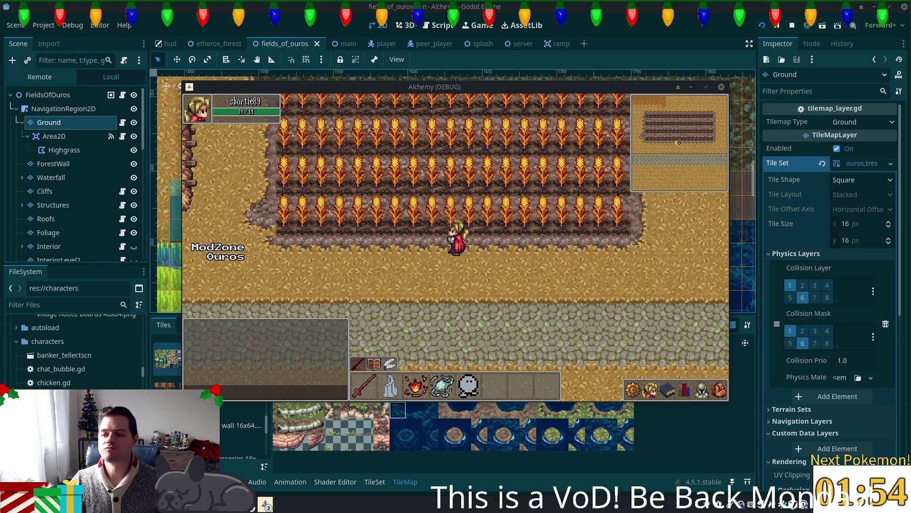
Walk past the farmhouse into the cow pen, then out toward the chicken pen
key(Left)
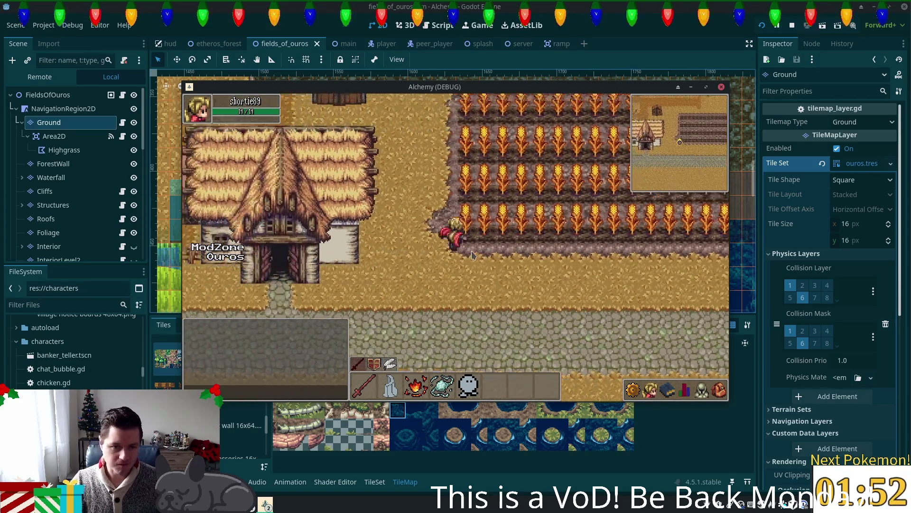
key(Up)
key(Up)
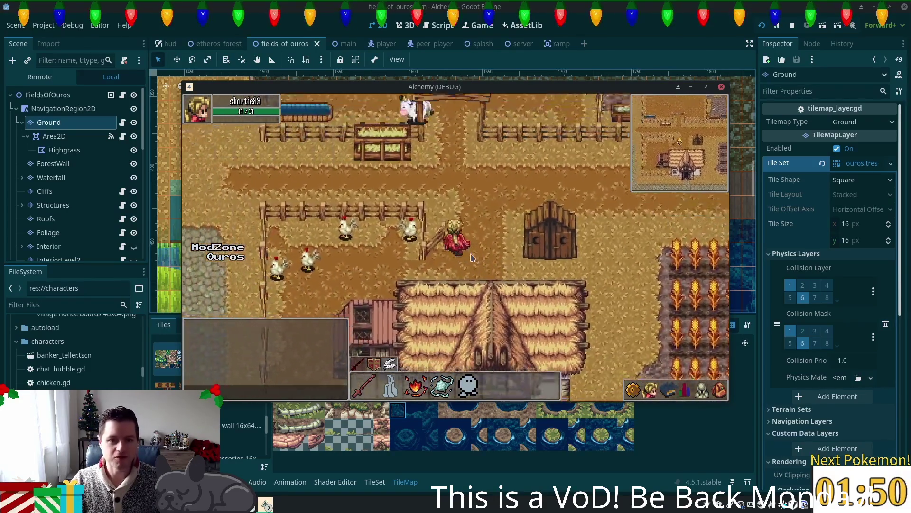
key(Down)
key(Right)
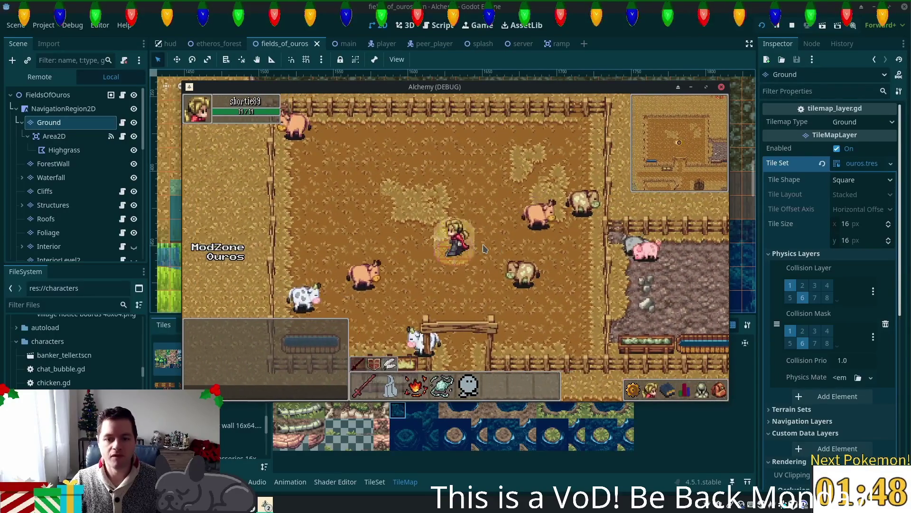
key(Up)
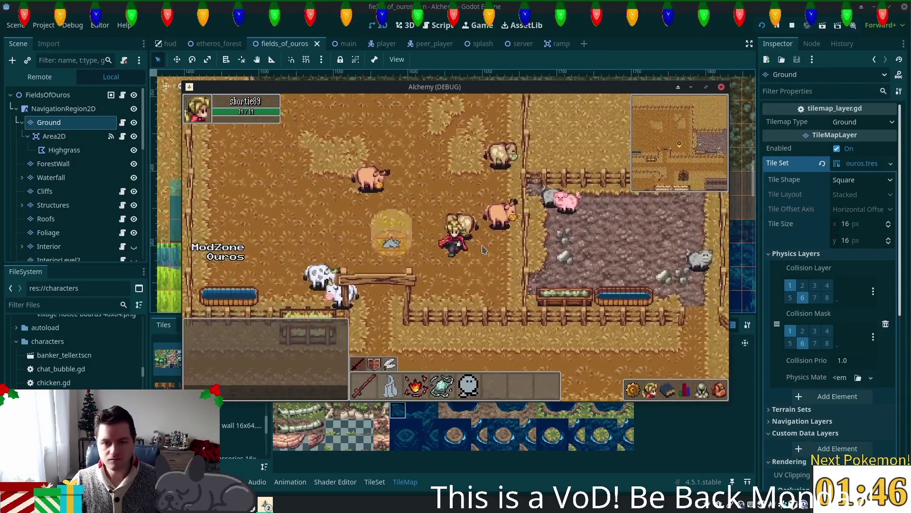
key(Up)
key(Right)
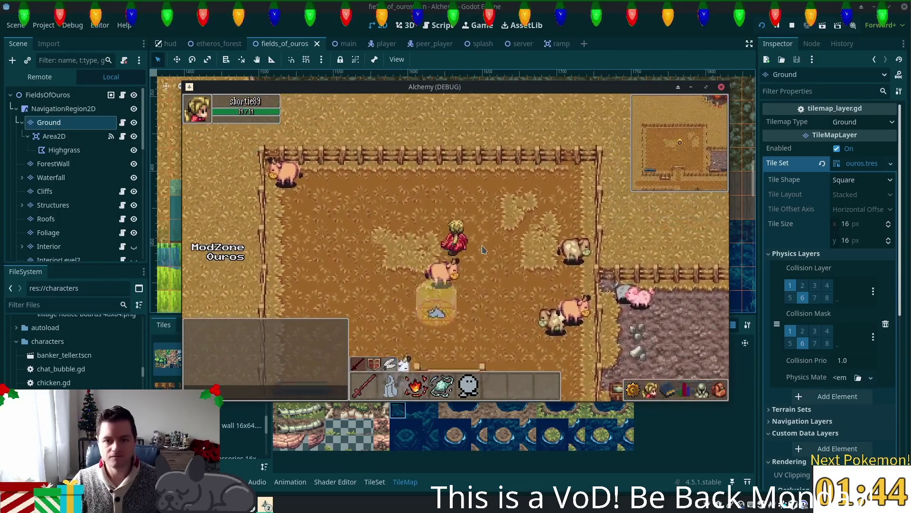
key(Down)
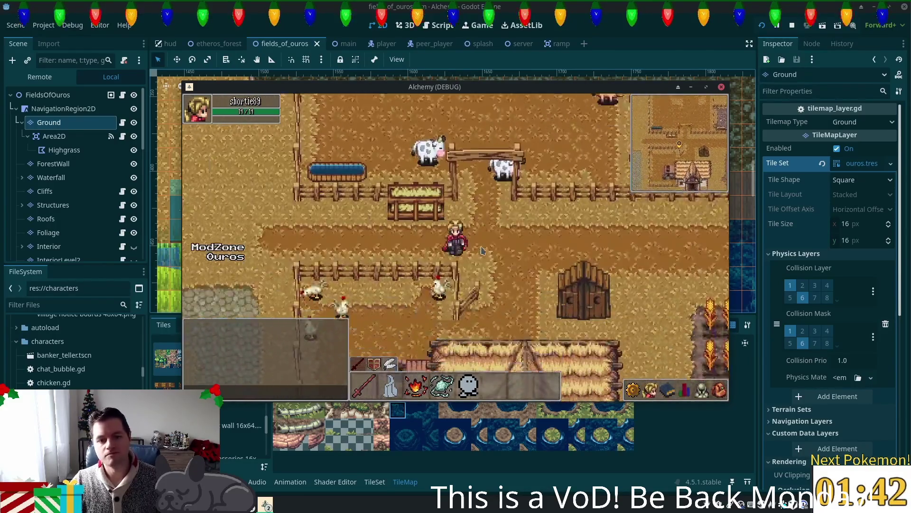
key(Left)
key(Left)
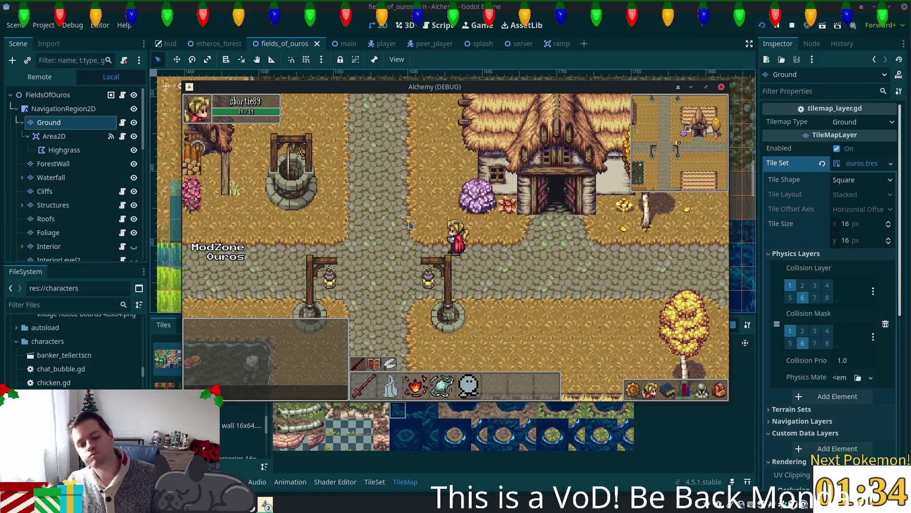
Follow the cobblestone path through the village and down through tall grass to the lake
key(Right)
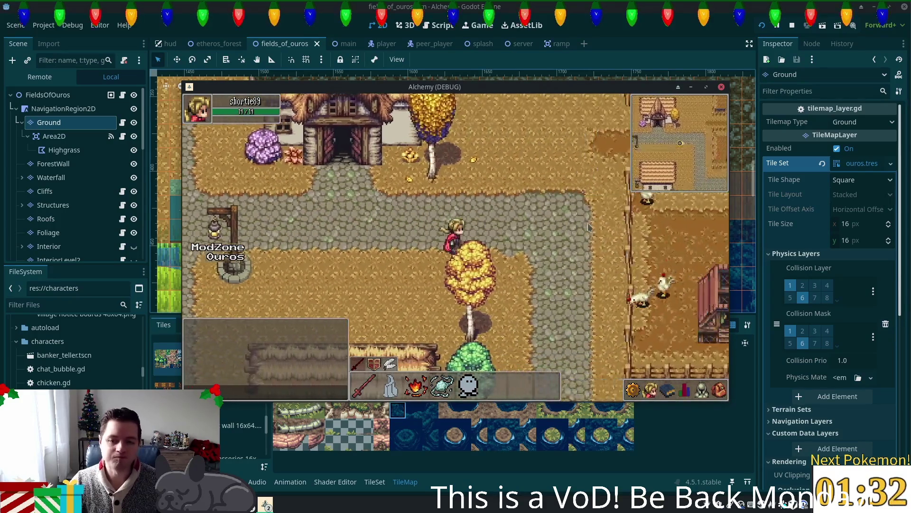
key(Right)
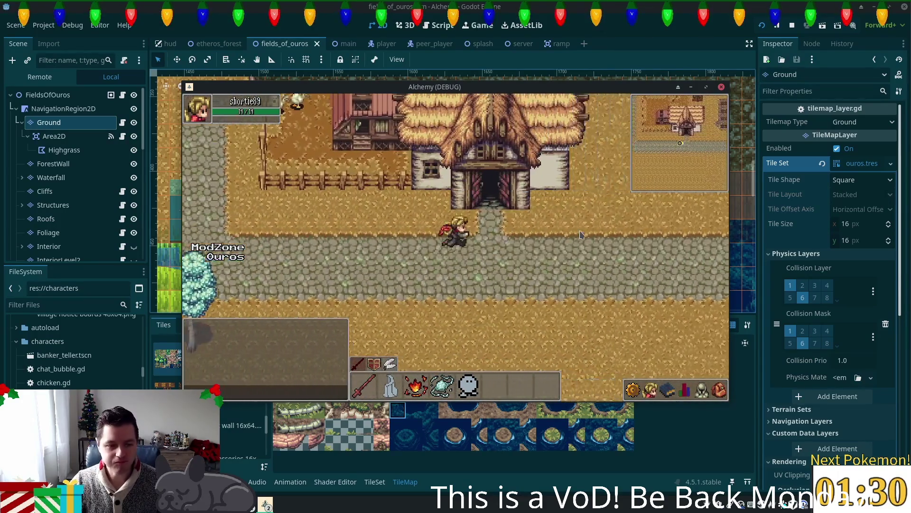
key(Right)
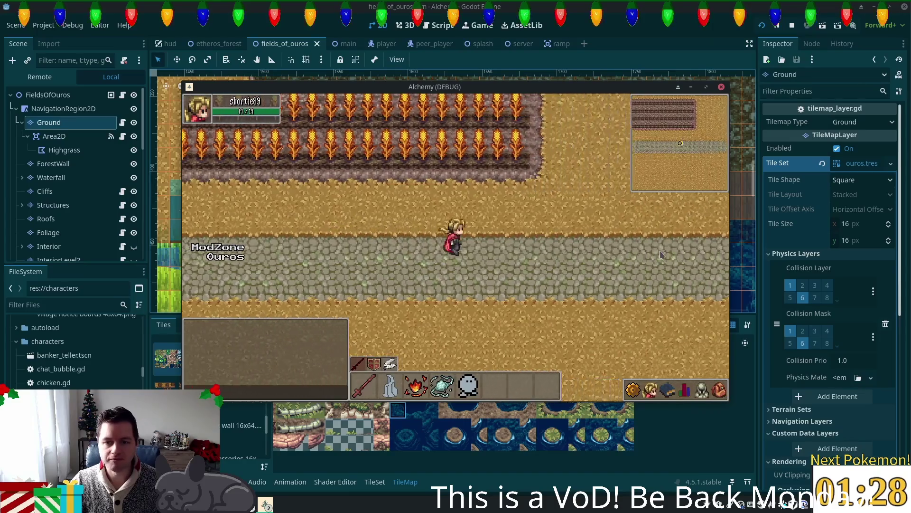
key(Right)
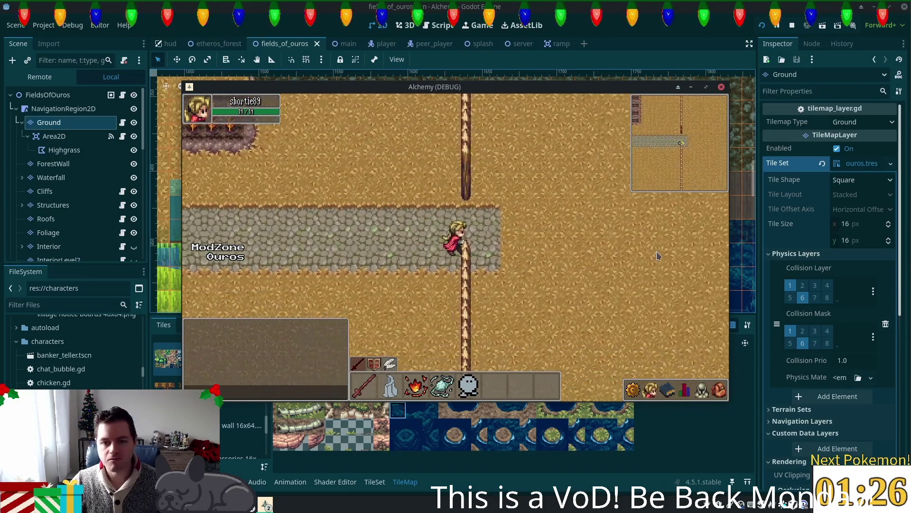
key(Right)
key(Down)
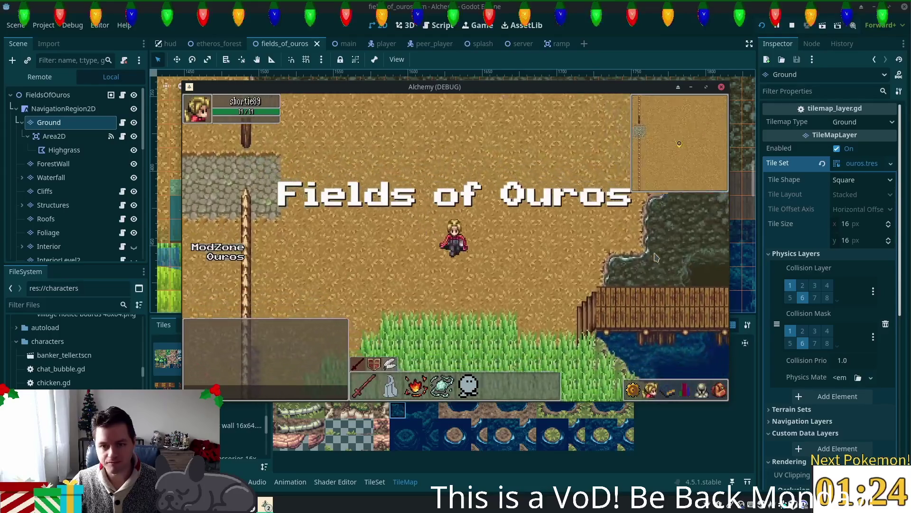
key(Down)
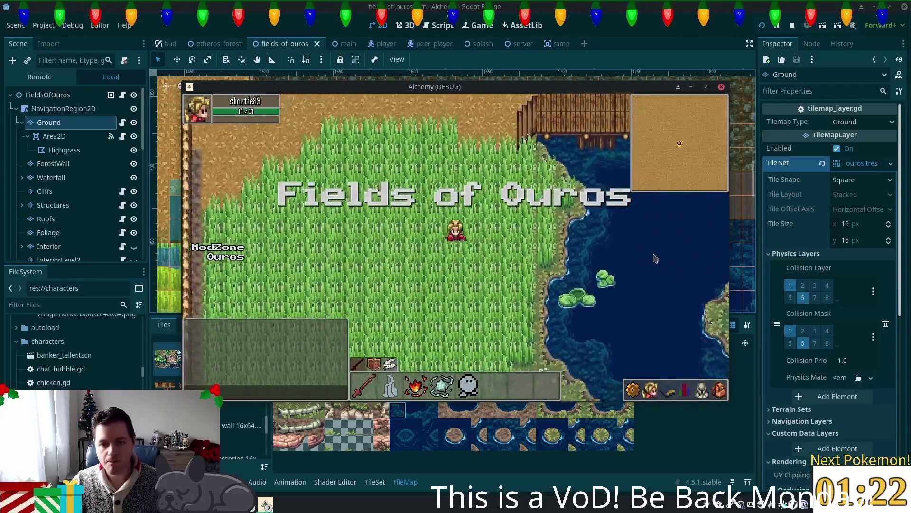